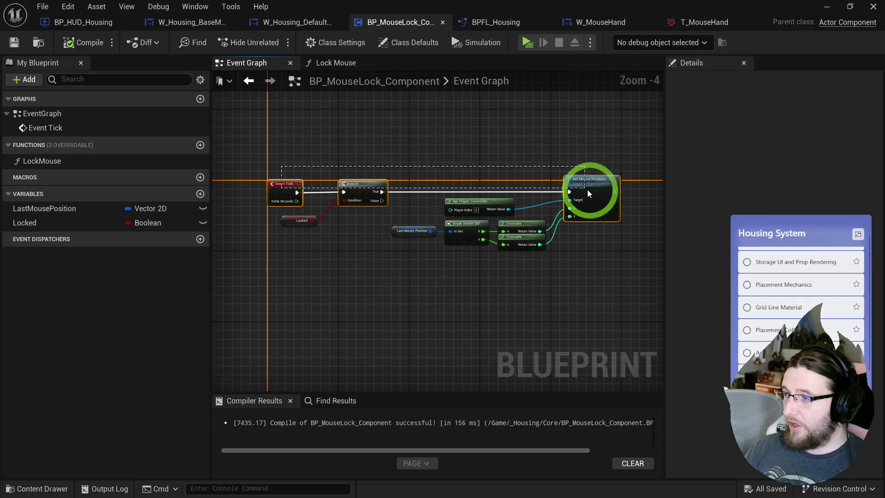
Play-test the housing room twice, the second time from W_Housing_BaseMenu_Example, checking the cursor.
{"action": "scroll", "coordinate": [267, 181], "scroll_direction": "up", "scroll_amount": 2}
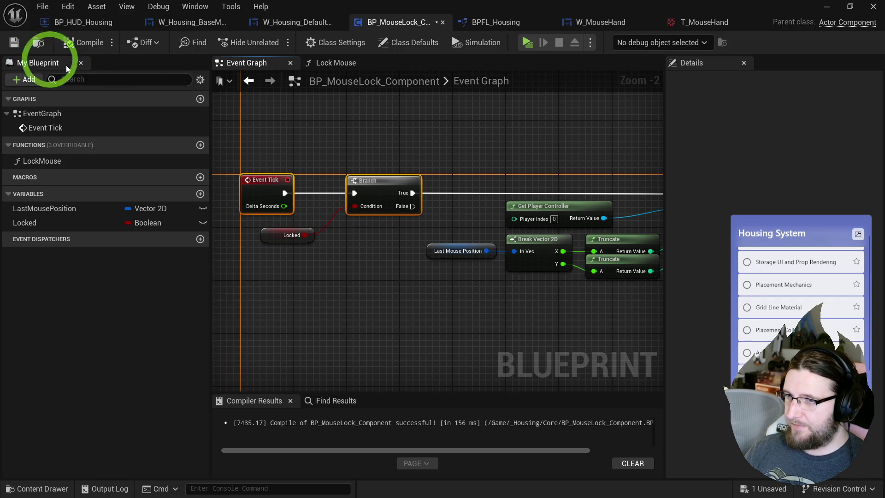
{"action": "left_click", "coordinate": [530, 54]}
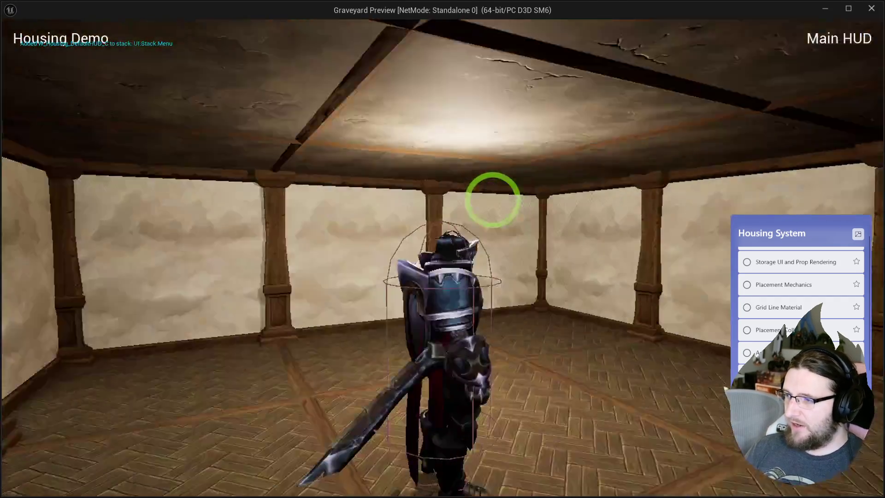
{"action": "left_click_drag", "start_coordinate": [493, 200], "coordinate": [494, 200]}
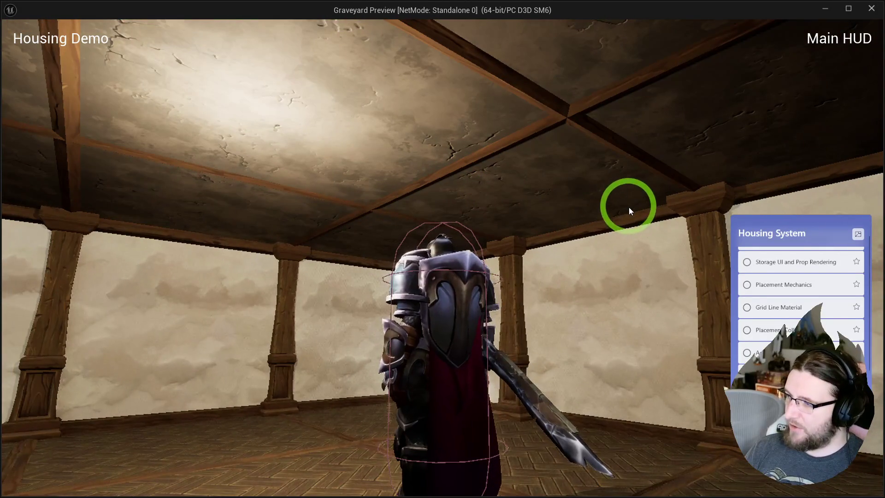
{"action": "key", "text": "Escape"}
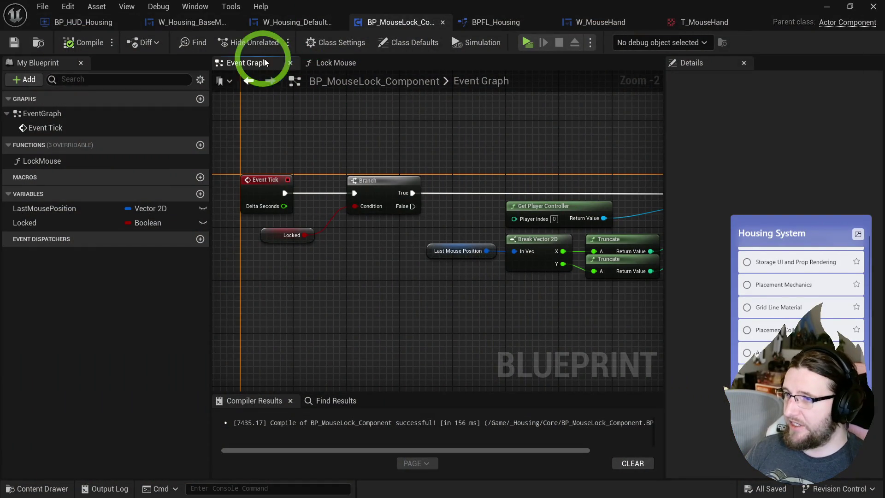
{"action": "left_click", "coordinate": [181, 24]}
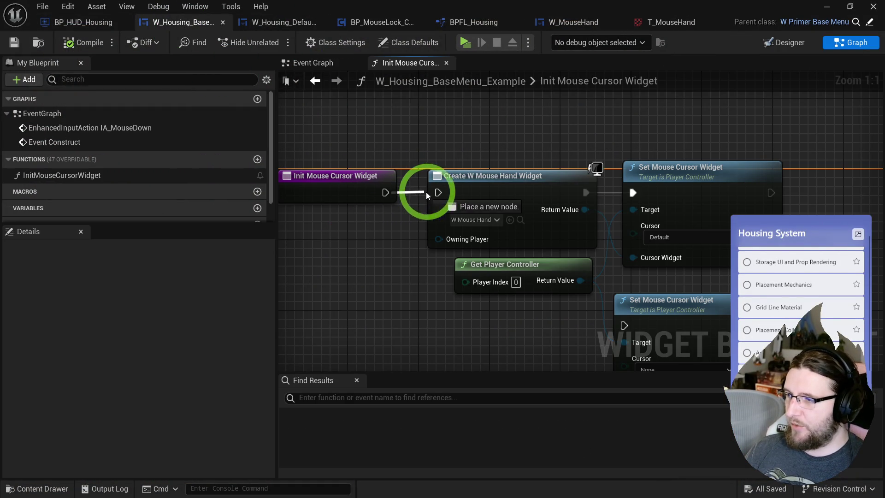
{"action": "left_click", "coordinate": [464, 42]}
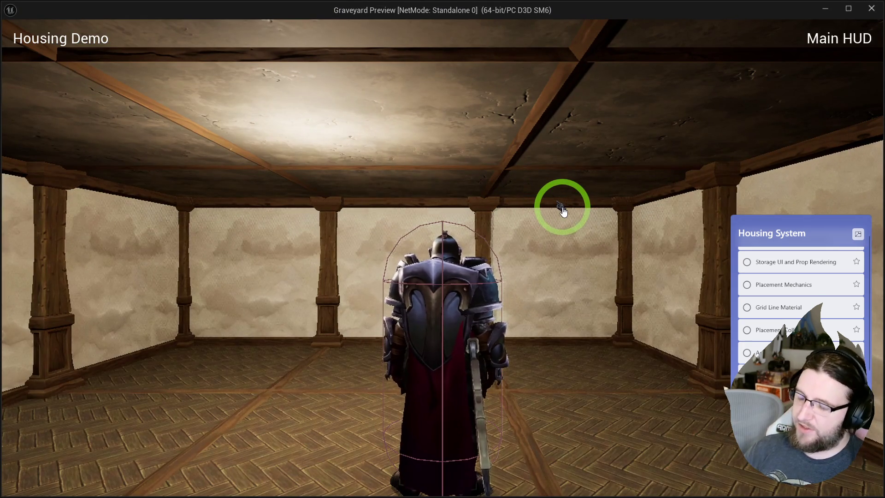
{"action": "key", "text": "Escape"}
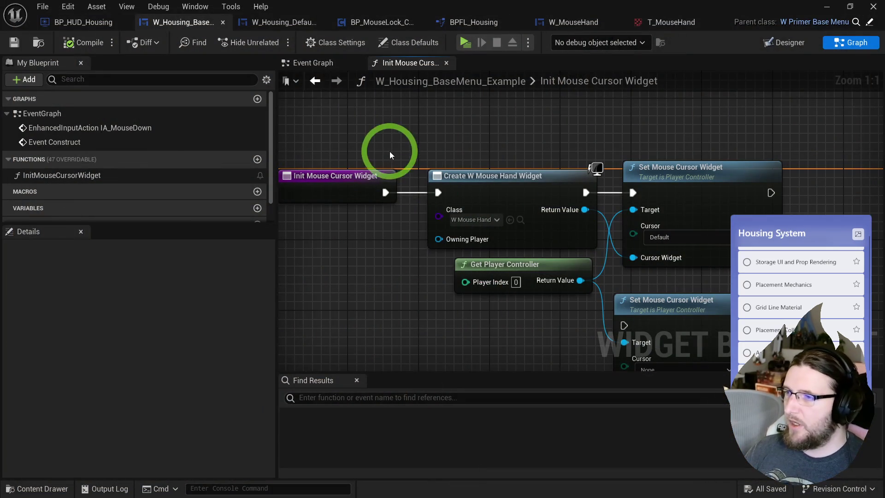
Inspect the base menu's Event Graph, then bring up W_Housing_DefaultHUD.
{"action": "left_click", "coordinate": [318, 63]}
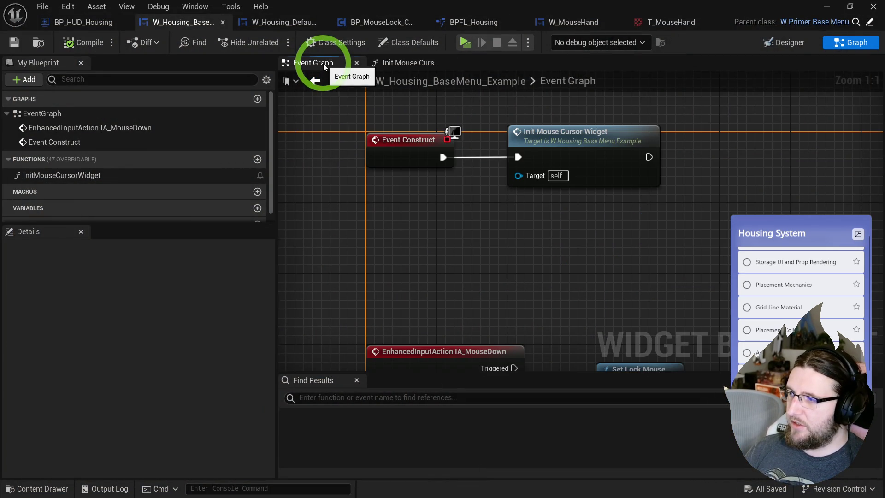
{"action": "scroll", "coordinate": [449, 169], "scroll_direction": "down", "scroll_amount": 3}
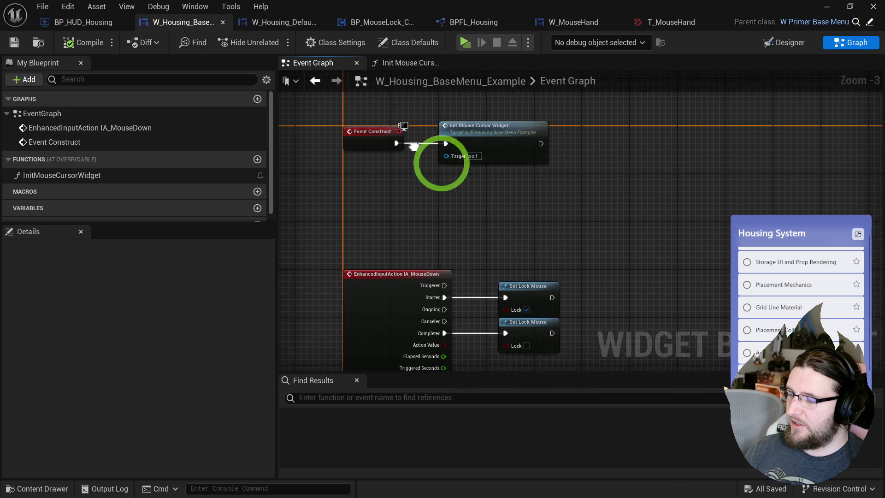
{"action": "left_click", "coordinate": [290, 24]}
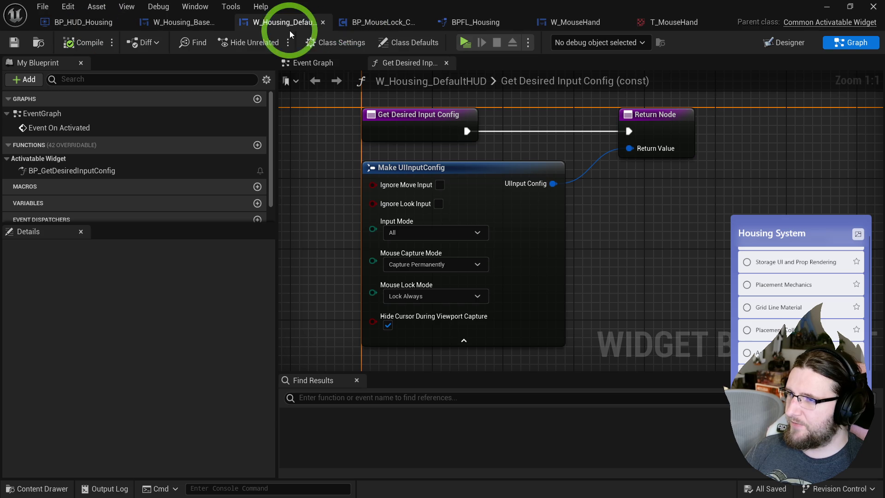
From the HUD widget's Event Graph, play-test the level and turn the camera to check the cursor.
{"action": "left_click", "coordinate": [319, 65]}
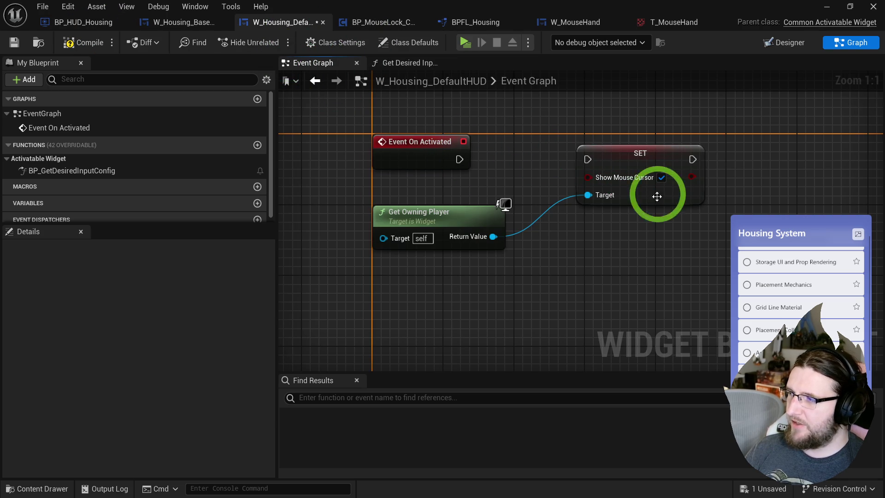
{"action": "left_click", "coordinate": [465, 42]}
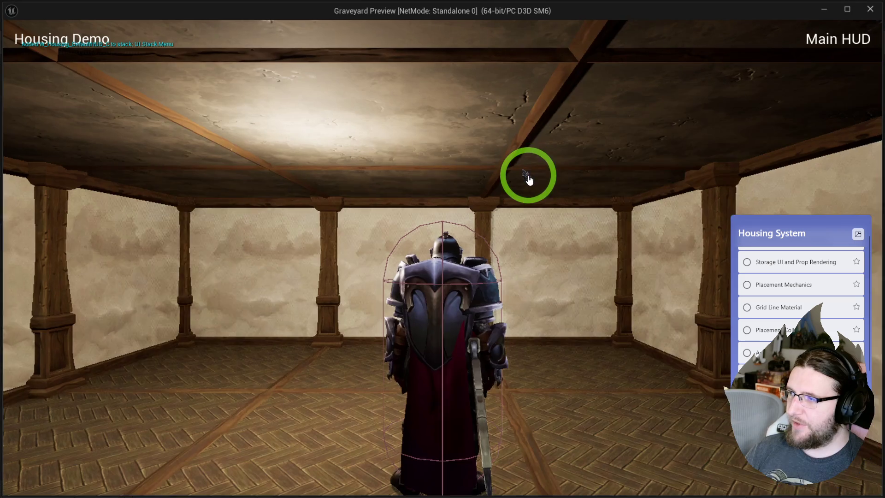
{"action": "mouse_move", "coordinate": [588, 237]}
{"action": "left_mouse_down"}
{"action": "mouse_move", "coordinate": [615, 243]}
{"action": "mouse_move", "coordinate": [585, 249]}
{"action": "mouse_move", "coordinate": [611, 258]}
{"action": "left_mouse_up"}
{"action": "key", "text": "Escape"}
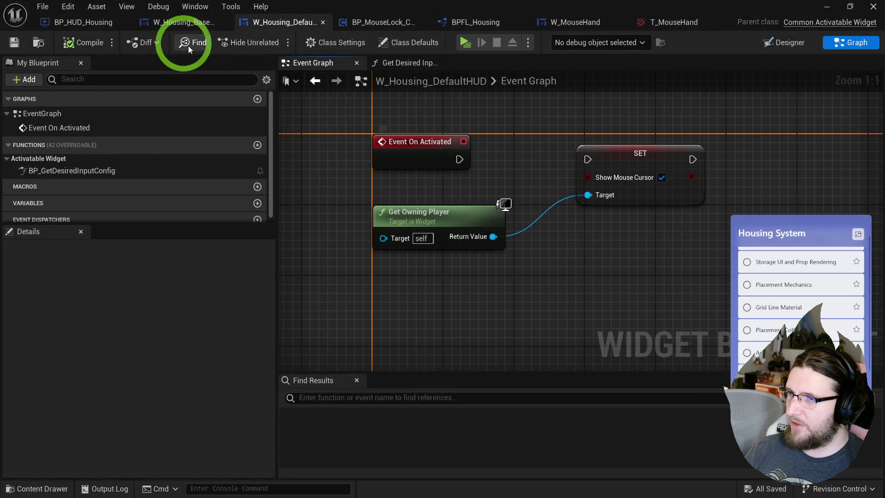
In BP_HUD_Housing, enable Hide Cursor During Capture and compile.
{"action": "left_click", "coordinate": [110, 29]}
{"action": "left_click", "coordinate": [426, 227]}
{"action": "left_click", "coordinate": [84, 43]}
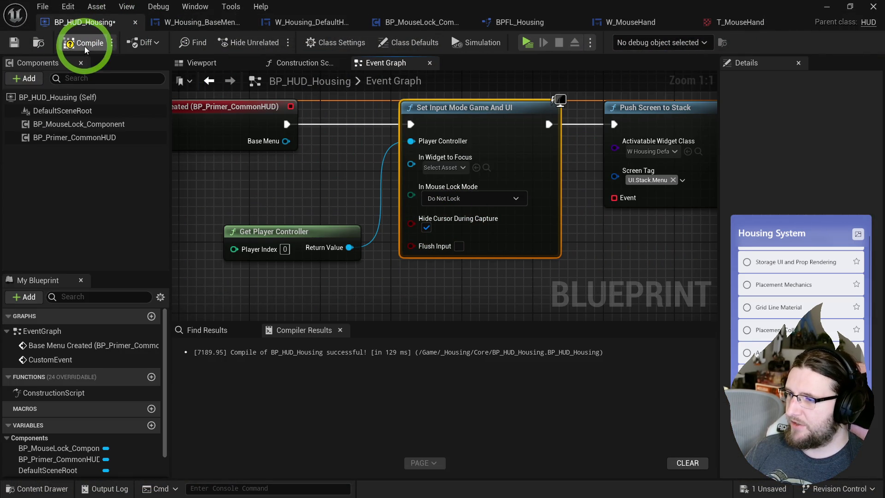
After a play-test, review the In Mouse Lock Mode options and keep Do Not Lock.
{"action": "left_click", "coordinate": [528, 43]}
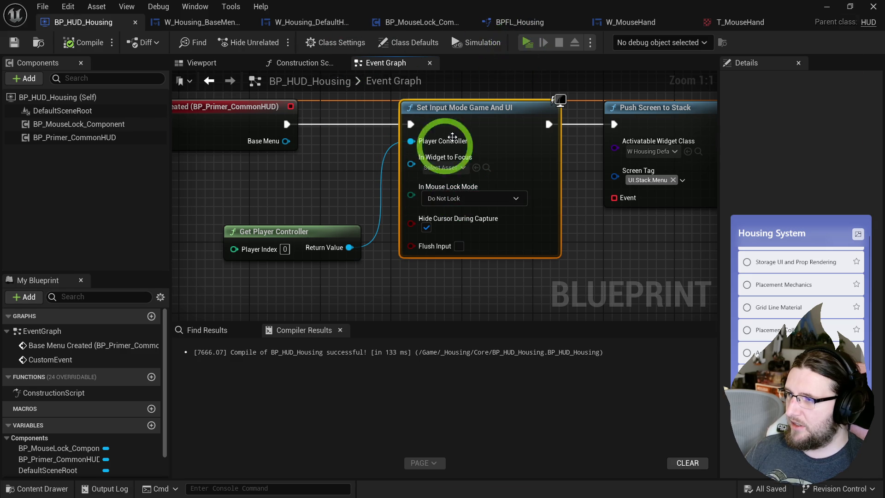
{"action": "key", "text": "Escape"}
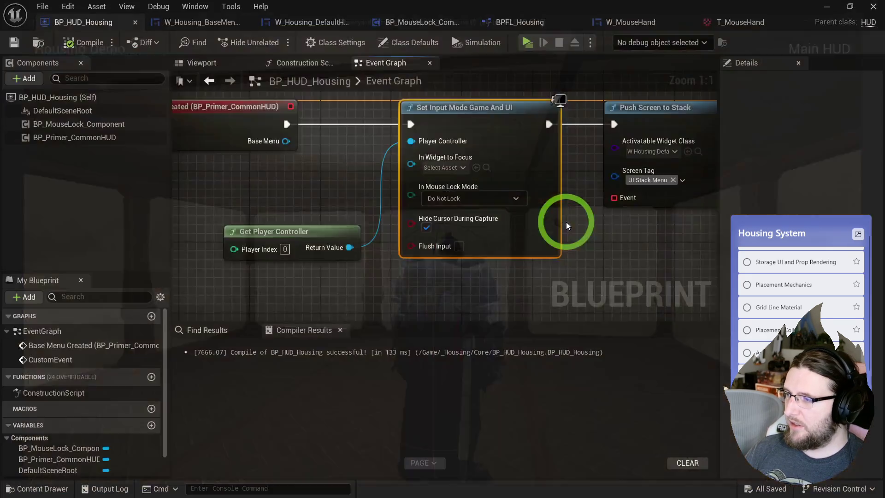
{"action": "left_click", "coordinate": [341, 189]}
{"action": "left_click", "coordinate": [457, 198]}
{"action": "left_click", "coordinate": [375, 192]}
Box-select all graph nodes including Delay and CustomEvent, then return to W_Housing_BaseMenu_Example.
{"action": "left_click_drag", "start_coordinate": [395, 184], "coordinate": [229, 195]}
{"action": "scroll", "coordinate": [229, 194], "scroll_direction": "down", "scroll_amount": 5}
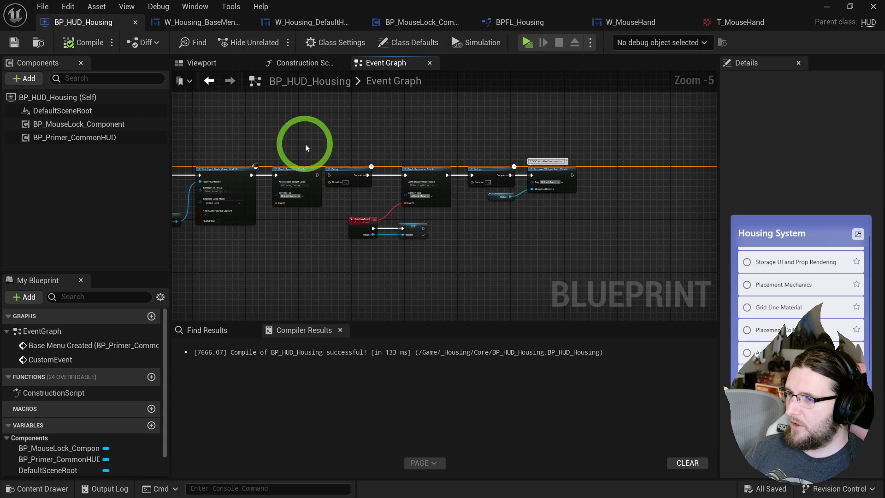
{"action": "left_click_drag", "start_coordinate": [306, 143], "coordinate": [529, 253]}
{"action": "scroll", "coordinate": [276, 116], "scroll_direction": "up", "scroll_amount": 2}
{"action": "left_click", "coordinate": [199, 27]}
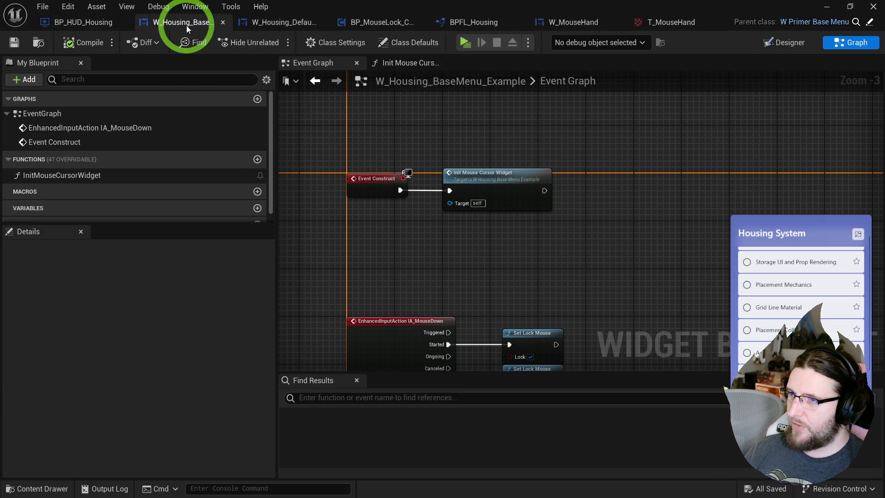
Search the overridable functions for 'inpu', then dismiss the list.
{"action": "left_click", "coordinate": [223, 159]}
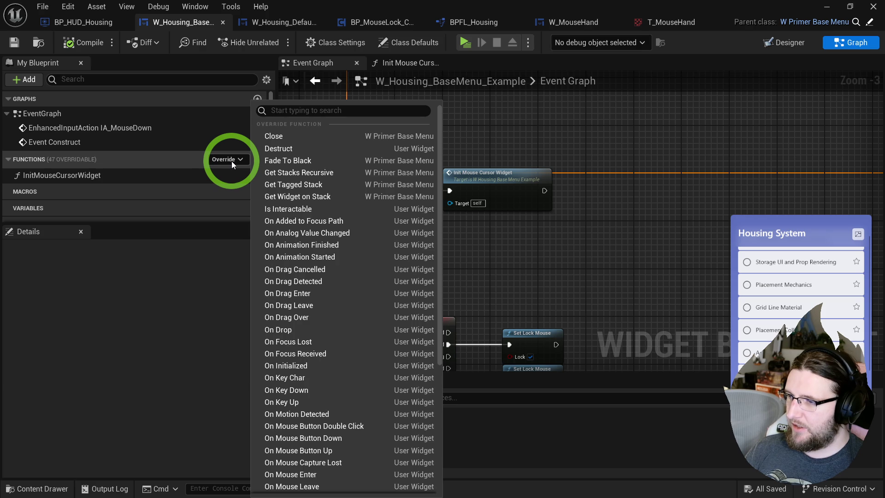
{"action": "type", "text": "inpu"}
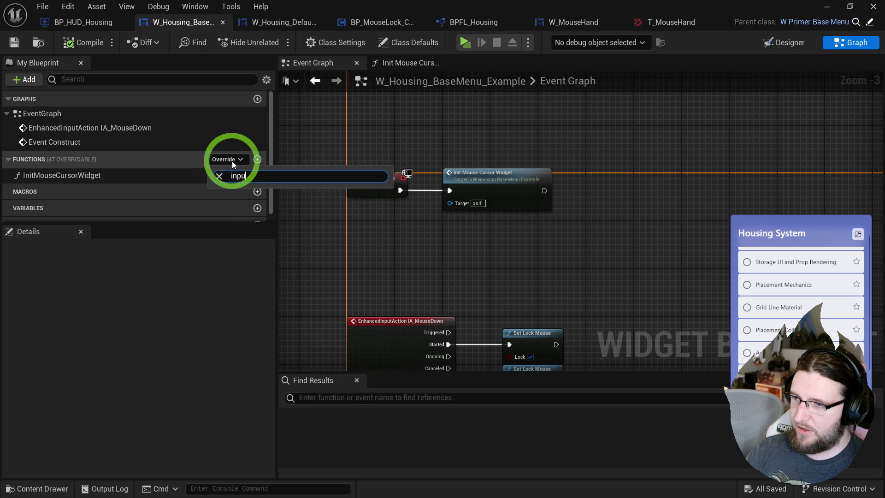
{"action": "left_click", "coordinate": [678, 114]}
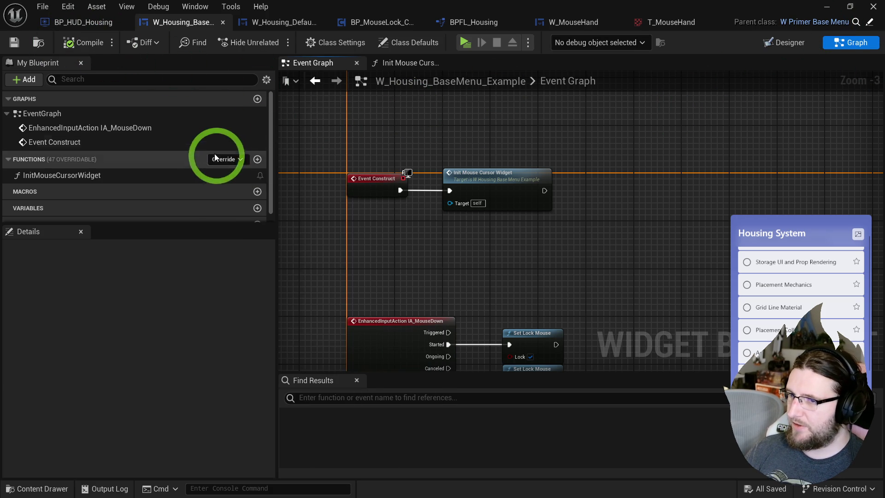
In W_Housing_DefaultHUD, wire Event On Activated into the SET Show Mouse Cursor (false) node.
{"action": "mouse_move", "coordinate": [286, 158]}
{"action": "left_mouse_down"}
{"action": "mouse_move", "coordinate": [375, 123]}
{"action": "mouse_move", "coordinate": [377, 149]}
{"action": "left_mouse_up"}
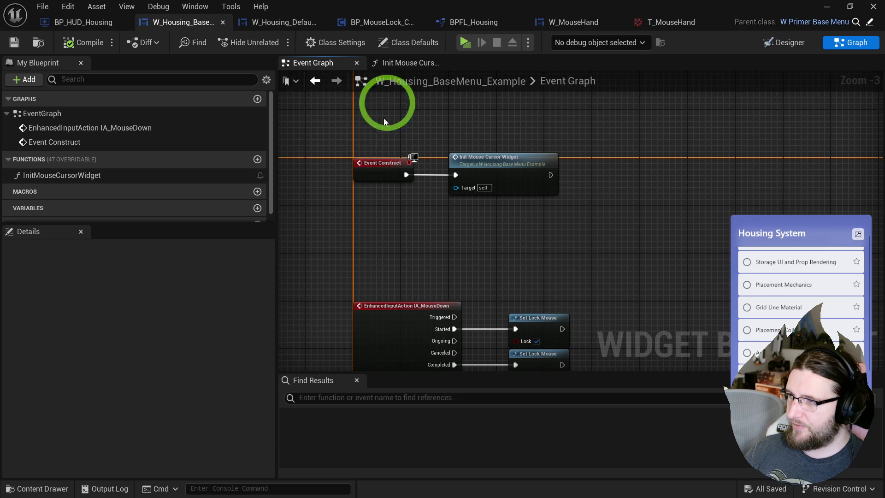
{"action": "left_click", "coordinate": [261, 23]}
{"action": "left_click_drag", "start_coordinate": [474, 166], "coordinate": [588, 159]}
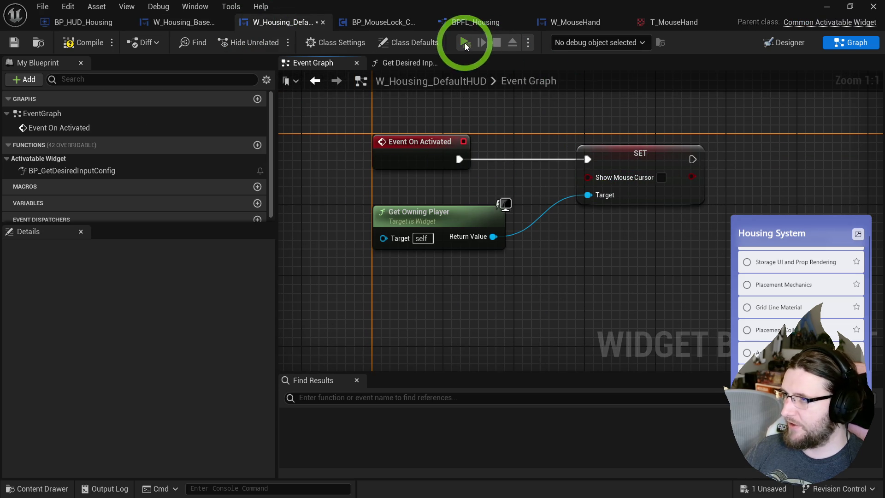
After a quick play-test, unhook Create W Mouse Hand Widget from Init Mouse Cursor Widget and compile.
{"action": "left_click", "coordinate": [465, 43]}
{"action": "key", "text": "Escape"}
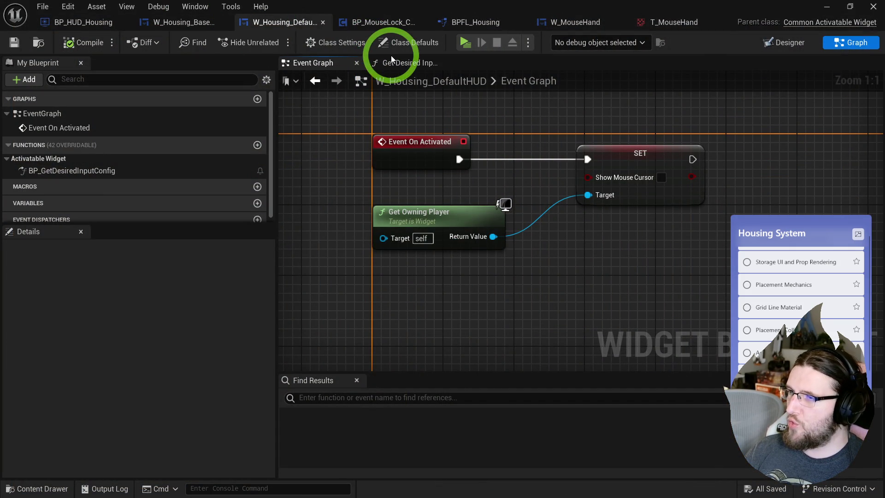
{"action": "left_click", "coordinate": [215, 27]}
{"action": "double_click", "coordinate": [519, 169]}
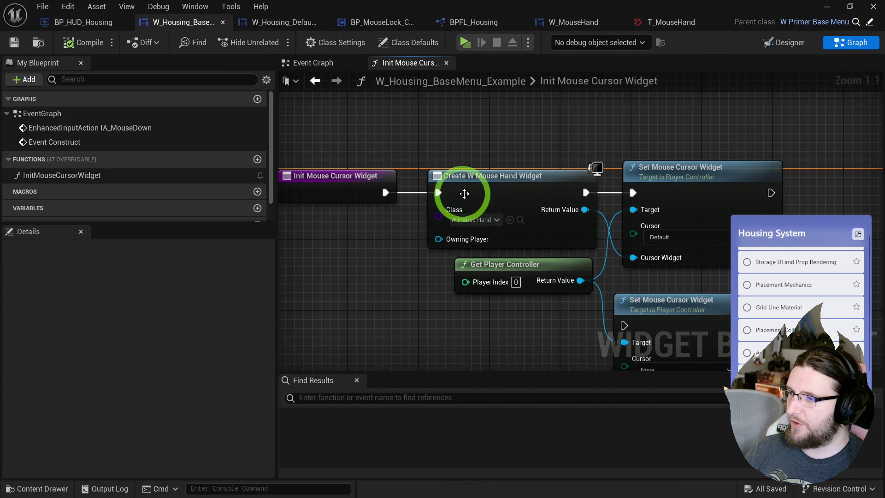
{"action": "left_click", "coordinate": [385, 193], "text": "alt"}
{"action": "left_click", "coordinate": [107, 44]}
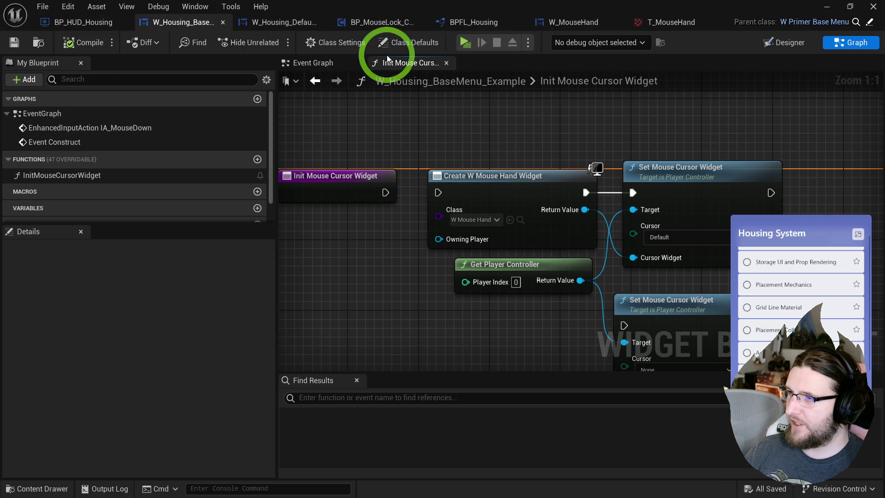
Play-test the room without the hand cursor, then open BP_MouseLock_Component.
{"action": "left_click", "coordinate": [462, 43]}
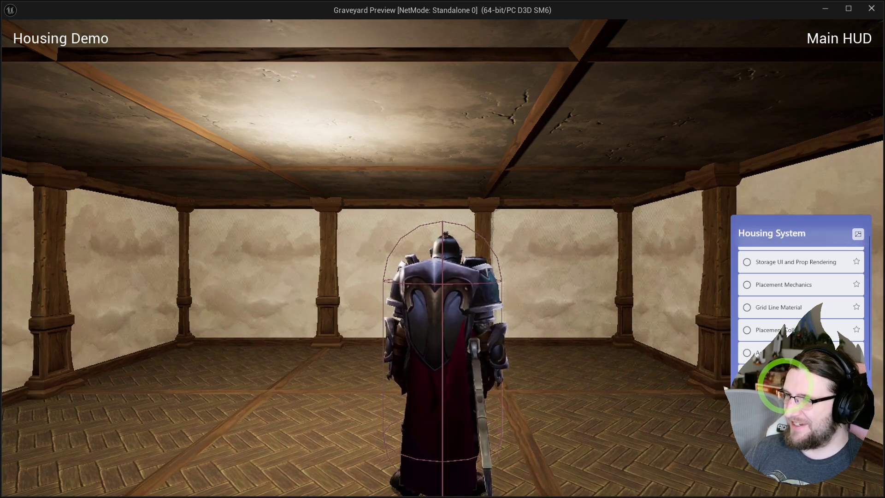
{"action": "key", "text": "Escape"}
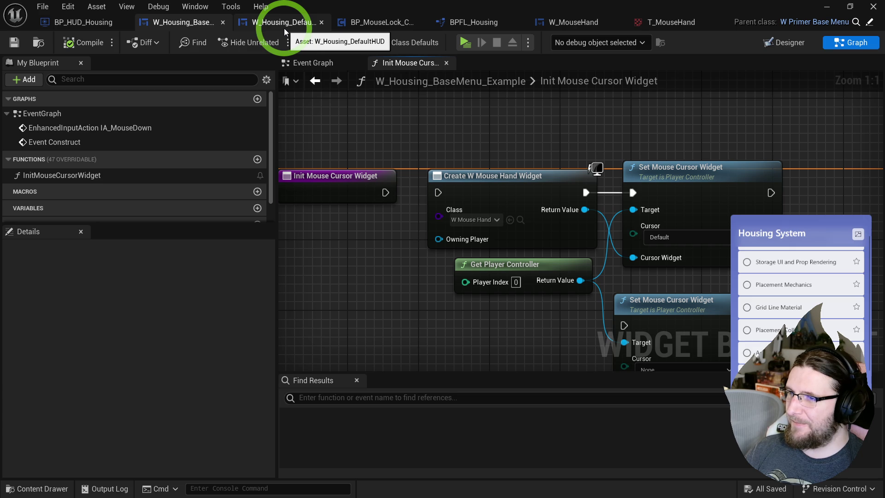
{"action": "left_click", "coordinate": [291, 23]}
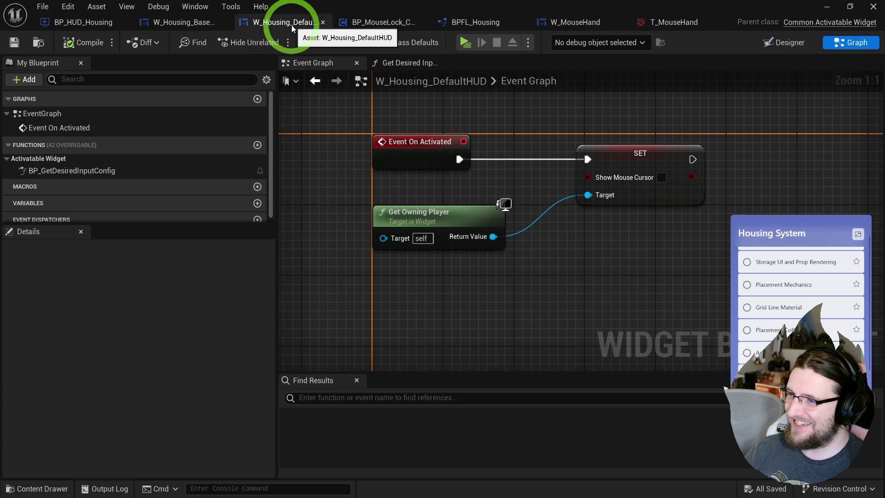
{"action": "left_click", "coordinate": [350, 22]}
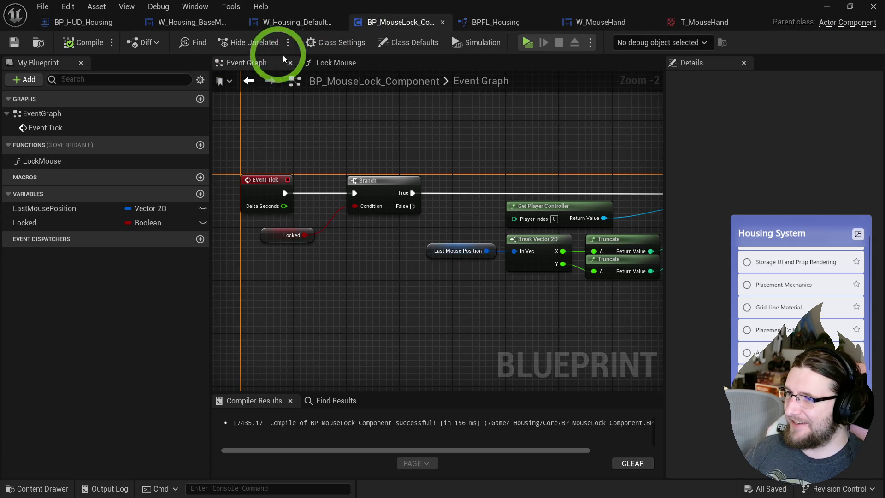
Look over Set Mouse Position, Branch and Last Mouse Position in the Event Graph, then open Lock Mouse.
{"action": "left_click", "coordinate": [258, 62]}
{"action": "mouse_move", "coordinate": [446, 205]}
{"action": "left_mouse_down"}
{"action": "mouse_move", "coordinate": [395, 172]}
{"action": "mouse_move", "coordinate": [311, 169]}
{"action": "left_mouse_up"}
{"action": "scroll", "coordinate": [311, 169], "scroll_direction": "up", "scroll_amount": 2}
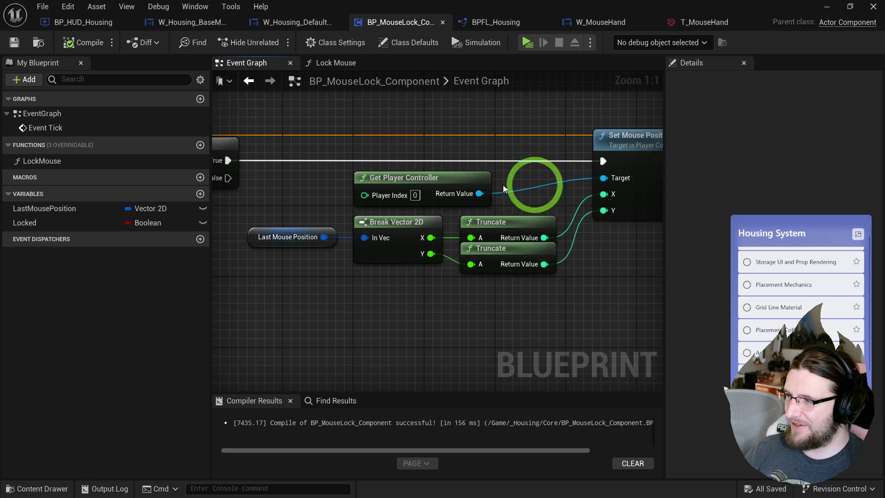
{"action": "left_click_drag", "start_coordinate": [450, 184], "coordinate": [484, 162]}
{"action": "left_click_drag", "start_coordinate": [267, 240], "coordinate": [461, 233]}
{"action": "left_click", "coordinate": [257, 56]}
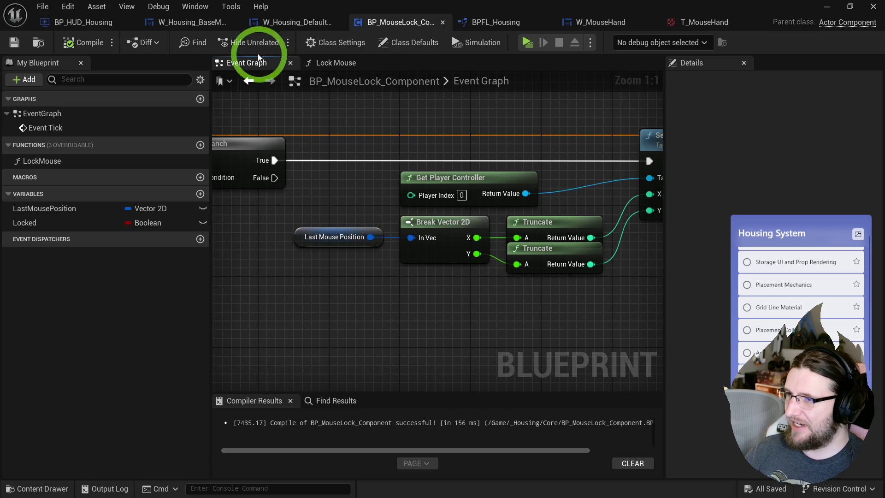
{"action": "left_click", "coordinate": [331, 65]}
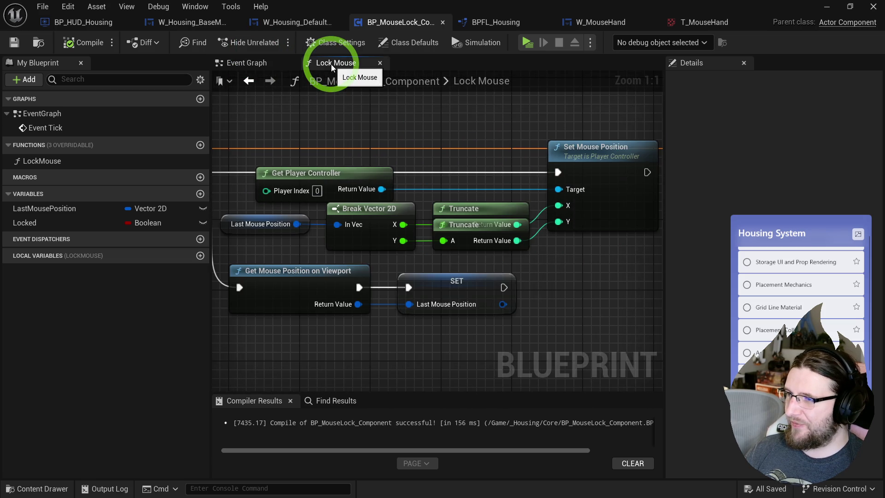
Add Get Mouse Position nodes off Get Player Controller, including Get Mouse Position Scaled by DPI.
{"action": "left_click_drag", "start_coordinate": [428, 184], "coordinate": [474, 143]}
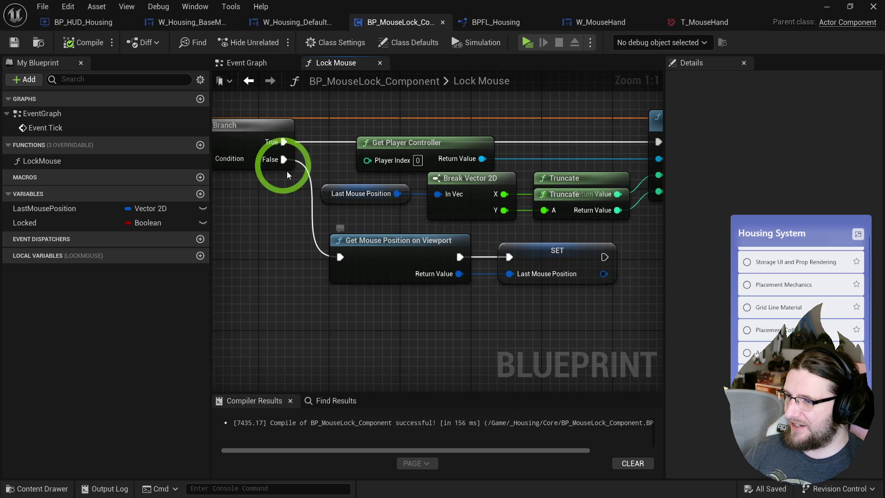
{"action": "left_click_drag", "start_coordinate": [283, 159], "coordinate": [325, 317]}
{"action": "type", "text": "get mouse po"}
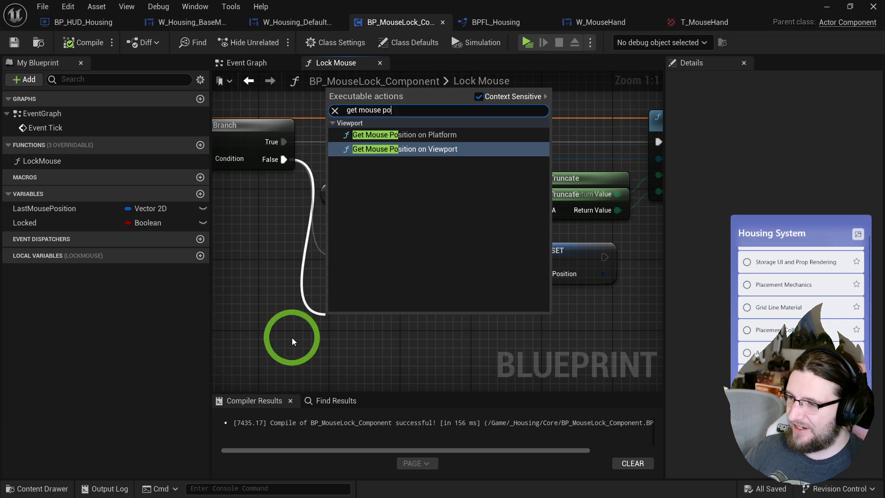
{"action": "left_click", "coordinate": [391, 149]}
{"action": "left_click_drag", "start_coordinate": [518, 89], "coordinate": [352, 272]}
{"action": "left_click_drag", "start_coordinate": [425, 288], "coordinate": [477, 287]}
{"action": "type", "text": "get mouse pos"}
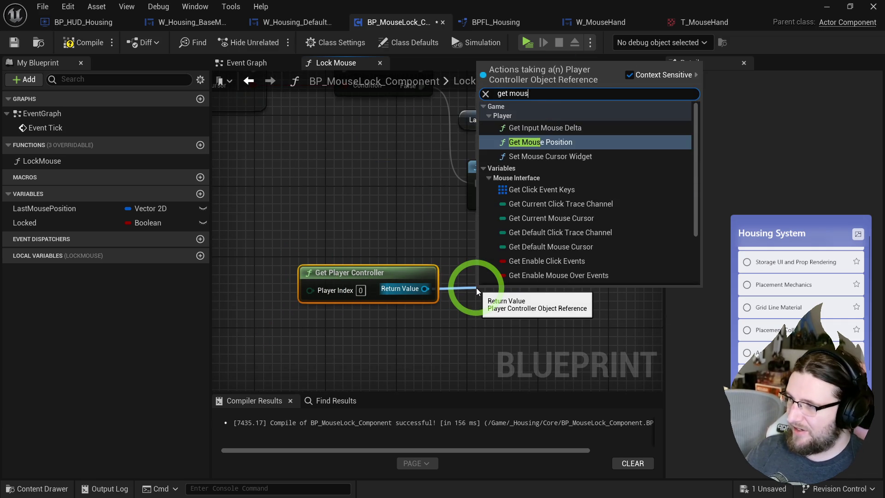
{"action": "left_click", "coordinate": [613, 153]}
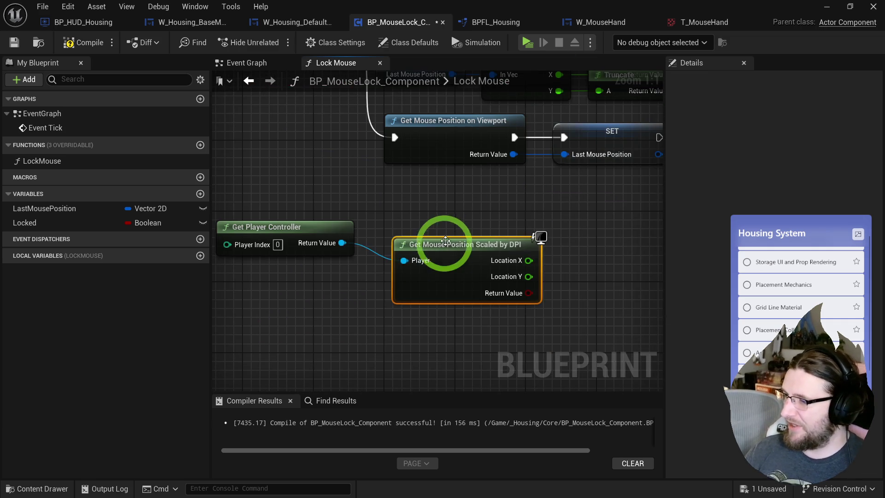
Feed Location X and Y through a Make Vector 2D into SET Last Mouse Position.
{"action": "mouse_move", "coordinate": [530, 219]}
{"action": "left_mouse_down"}
{"action": "mouse_move", "coordinate": [526, 281]}
{"action": "mouse_move", "coordinate": [550, 304]}
{"action": "left_mouse_up"}
{"action": "type", "text": "make"}
{"action": "key", "text": "Return"}
{"action": "mouse_move", "coordinate": [479, 307]}
{"action": "left_mouse_down"}
{"action": "mouse_move", "coordinate": [531, 317]}
{"action": "mouse_move", "coordinate": [533, 337]}
{"action": "left_mouse_up"}
{"action": "mouse_move", "coordinate": [286, 263]}
{"action": "left_mouse_down"}
{"action": "mouse_move", "coordinate": [573, 306]}
{"action": "mouse_move", "coordinate": [379, 224]}
{"action": "left_mouse_up"}
Compile the blueprint and test the mouse lock in play.
{"action": "left_click", "coordinate": [83, 43]}
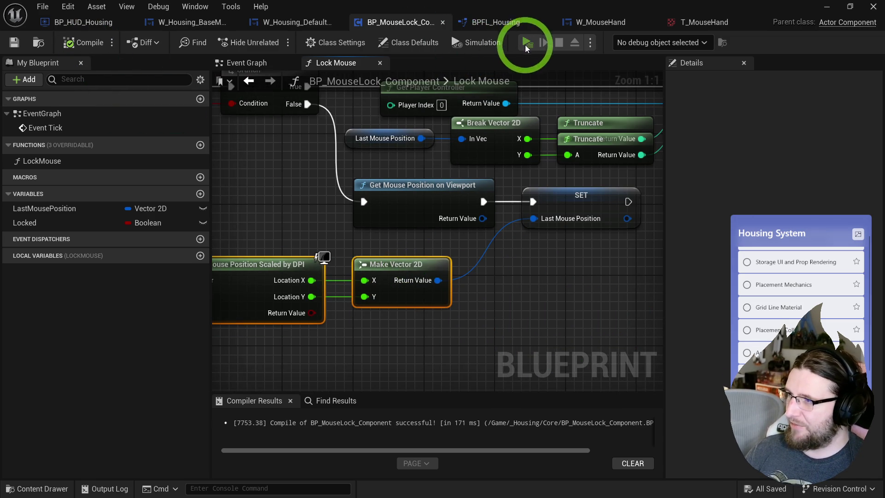
{"action": "left_click", "coordinate": [527, 43]}
{"action": "key", "text": "Escape"}
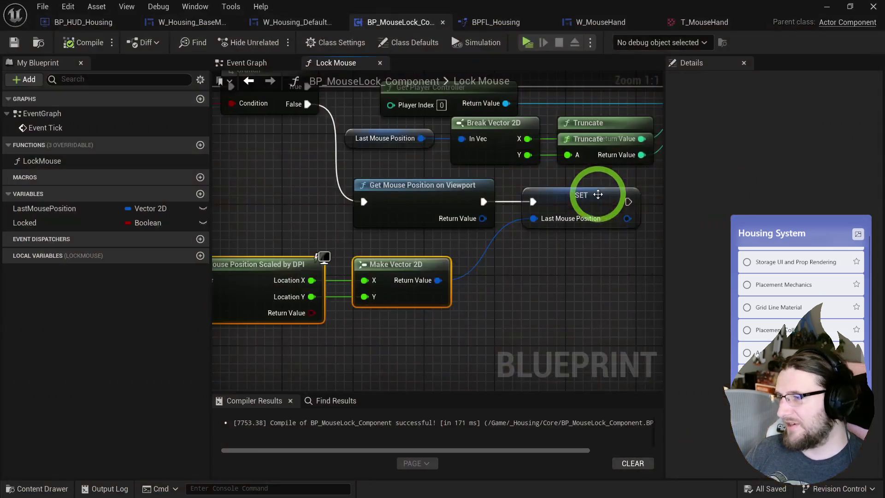
{"action": "scroll", "coordinate": [592, 323], "scroll_direction": "down", "scroll_amount": 1}
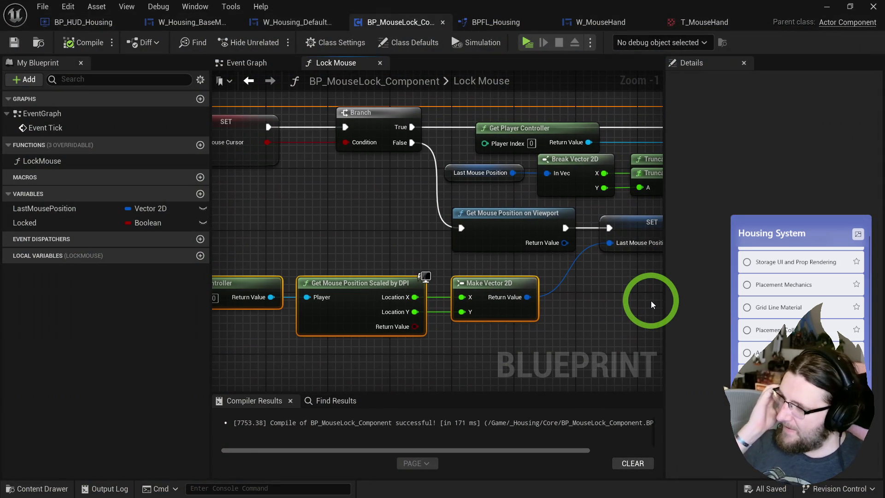
In the Event Graph, add a Multiply node off Last Mouse Position's output.
{"action": "mouse_move", "coordinate": [641, 303]}
{"action": "left_mouse_down"}
{"action": "mouse_move", "coordinate": [563, 284]}
{"action": "mouse_move", "coordinate": [405, 291]}
{"action": "mouse_move", "coordinate": [425, 266]}
{"action": "mouse_move", "coordinate": [435, 271]}
{"action": "left_mouse_up"}
{"action": "left_click", "coordinate": [259, 68]}
{"action": "scroll", "coordinate": [316, 257], "scroll_direction": "up", "scroll_amount": 2}
{"action": "left_click", "coordinate": [430, 251]}
{"action": "left_click_drag", "start_coordinate": [483, 253], "coordinate": [508, 266]}
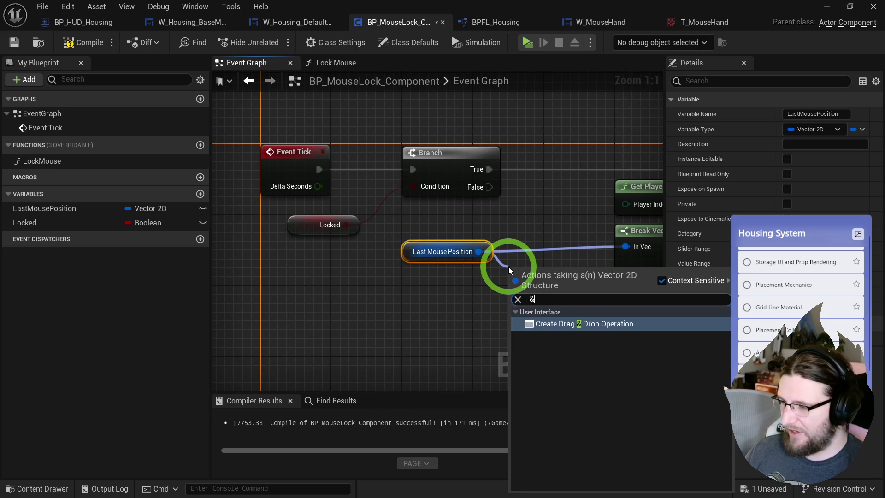
{"action": "type", "text": "*"}
{"action": "key", "text": "Escape"}
Add Get Viewport Scale, wire it into the multiply node, and save the compiled blueprint.
{"action": "right_click", "coordinate": [405, 303]}
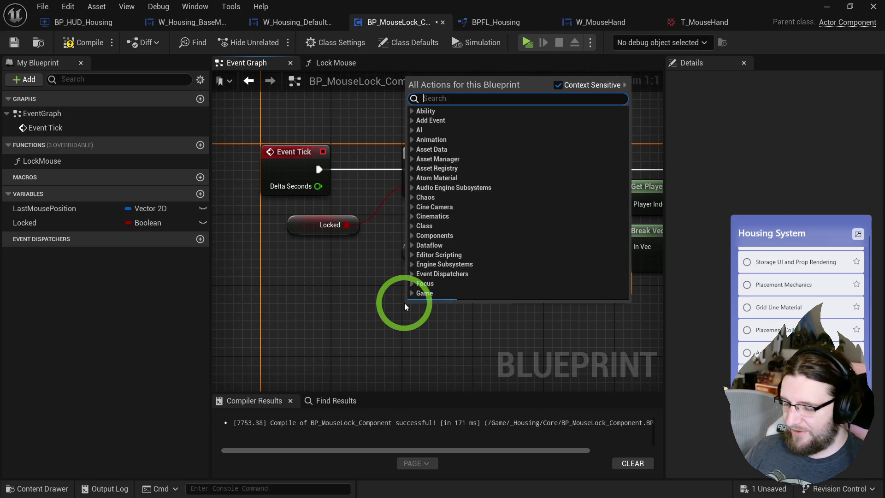
{"action": "type", "text": "viewport scale"}
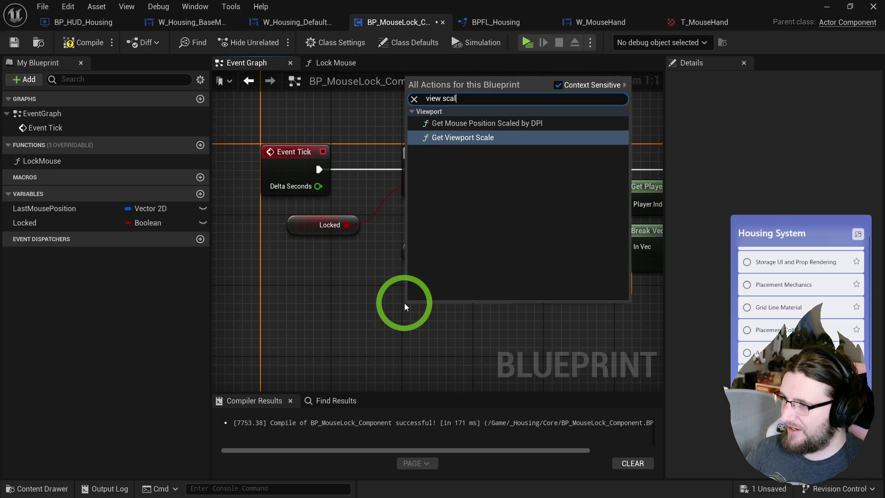
{"action": "key", "text": "Return"}
{"action": "left_click_drag", "start_coordinate": [488, 317], "coordinate": [519, 288]}
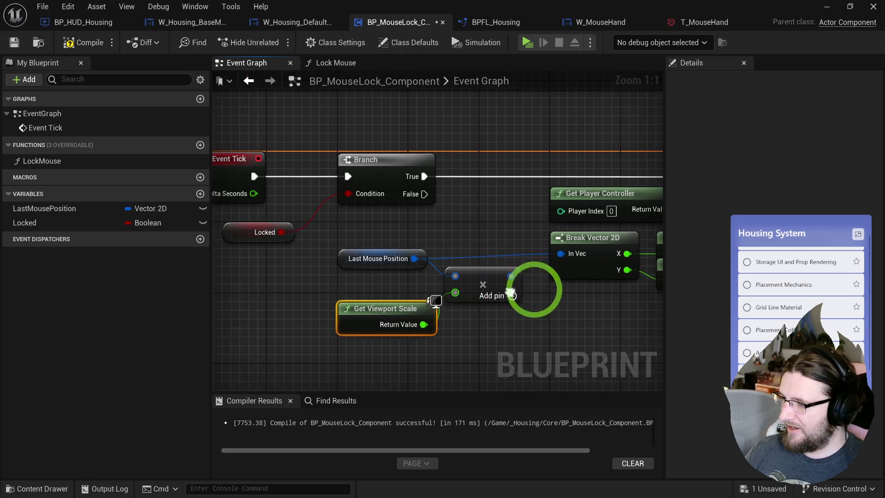
{"action": "left_click", "coordinate": [504, 40]}
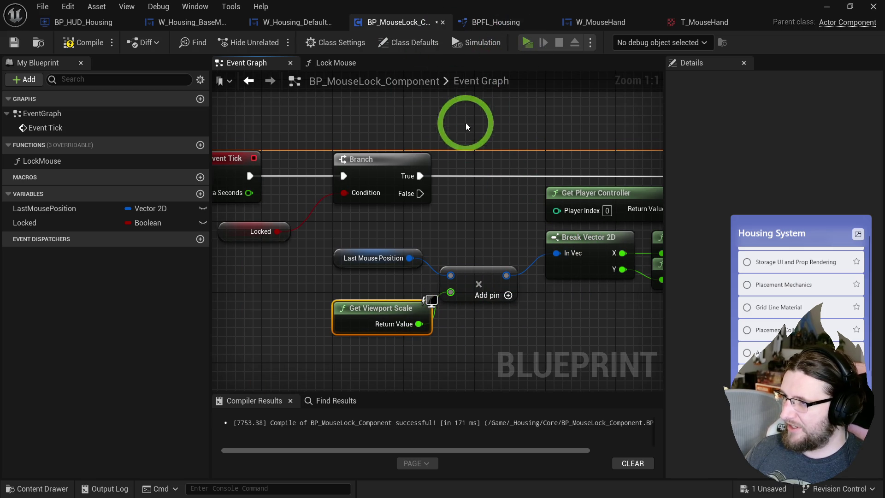
{"action": "key", "text": "Escape"}
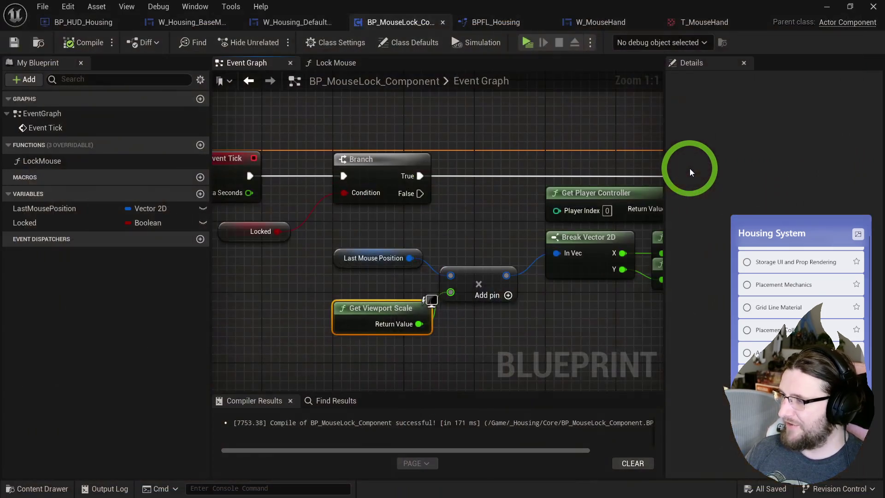
Play-test the room, turning the camera to check the cursor.
{"action": "left_click", "coordinate": [420, 176]}
{"action": "left_click", "coordinate": [528, 43]}
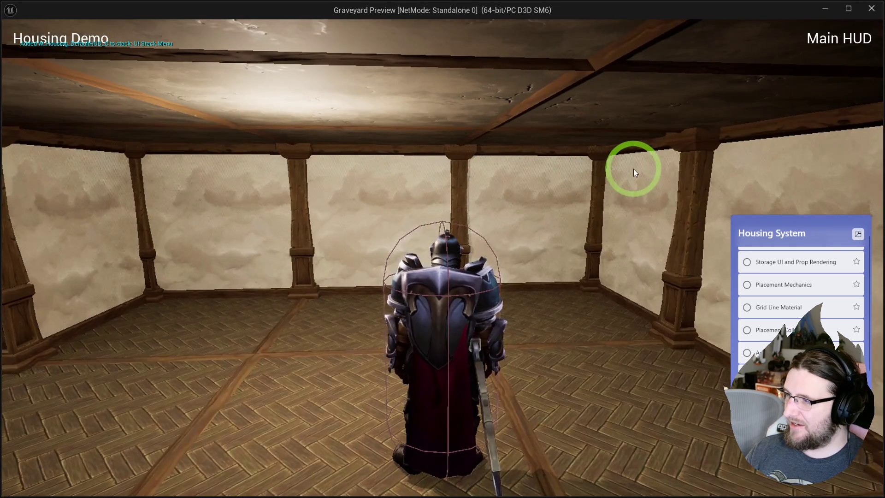
{"action": "left_click_drag", "start_coordinate": [633, 169], "coordinate": [752, 195]}
{"action": "key", "text": "Escape"}
Add a Divide node dividing Last Mouse Position by Get Viewport Scale, then compile and test.
{"action": "left_click_drag", "start_coordinate": [451, 327], "coordinate": [391, 325]}
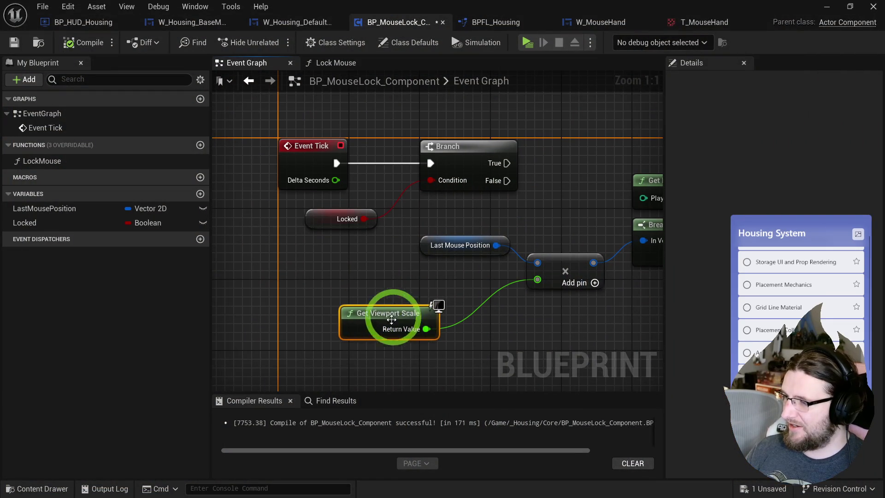
{"action": "left_click_drag", "start_coordinate": [424, 254], "coordinate": [388, 246]}
{"action": "left_click", "coordinate": [456, 239]}
{"action": "mouse_move", "coordinate": [461, 237]}
{"action": "left_mouse_down"}
{"action": "mouse_move", "coordinate": [502, 227]}
{"action": "mouse_move", "coordinate": [508, 253]}
{"action": "mouse_move", "coordinate": [427, 327]}
{"action": "left_mouse_up"}
{"action": "left_click", "coordinate": [552, 312]}
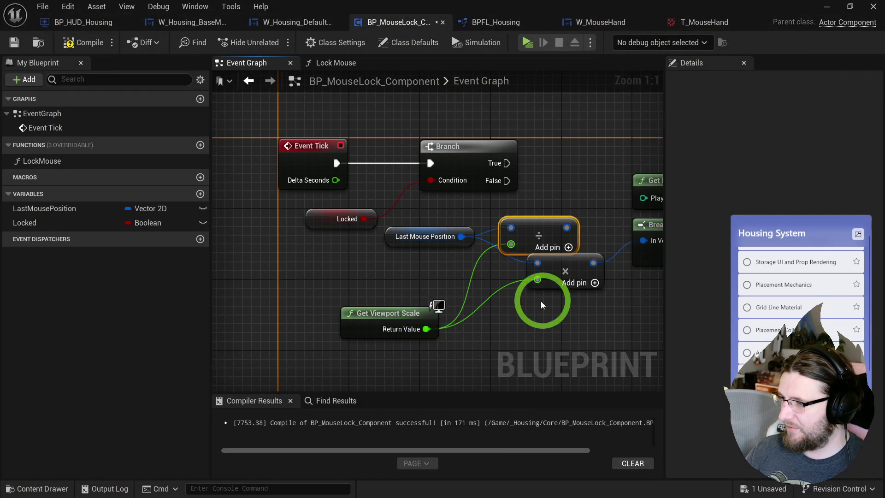
{"action": "left_click_drag", "start_coordinate": [412, 230], "coordinate": [497, 239]}
{"action": "left_click", "coordinate": [70, 43]}
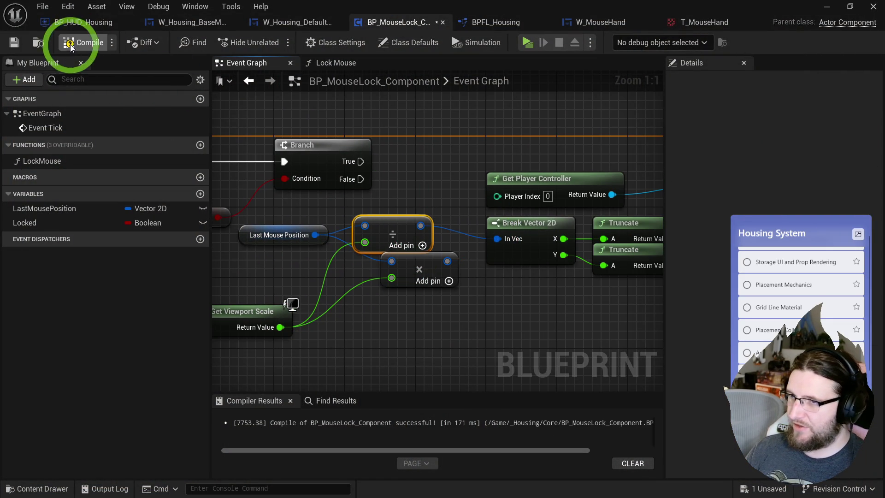
{"action": "left_click", "coordinate": [527, 43]}
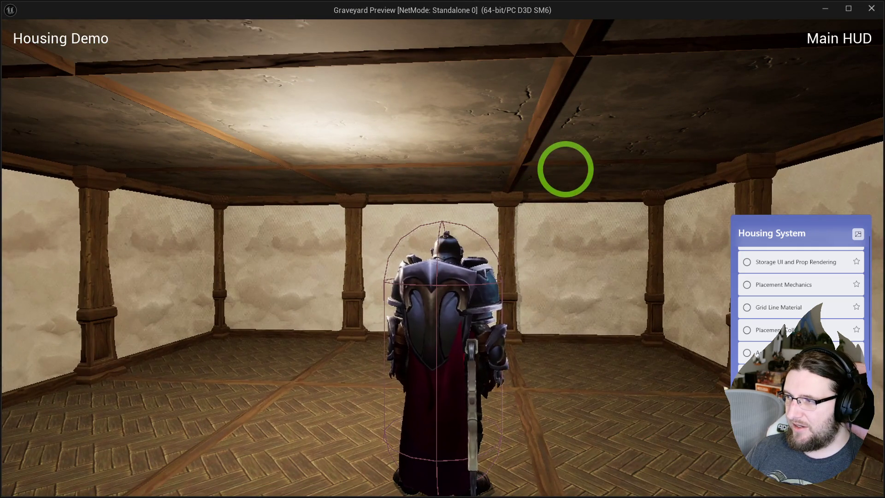
{"action": "key", "text": "Escape"}
Connect Branch True to Set Mouse Position in the Event Graph and play-test the mouse lock.
{"action": "left_click", "coordinate": [336, 62]}
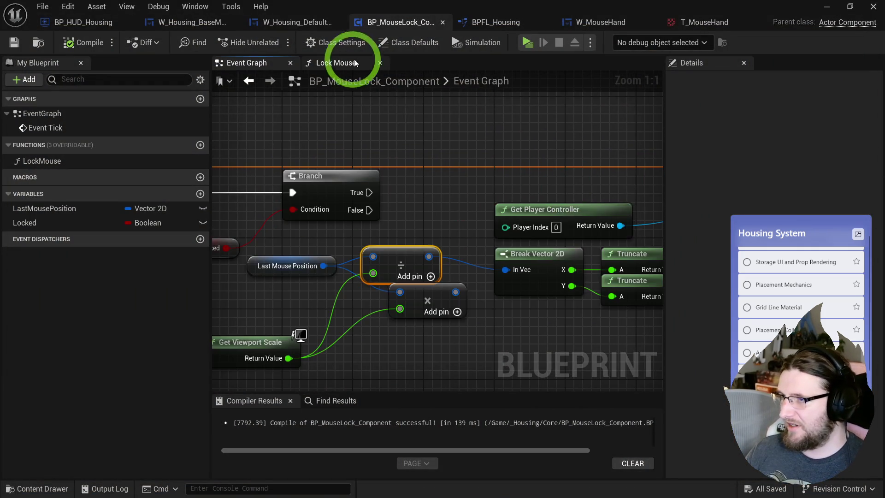
{"action": "left_click_drag", "start_coordinate": [437, 296], "coordinate": [554, 261]}
{"action": "scroll", "coordinate": [484, 276], "scroll_direction": "down", "scroll_amount": 1}
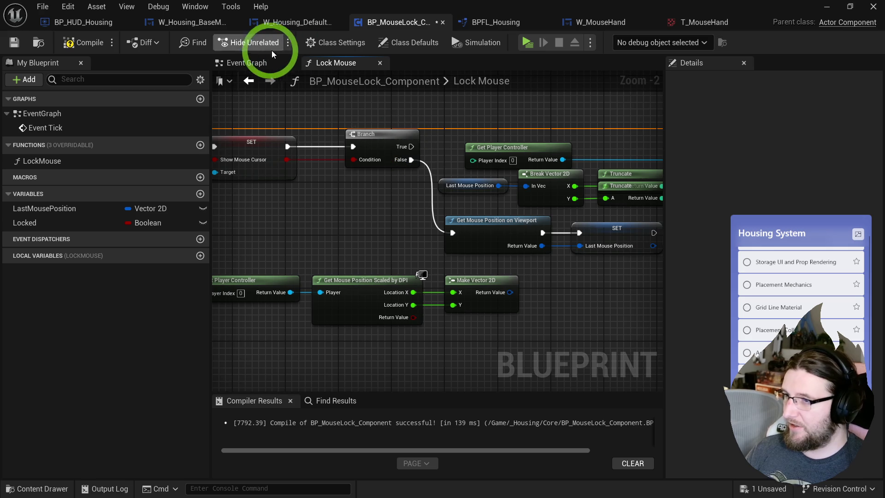
{"action": "left_click", "coordinate": [264, 60]}
{"action": "mouse_move", "coordinate": [363, 195]}
{"action": "left_mouse_down"}
{"action": "mouse_move", "coordinate": [733, 191]}
{"action": "mouse_move", "coordinate": [496, 192]}
{"action": "left_mouse_up"}
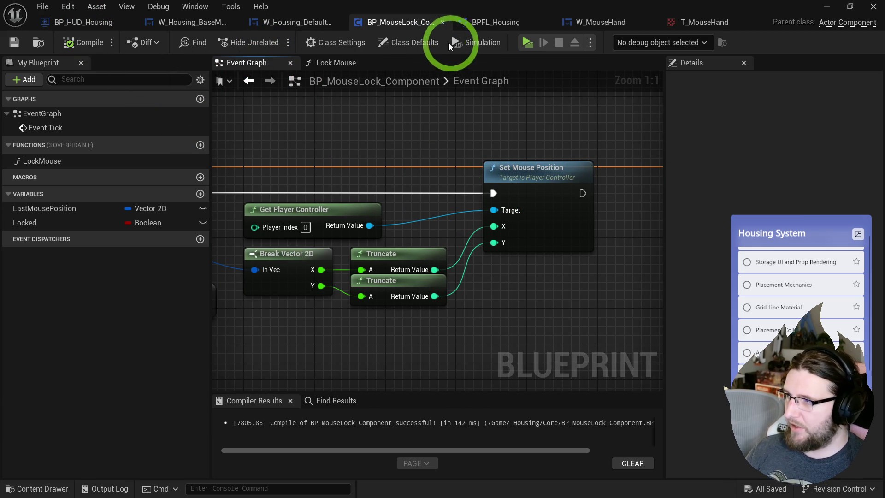
{"action": "left_click", "coordinate": [526, 42]}
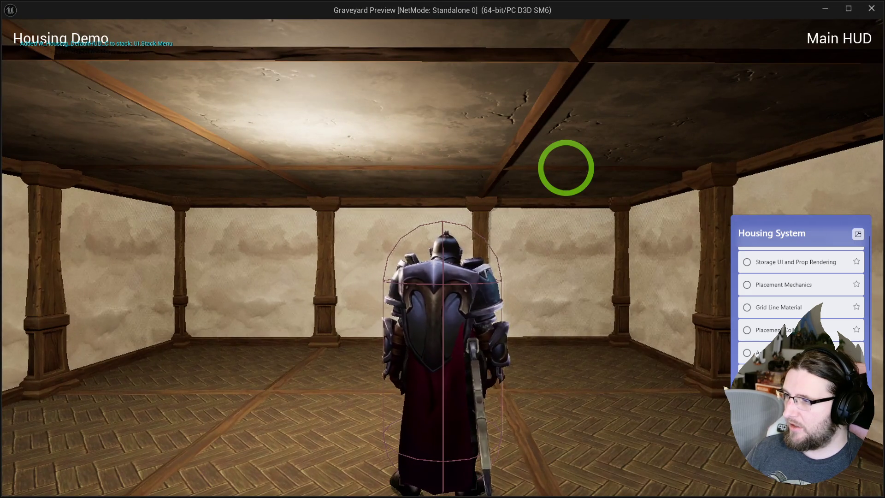
{"action": "left_click_drag", "start_coordinate": [617, 181], "coordinate": [613, 181]}
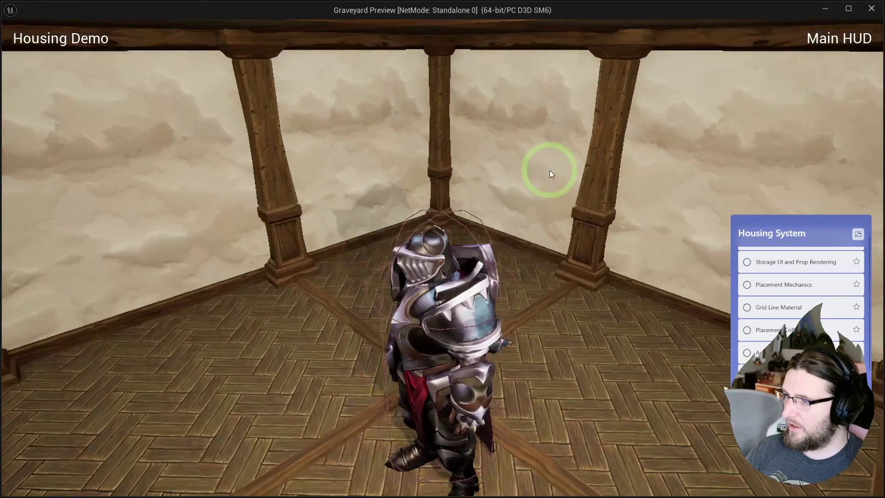
{"action": "key", "text": "Escape"}
Move the Truncate node aside and run the game preview again.
{"action": "mouse_move", "coordinate": [533, 251]}
{"action": "left_mouse_down"}
{"action": "mouse_move", "coordinate": [603, 229]}
{"action": "mouse_move", "coordinate": [645, 233]}
{"action": "left_mouse_up"}
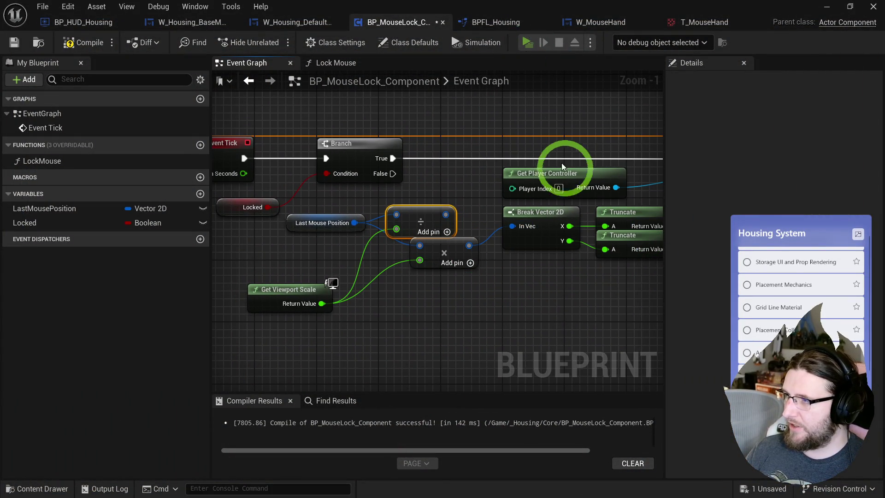
{"action": "key", "text": "alt+p"}
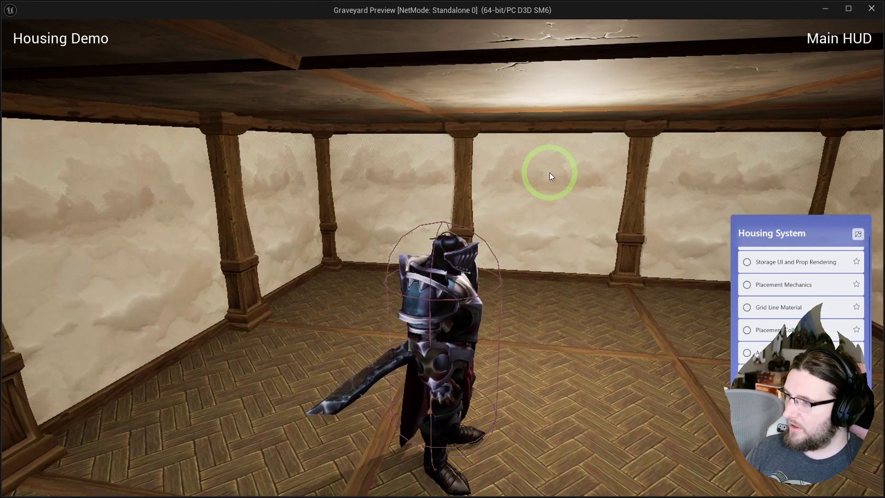
{"action": "key", "text": "Escape"}
Wire the divide result into Break Vector 2D, save, and play-test facing the knight.
{"action": "left_click", "coordinate": [377, 215]}
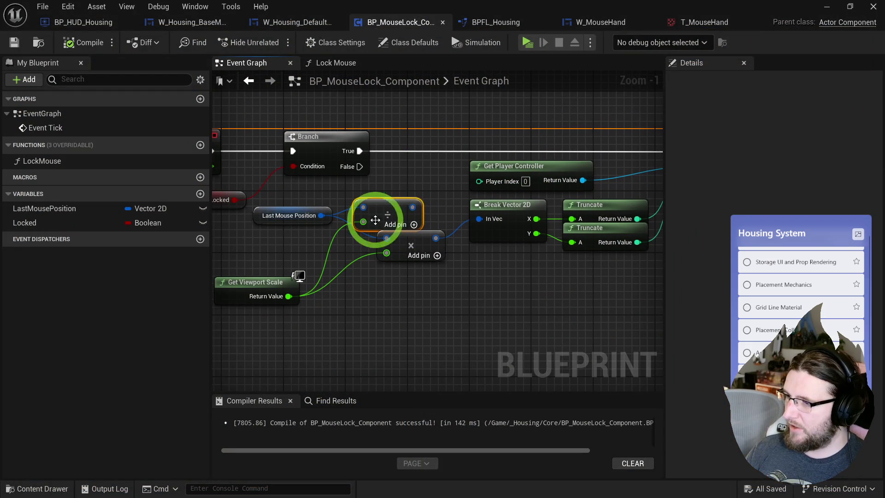
{"action": "left_click_drag", "start_coordinate": [413, 206], "coordinate": [484, 218]}
{"action": "left_click", "coordinate": [434, 21]}
{"action": "left_click", "coordinate": [535, 49]}
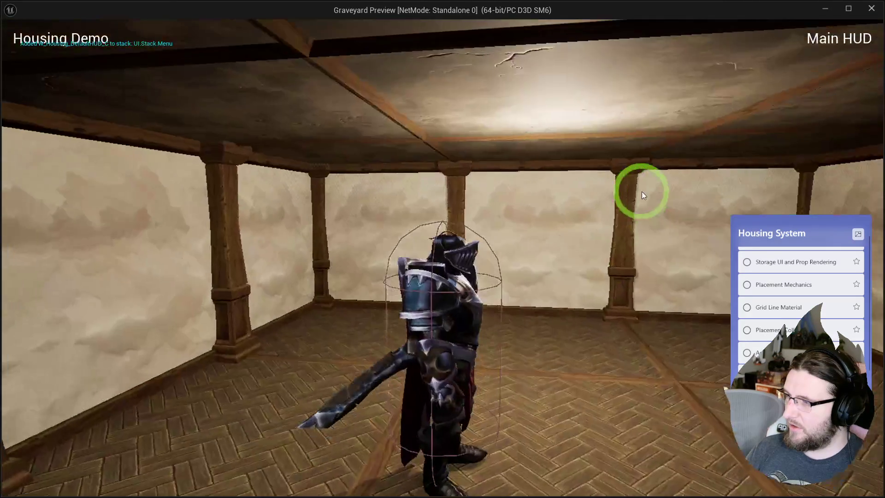
{"action": "mouse_move", "coordinate": [643, 195]}
{"action": "left_mouse_down"}
{"action": "mouse_move", "coordinate": [740, 203]}
{"action": "mouse_move", "coordinate": [665, 188]}
{"action": "left_mouse_up"}
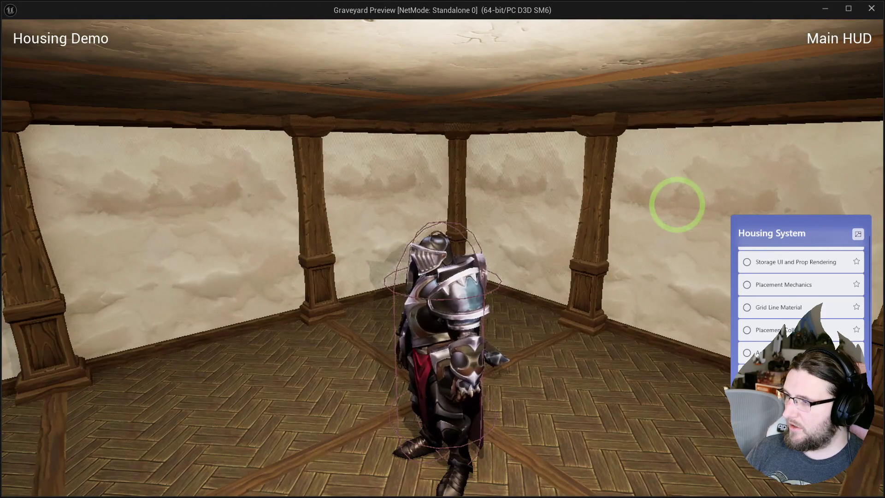
{"action": "key", "text": "Escape"}
Delete the leftover Multiply node and tidy Divide and Get Viewport Scale together.
{"action": "left_click", "coordinate": [421, 243]}
{"action": "key", "text": "Delete"}
{"action": "left_click_drag", "start_coordinate": [375, 213], "coordinate": [388, 221]}
{"action": "left_click", "coordinate": [272, 286]}
{"action": "mouse_move", "coordinate": [271, 286]}
{"action": "left_mouse_down"}
{"action": "mouse_move", "coordinate": [306, 252]}
{"action": "mouse_move", "coordinate": [398, 205]}
{"action": "left_mouse_up"}
{"action": "mouse_move", "coordinate": [438, 229]}
{"action": "left_mouse_down"}
{"action": "mouse_move", "coordinate": [452, 243]}
{"action": "mouse_move", "coordinate": [410, 196]}
{"action": "left_mouse_up"}
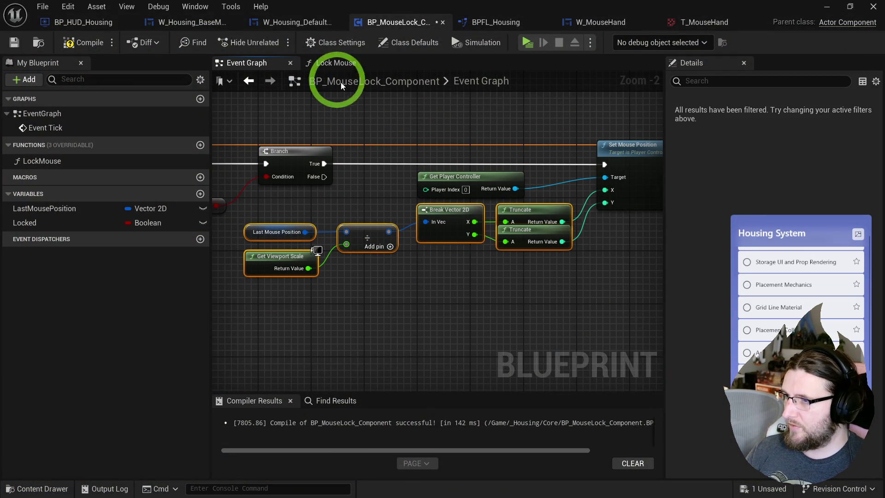
Collapse the mouse-position, Divide, Break Vector 2D and Truncate nodes into a macro named GetLastMousePosDPI.
{"action": "left_click", "coordinate": [296, 283]}
{"action": "mouse_move", "coordinate": [430, 256]}
{"action": "left_mouse_down"}
{"action": "mouse_move", "coordinate": [516, 199]}
{"action": "mouse_move", "coordinate": [529, 226]}
{"action": "left_mouse_up"}
{"action": "left_click_drag", "start_coordinate": [405, 278], "coordinate": [283, 212]}
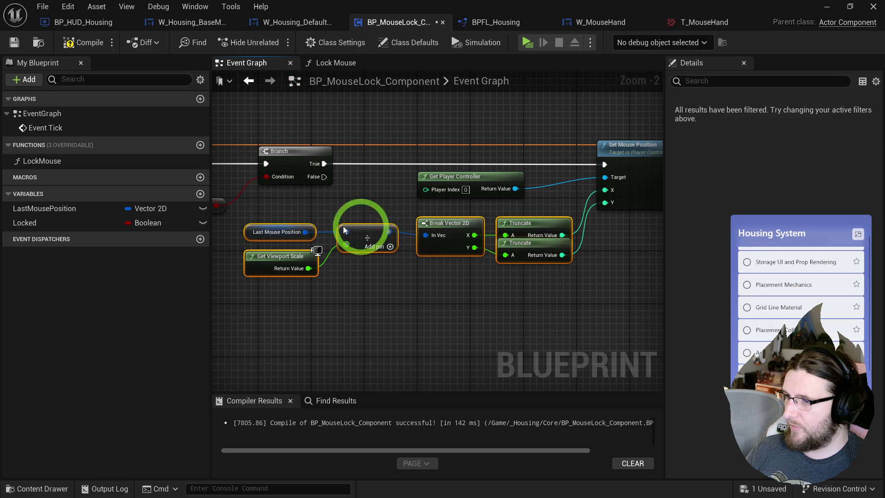
{"action": "left_click_drag", "start_coordinate": [520, 227], "coordinate": [469, 211]}
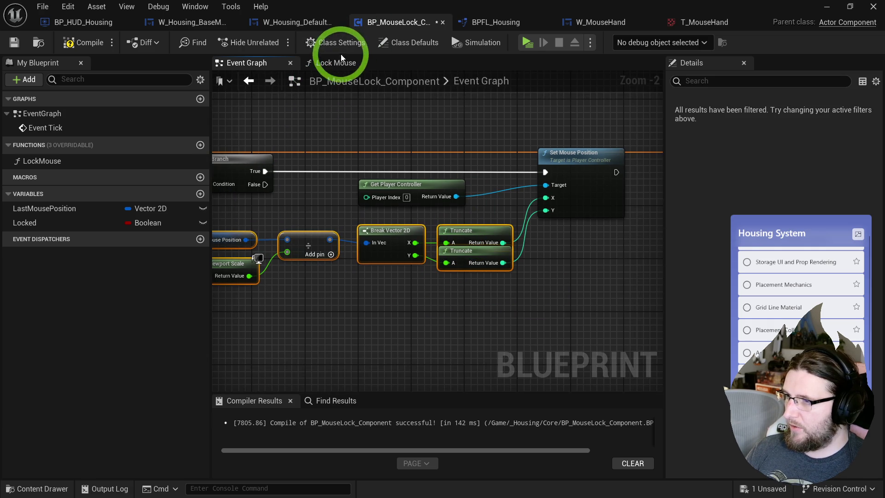
{"action": "right_click", "coordinate": [467, 238]}
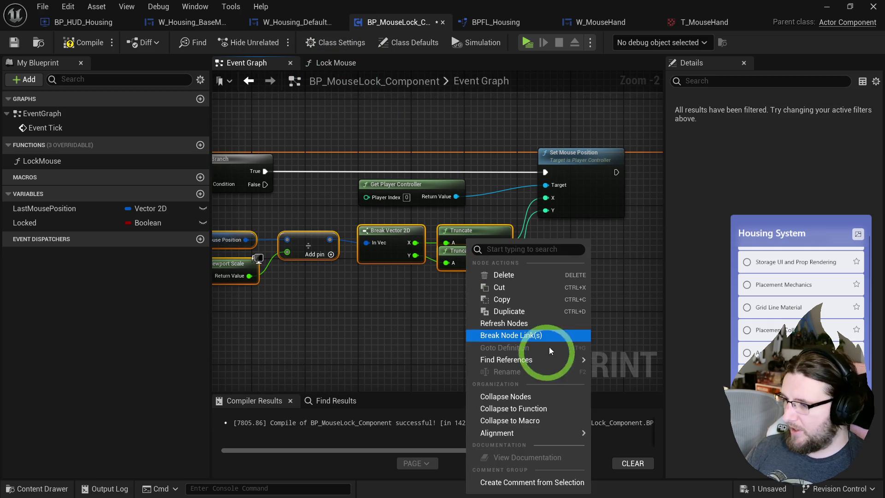
{"action": "left_click", "coordinate": [530, 419]}
{"action": "type", "text": "GEtLastMousePosD"}
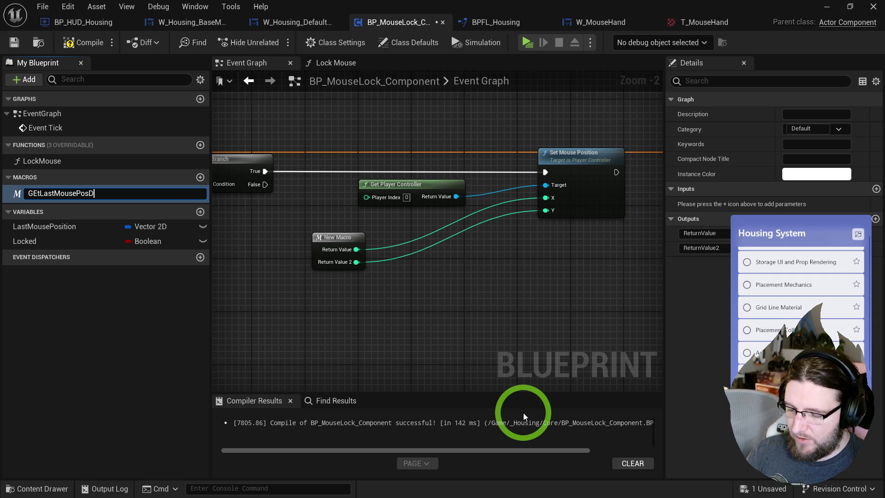
{"action": "type", "text": "PI"}
{"action": "key", "text": "Return"}
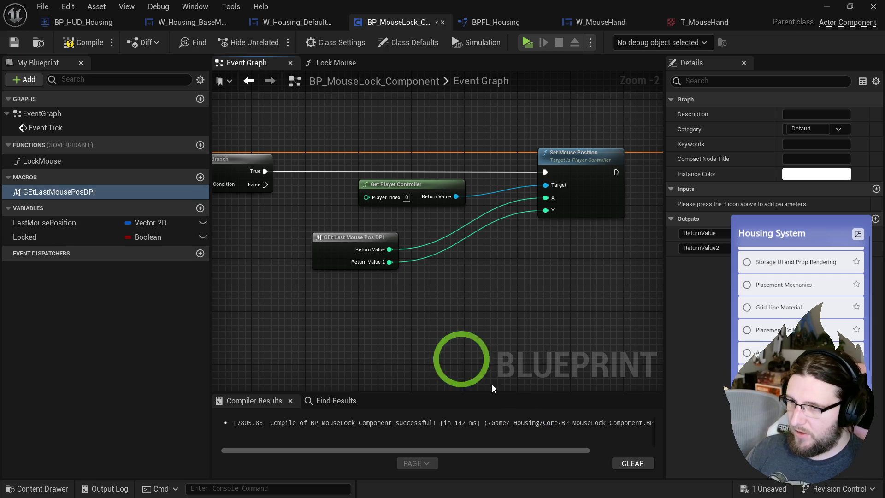
{"action": "key", "text": "Delete"}
{"action": "type", "text": "e"}
{"action": "key", "text": "Return"}
{"action": "scroll", "coordinate": [286, 317], "scroll_direction": "up", "scroll_amount": 1}
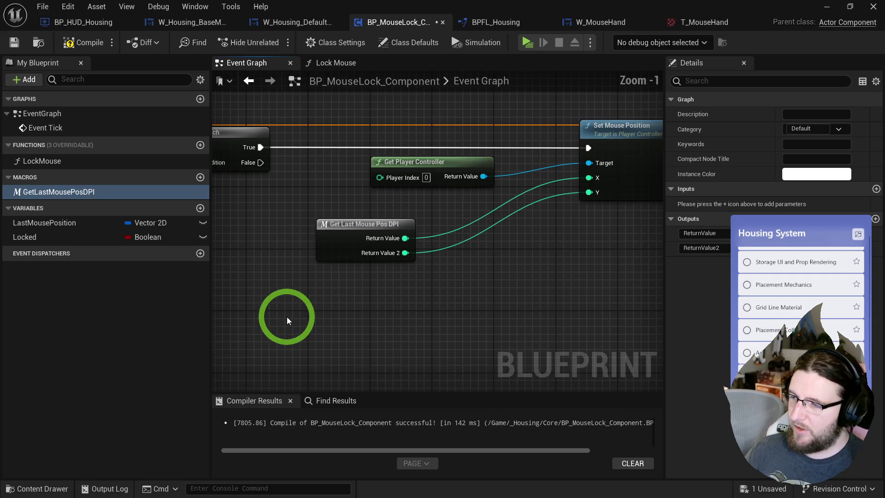
{"action": "left_click_drag", "start_coordinate": [332, 247], "coordinate": [410, 230]}
In Lock Mouse, replace the duplicated mouse-position math with the Get Last Mouse Pos DPI node.
{"action": "left_click", "coordinate": [339, 65]}
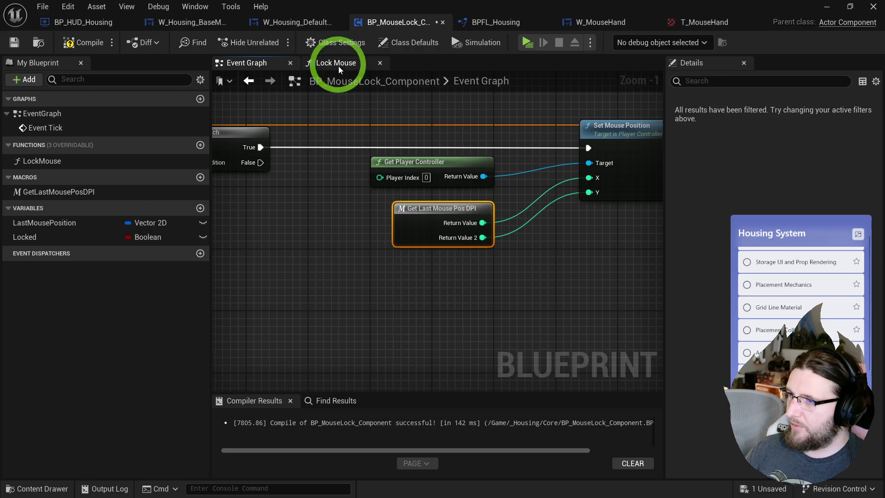
{"action": "mouse_move", "coordinate": [433, 137]}
{"action": "left_mouse_down"}
{"action": "mouse_move", "coordinate": [487, 197]}
{"action": "mouse_move", "coordinate": [451, 171]}
{"action": "mouse_move", "coordinate": [446, 227]}
{"action": "left_mouse_up"}
{"action": "key", "text": "Delete"}
{"action": "left_click_drag", "start_coordinate": [456, 152], "coordinate": [462, 226]}
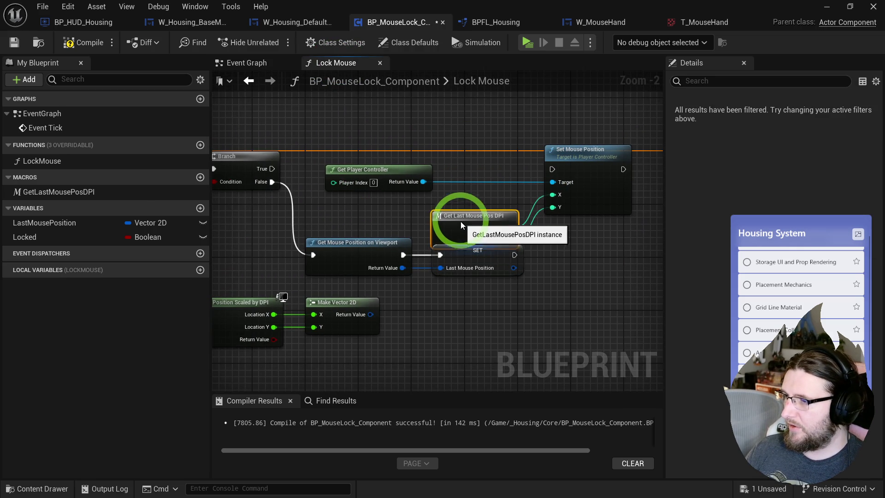
Inside the macro, rename the two outputs to X and Y.
{"action": "double_click", "coordinate": [460, 209]}
{"action": "left_click", "coordinate": [594, 240]}
{"action": "scroll", "coordinate": [598, 245], "scroll_direction": "up", "scroll_amount": 4}
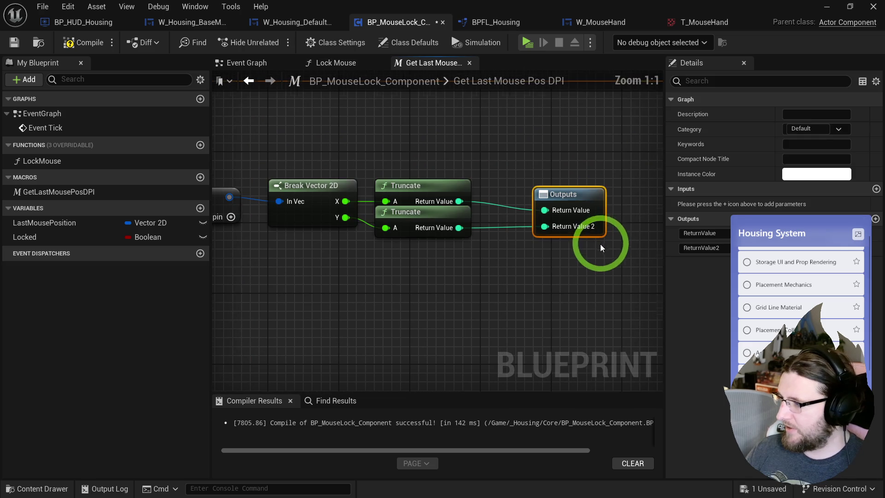
{"action": "left_click", "coordinate": [753, 232]}
{"action": "type", "text": "X"}
{"action": "key", "text": "Return"}
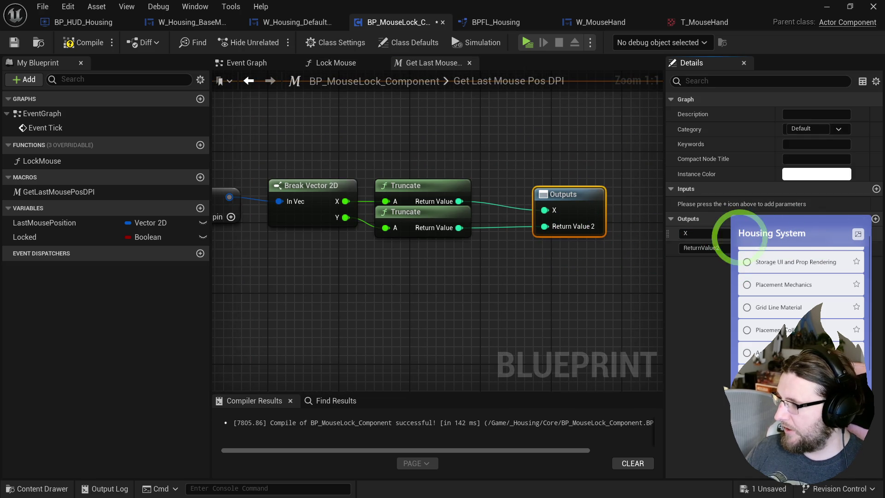
{"action": "type", "text": "Y"}
{"action": "left_click", "coordinate": [346, 172]}
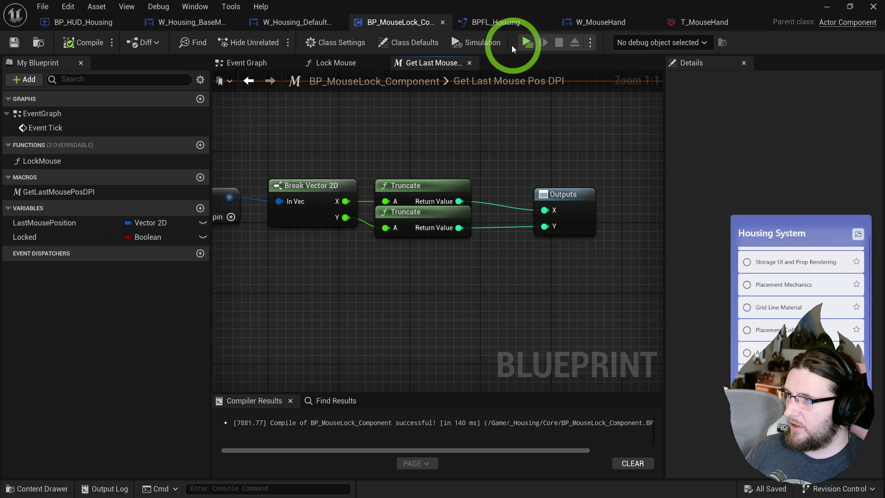
Play-test the mouse lock, then inspect the mouse-position nodes in the Lock Mouse graph.
{"action": "left_click", "coordinate": [527, 41]}
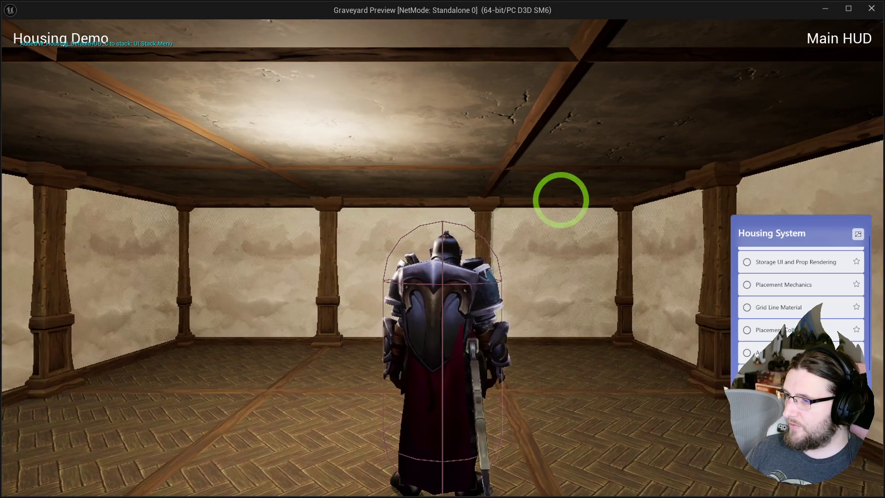
{"action": "key", "text": "Escape"}
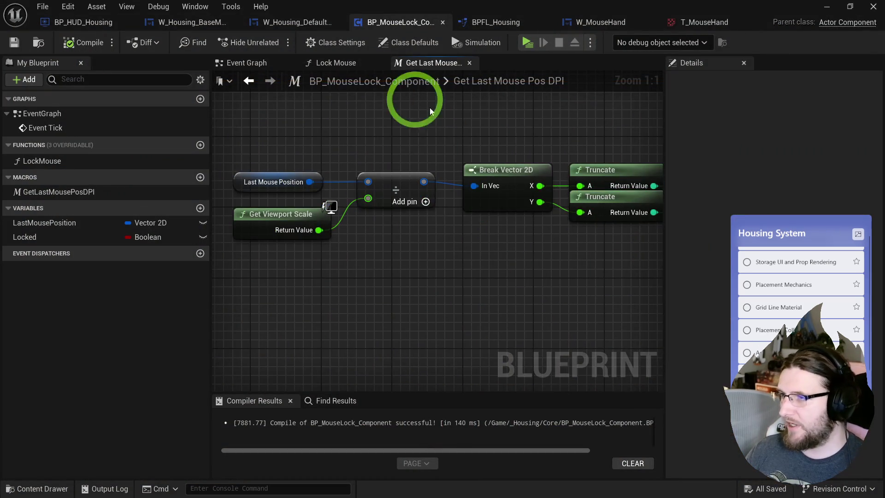
{"action": "left_click", "coordinate": [318, 66]}
{"action": "left_click_drag", "start_coordinate": [393, 145], "coordinate": [458, 151]}
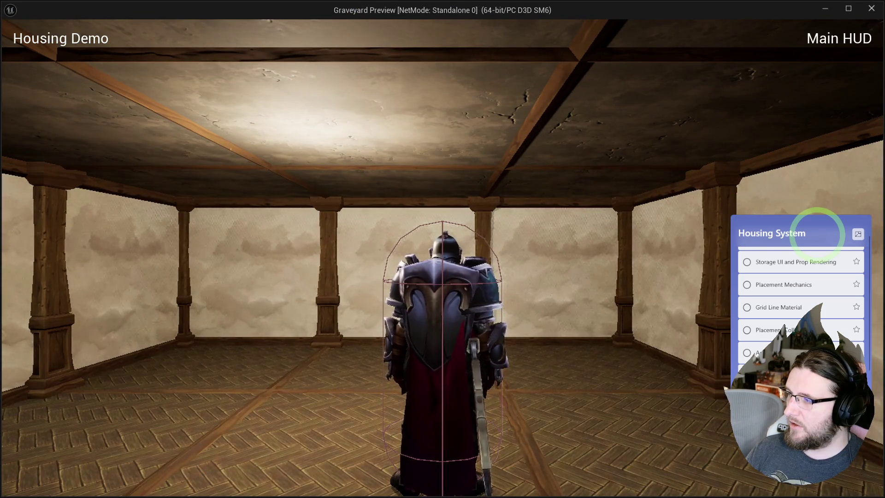
{"action": "key", "text": "Escape"}
{"action": "mouse_move", "coordinate": [562, 227]}
{"action": "left_mouse_down"}
{"action": "mouse_move", "coordinate": [479, 256]}
{"action": "mouse_move", "coordinate": [501, 257]}
{"action": "left_mouse_up"}
{"action": "mouse_move", "coordinate": [465, 304]}
{"action": "left_mouse_down"}
{"action": "mouse_move", "coordinate": [593, 277]}
{"action": "mouse_move", "coordinate": [361, 292]}
{"action": "mouse_move", "coordinate": [367, 233]}
{"action": "left_mouse_up"}
In the macro, wire Last Mouse Position straight into Break Vector 2D and play-test.
{"action": "double_click", "coordinate": [419, 200]}
{"action": "left_click_drag", "start_coordinate": [310, 182], "coordinate": [475, 189]}
{"action": "left_click", "coordinate": [525, 42]}
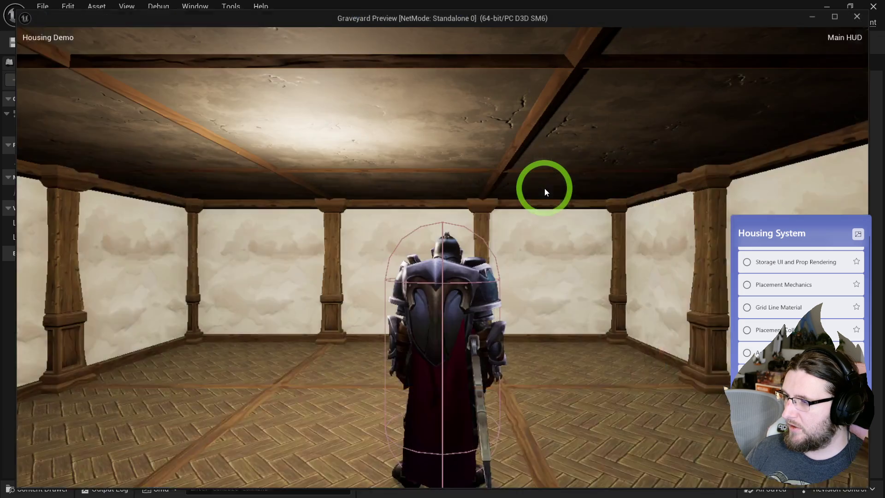
{"action": "key", "text": "Escape"}
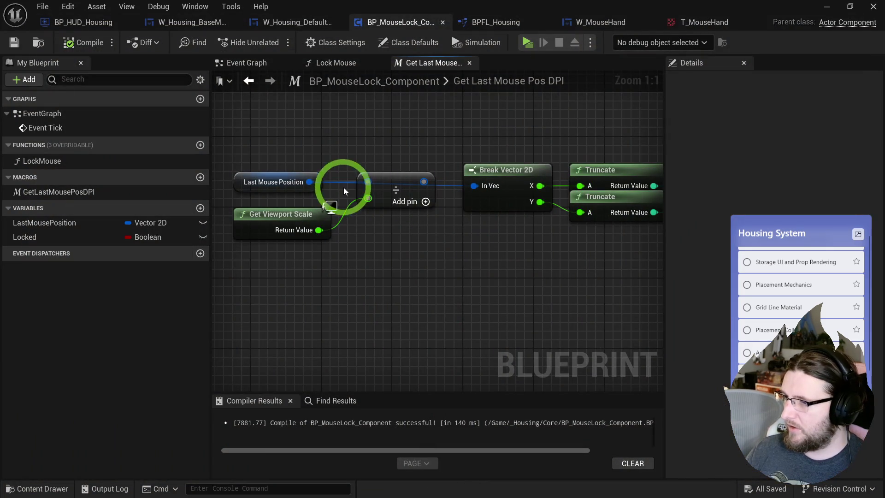
Multiply Last Mouse Position by Get Viewport Scale instead of dividing, and play-test the result.
{"action": "left_click_drag", "start_coordinate": [311, 182], "coordinate": [347, 137]}
{"action": "type", "text": "*"}
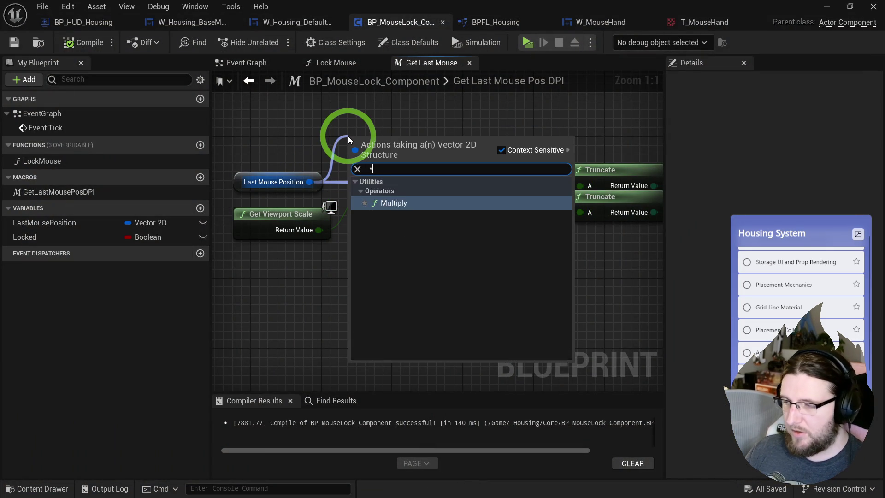
{"action": "left_click", "coordinate": [391, 205]}
{"action": "left_click_drag", "start_coordinate": [321, 232], "coordinate": [320, 232]}
{"action": "left_click", "coordinate": [412, 135]}
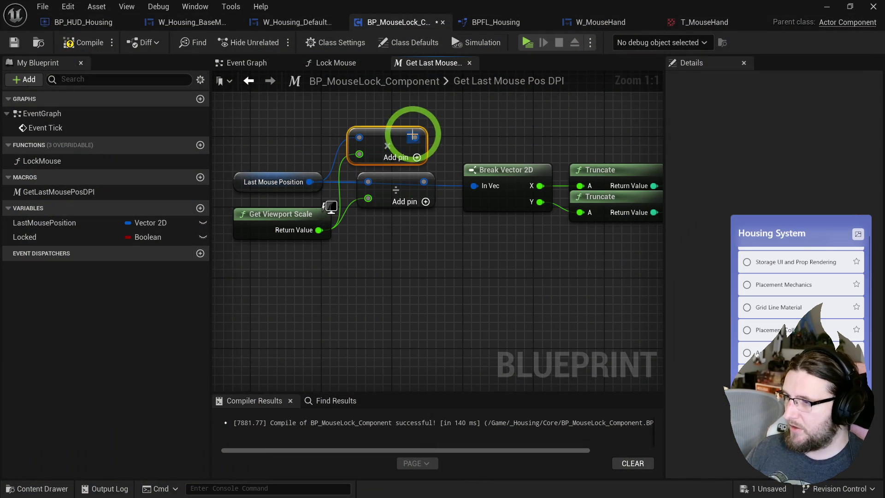
{"action": "left_click", "coordinate": [526, 48]}
{"action": "left_click_drag", "start_coordinate": [494, 114], "coordinate": [543, 143]}
{"action": "key", "text": "Escape"}
Put Multiply in Divide's place and straighten the chain from Last Mouse Position to Truncate.
{"action": "left_click_drag", "start_coordinate": [388, 132], "coordinate": [399, 172]}
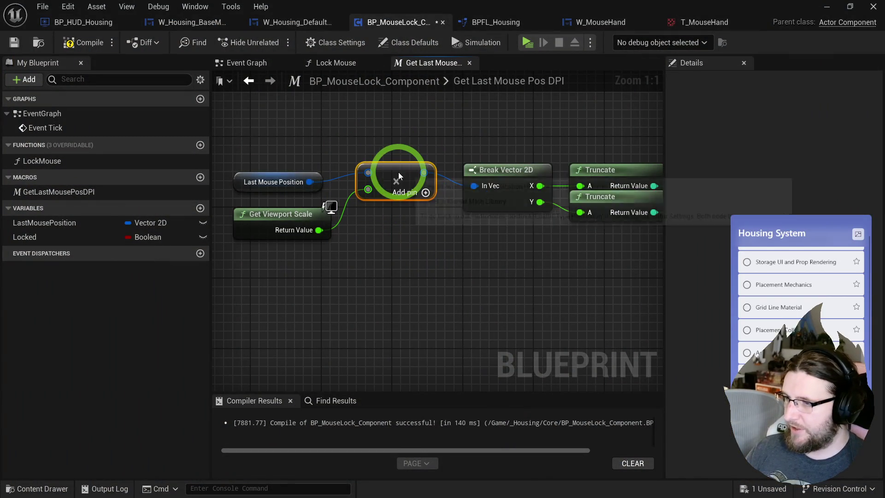
{"action": "left_click_drag", "start_coordinate": [557, 171], "coordinate": [592, 182]}
{"action": "key", "text": "q"}
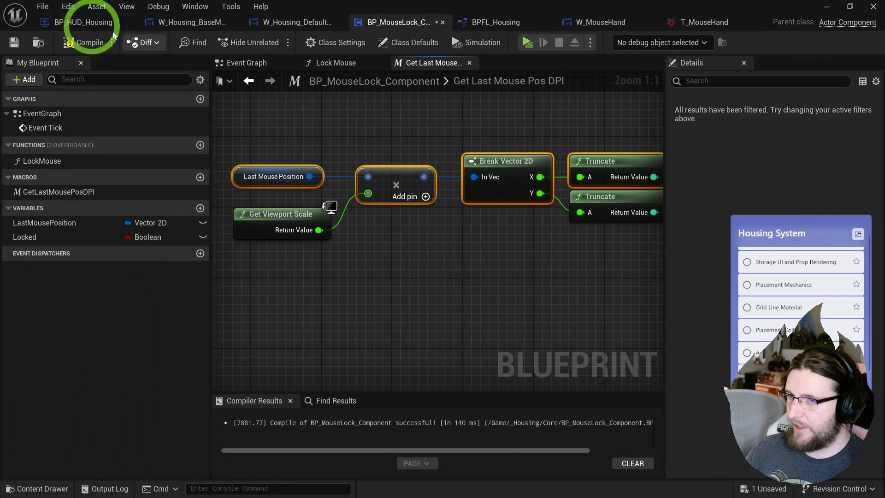
{"action": "left_click", "coordinate": [445, 101]}
{"action": "scroll", "coordinate": [385, 127], "scroll_direction": "down", "scroll_amount": 2}
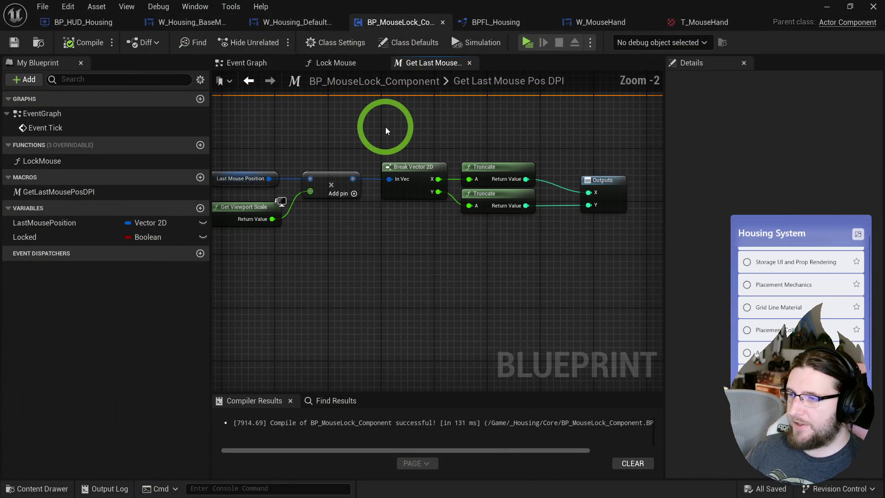
Play-test the finished macro by moving the character, then switch to the footman blueprint.
{"action": "left_click", "coordinate": [526, 43]}
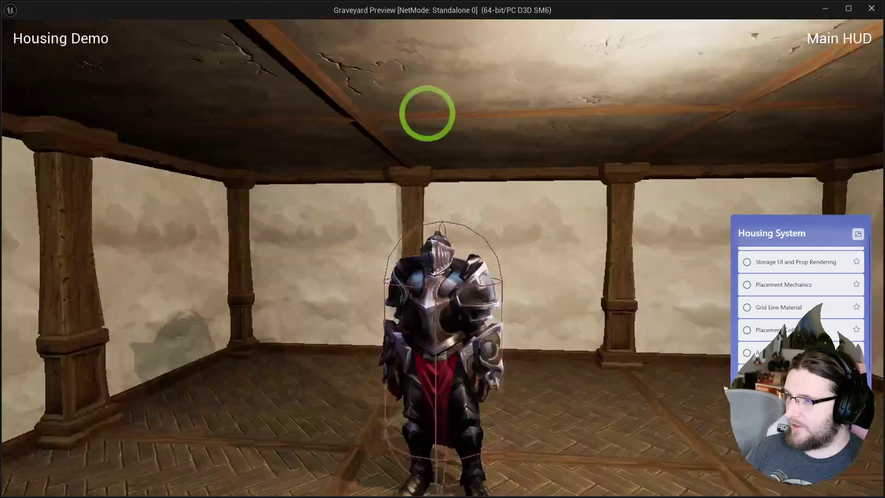
{"action": "key", "text": "s"}
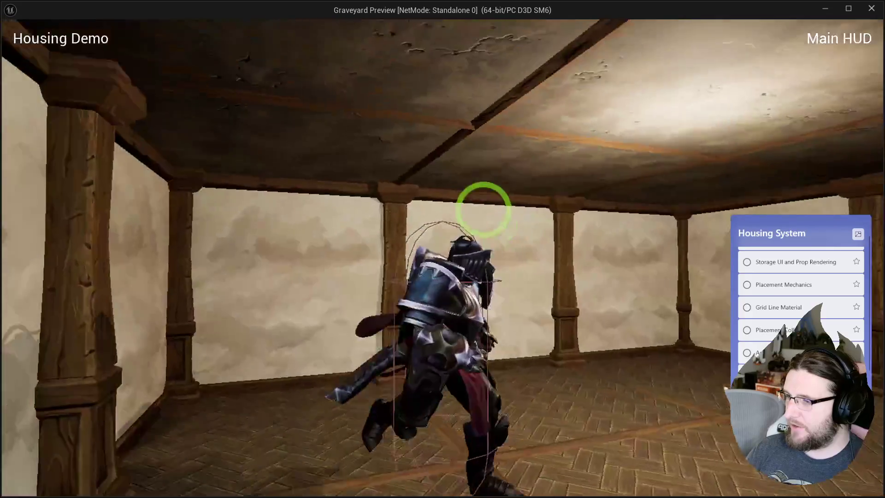
{"action": "key", "text": "Escape"}
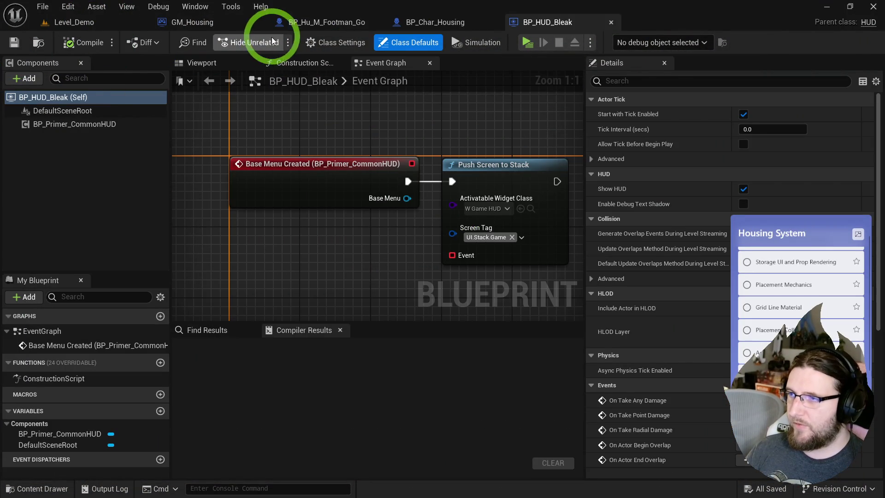
{"action": "left_click", "coordinate": [308, 23]}
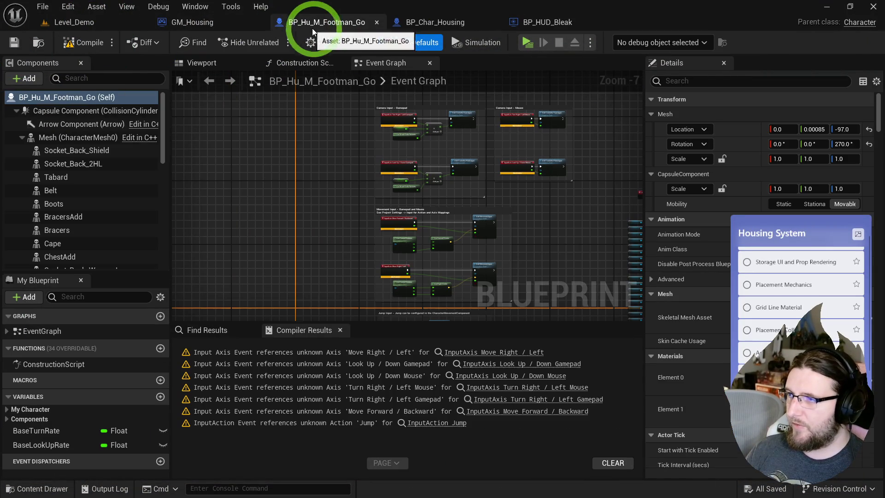
Close the footman blueprint and play-test walking the BP_Char_Housing character around the room.
{"action": "middle_click", "coordinate": [341, 28]}
{"action": "left_click", "coordinate": [312, 26]}
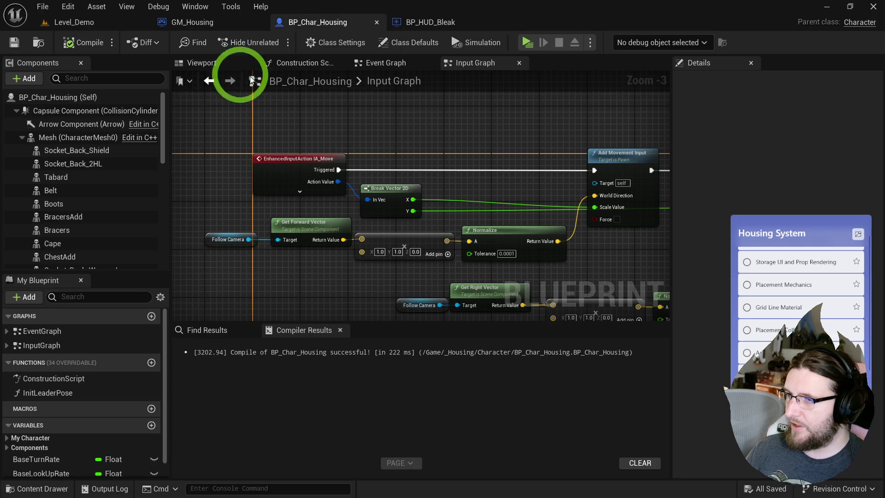
{"action": "left_click", "coordinate": [202, 63]}
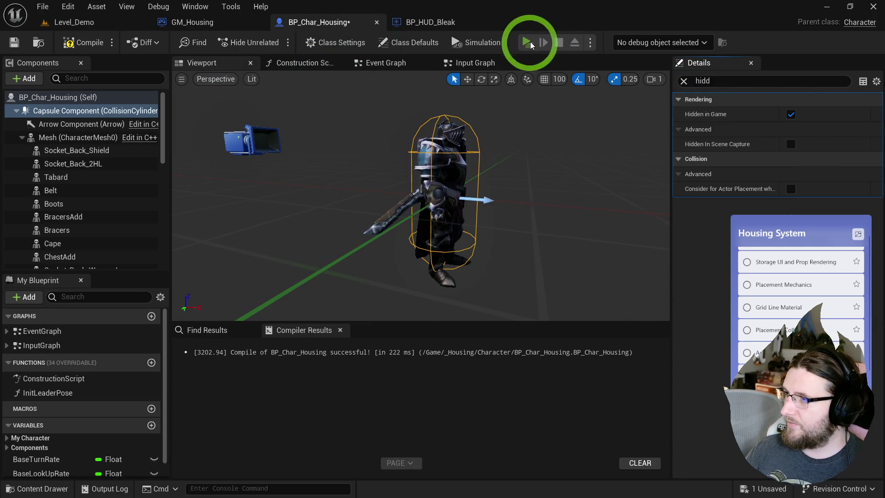
{"action": "left_click", "coordinate": [529, 42]}
{"action": "key", "text": "w"}
{"action": "key", "text": "w"}
{"action": "key", "text": "w"}
{"action": "key", "text": "w"}
{"action": "key", "text": "w"}
{"action": "key", "text": "s"}
{"action": "key", "text": "w"}
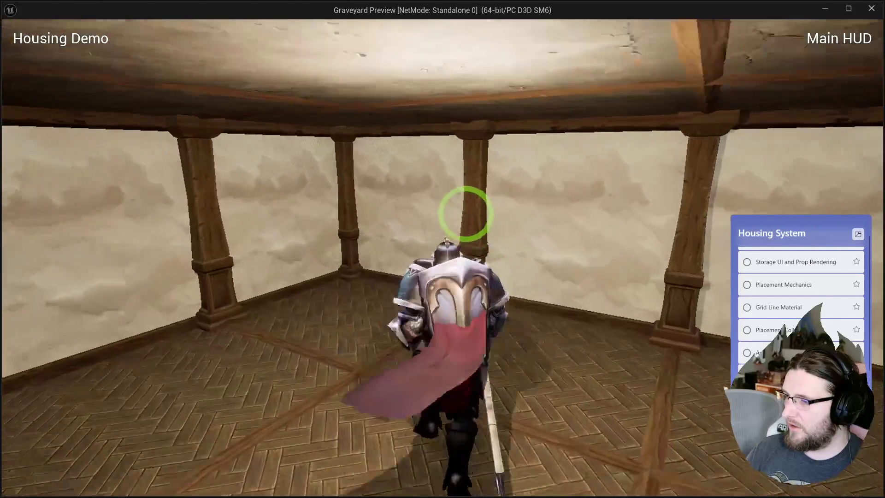
{"action": "key", "text": "w"}
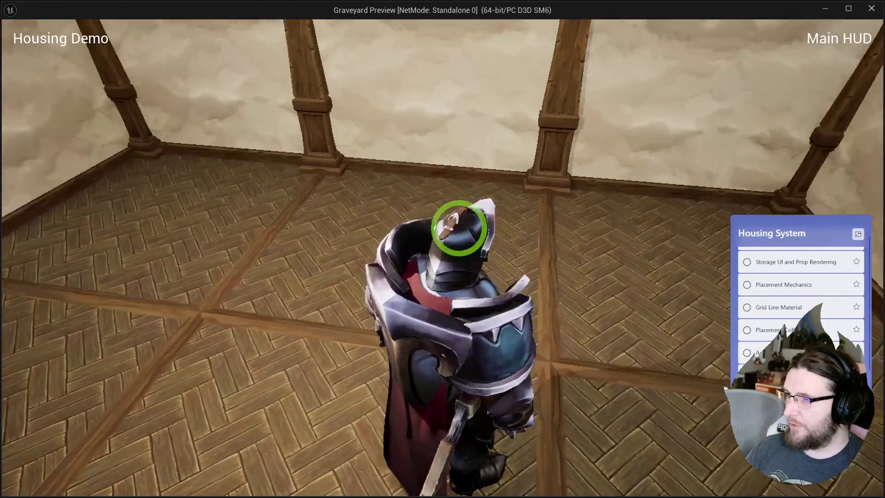
{"action": "key", "text": "Escape"}
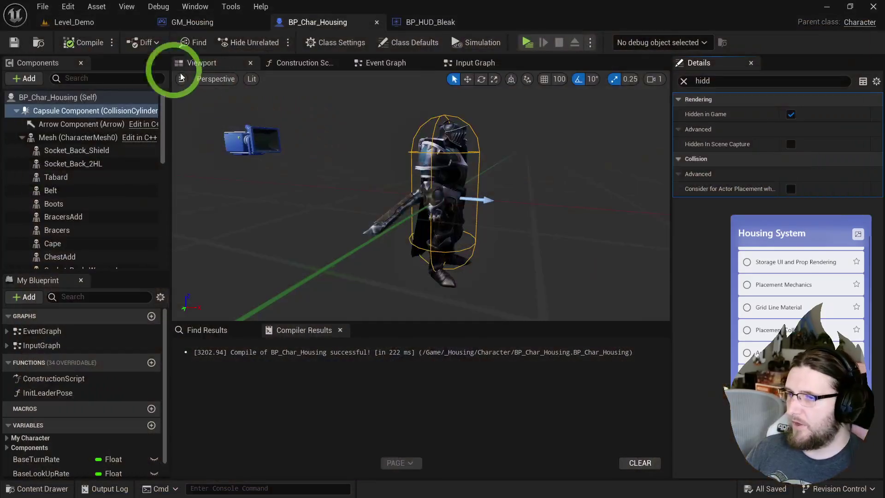
Return to Level_Demo and begin selecting the room's floor and wall pieces in the Outliner.
{"action": "left_click", "coordinate": [82, 26]}
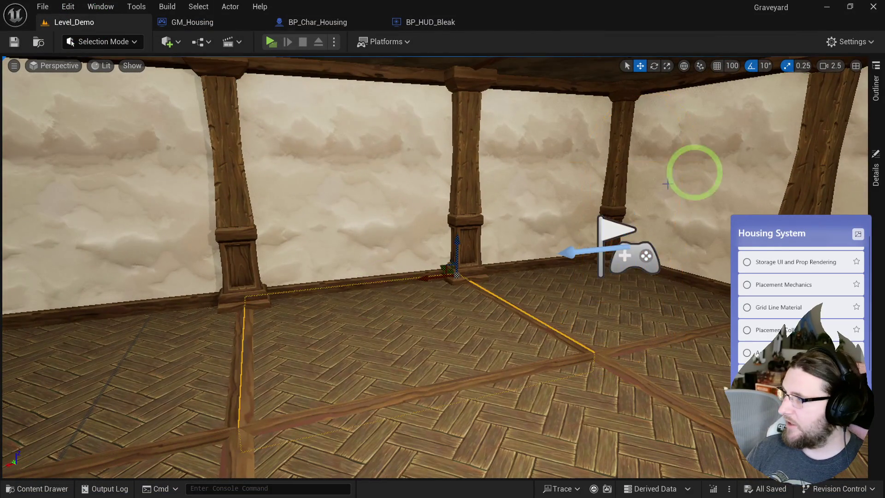
{"action": "scroll", "coordinate": [745, 288], "scroll_direction": "down", "scroll_amount": 5}
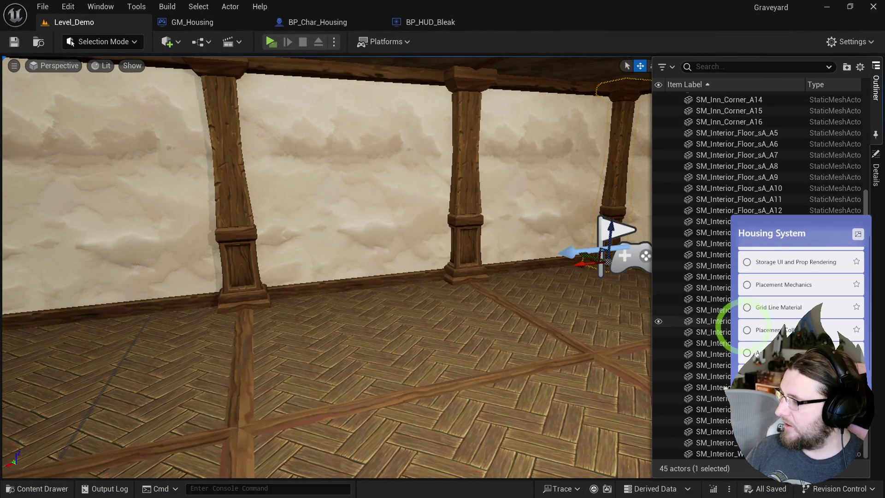
{"action": "left_click", "coordinate": [735, 454], "text": "shift"}
{"action": "scroll", "coordinate": [803, 151], "scroll_direction": "up", "scroll_amount": 5}
Group the selected room pieces into a new folder and rename it.
{"action": "left_click", "coordinate": [846, 67]}
{"action": "left_click", "coordinate": [714, 110]}
{"action": "left_click", "coordinate": [714, 111]}
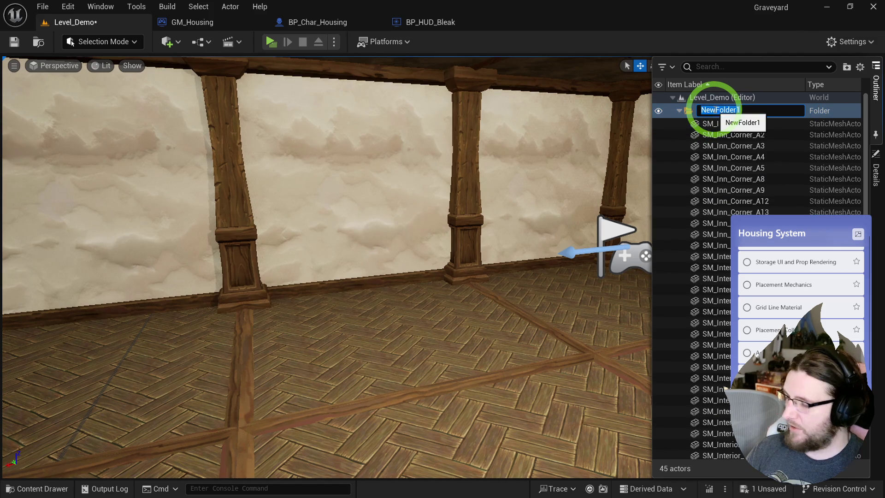
{"action": "type", "text": "om"}
{"action": "key", "text": "Return"}
Select all the room's floor and wall pieces and scale them much larger with scale snap 1.
{"action": "scroll", "coordinate": [705, 138], "scroll_direction": "down", "scroll_amount": 10}
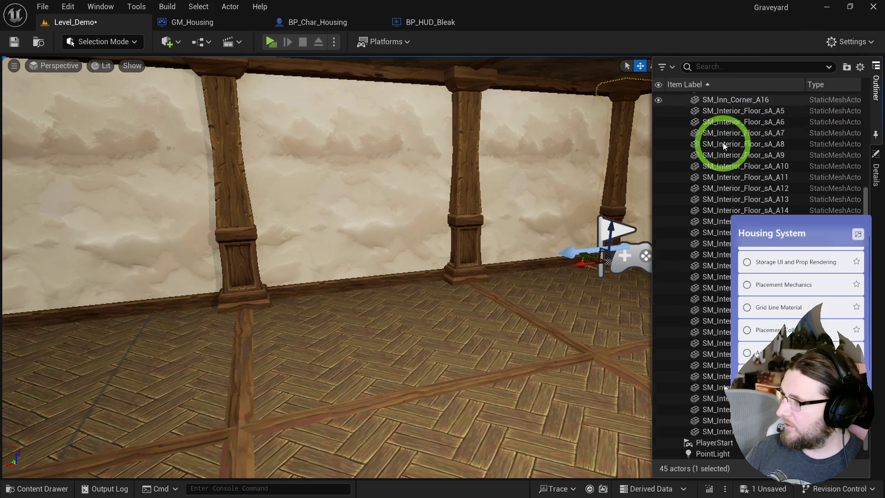
{"action": "left_click", "coordinate": [714, 421], "text": "shift"}
{"action": "key", "text": "f"}
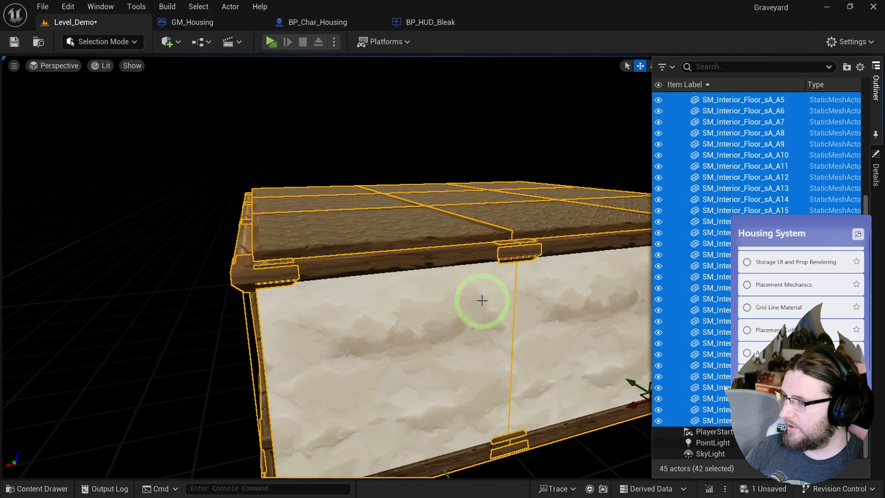
{"action": "scroll", "coordinate": [495, 302], "scroll_direction": "down", "scroll_amount": 2}
{"action": "scroll", "coordinate": [446, 352], "scroll_direction": "up", "scroll_amount": 6}
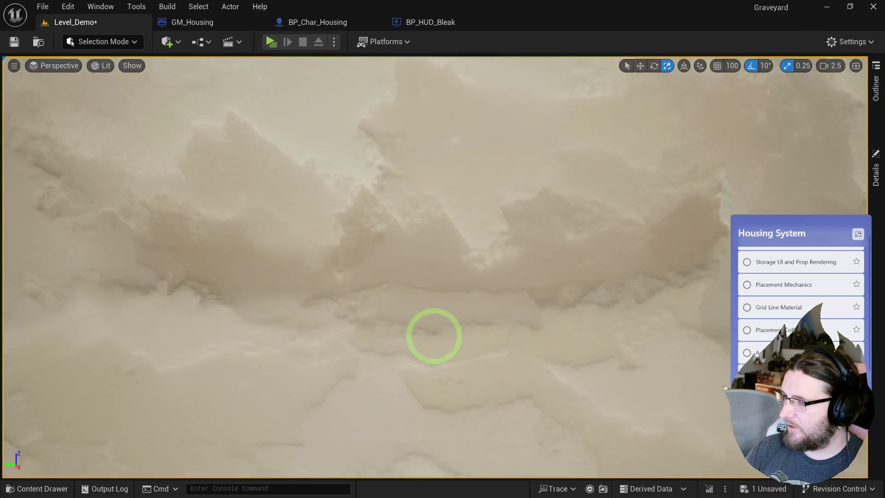
{"action": "key", "text": "r"}
{"action": "left_click_drag", "start_coordinate": [470, 331], "coordinate": [432, 425]}
{"action": "scroll", "coordinate": [470, 380], "scroll_direction": "down", "scroll_amount": 5}
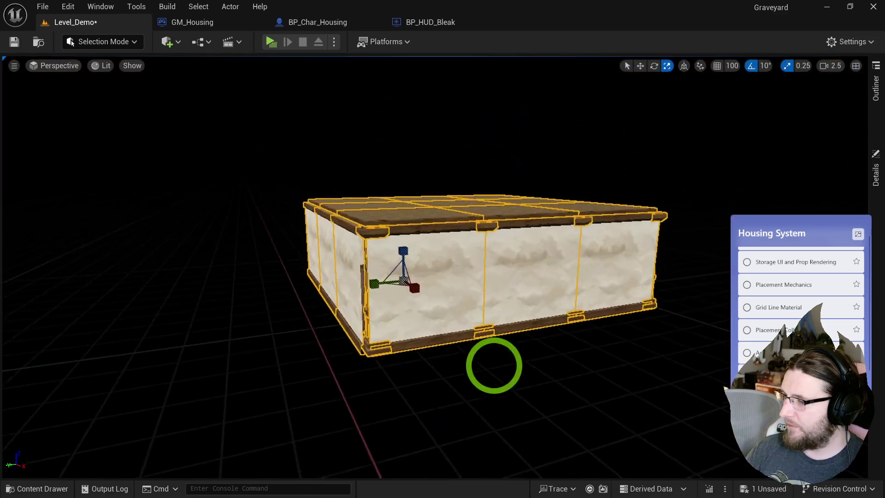
{"action": "mouse_move", "coordinate": [493, 364]}
{"action": "left_mouse_down"}
{"action": "mouse_move", "coordinate": [425, 195]}
{"action": "mouse_move", "coordinate": [456, 223]}
{"action": "mouse_move", "coordinate": [557, 263]}
{"action": "mouse_move", "coordinate": [454, 213]}
{"action": "mouse_move", "coordinate": [429, 232]}
{"action": "mouse_move", "coordinate": [405, 307]}
{"action": "left_mouse_up"}
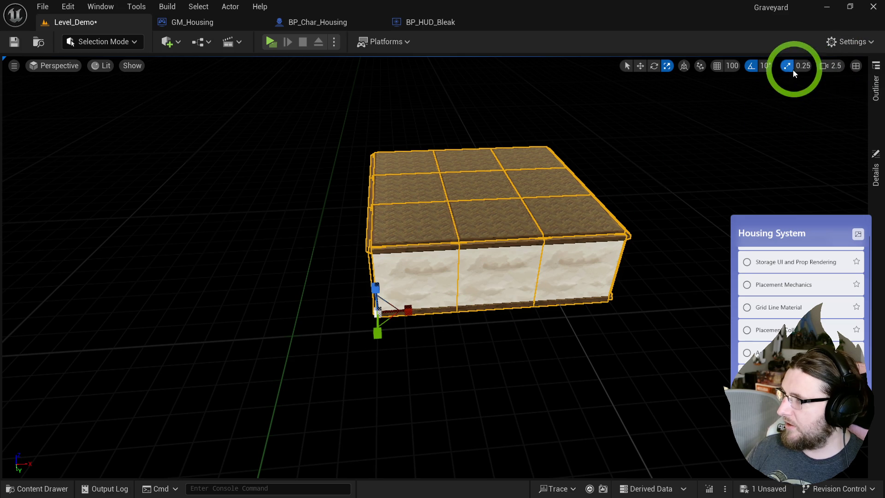
{"action": "left_click", "coordinate": [801, 66]}
{"action": "left_click", "coordinate": [800, 106]}
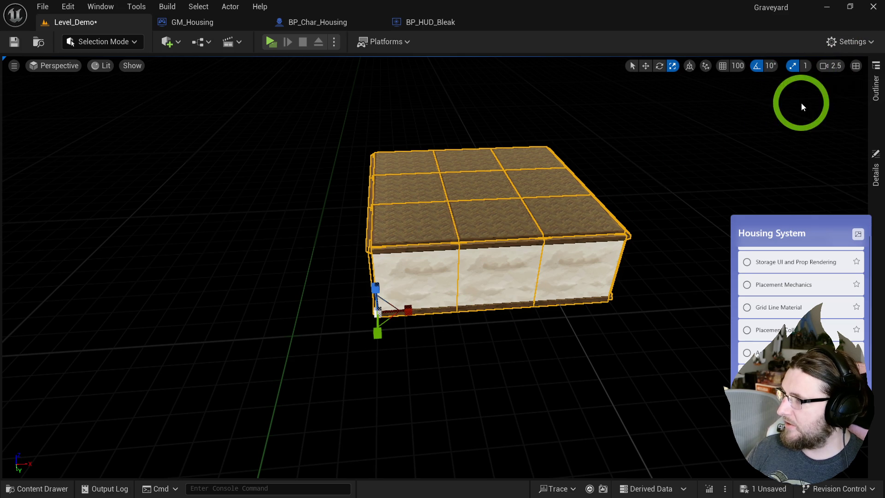
{"action": "left_click_drag", "start_coordinate": [386, 300], "coordinate": [394, 288]}
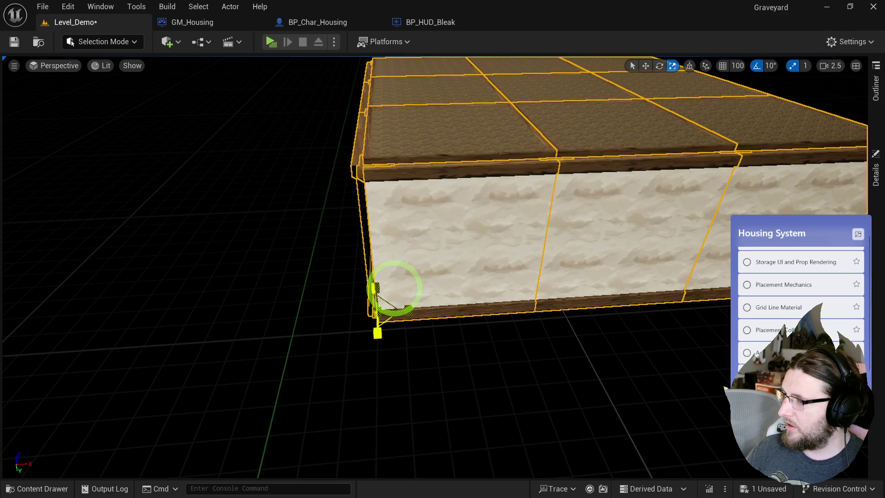
Move the Player Start to the back-right of the enlarged floor.
{"action": "mouse_move", "coordinate": [421, 110]}
{"action": "left_mouse_down"}
{"action": "mouse_move", "coordinate": [509, 129]}
{"action": "mouse_move", "coordinate": [519, 119]}
{"action": "mouse_move", "coordinate": [368, 304]}
{"action": "left_mouse_up"}
{"action": "left_click", "coordinate": [406, 360]}
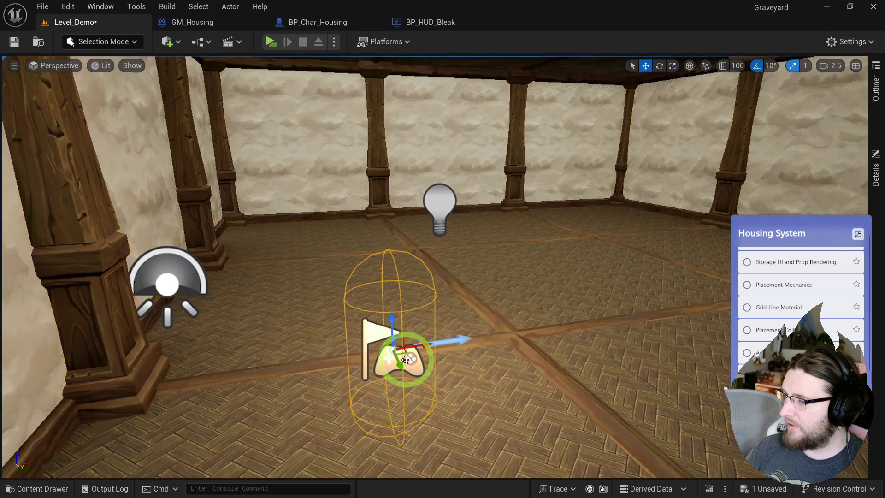
{"action": "mouse_move", "coordinate": [405, 352]}
{"action": "left_mouse_down"}
{"action": "mouse_move", "coordinate": [569, 256]}
{"action": "mouse_move", "coordinate": [571, 226]}
{"action": "left_mouse_up"}
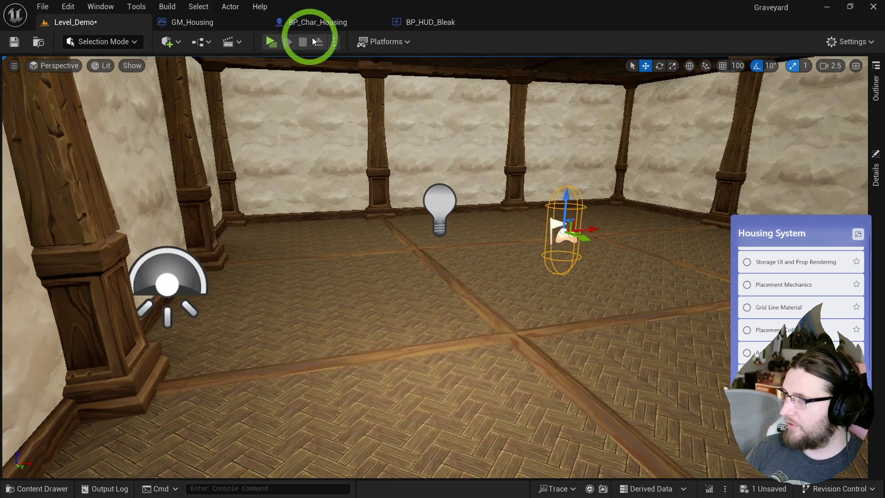
Play the level standalone and walk the character around the enlarged room.
{"action": "left_click", "coordinate": [266, 43]}
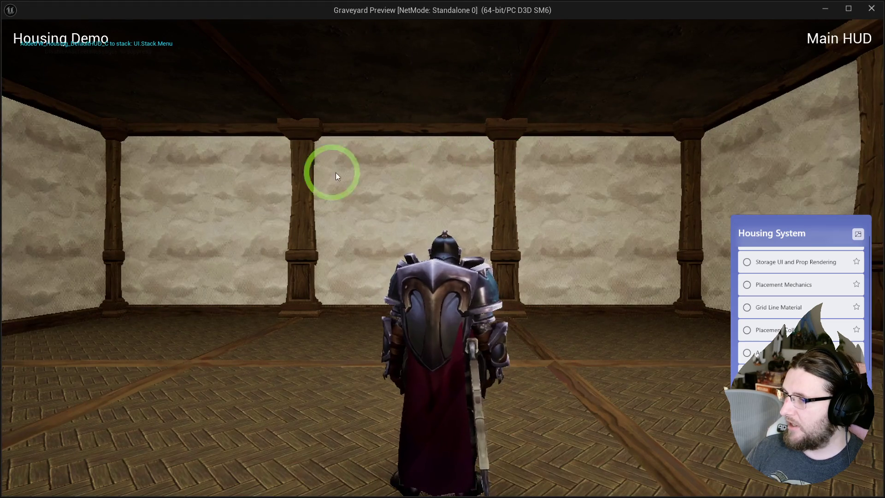
{"action": "key", "text": "w"}
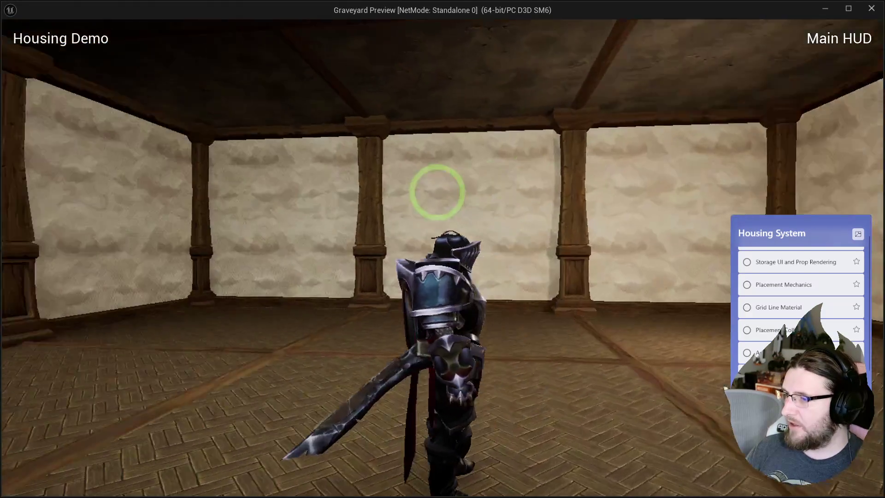
{"action": "key", "text": "w"}
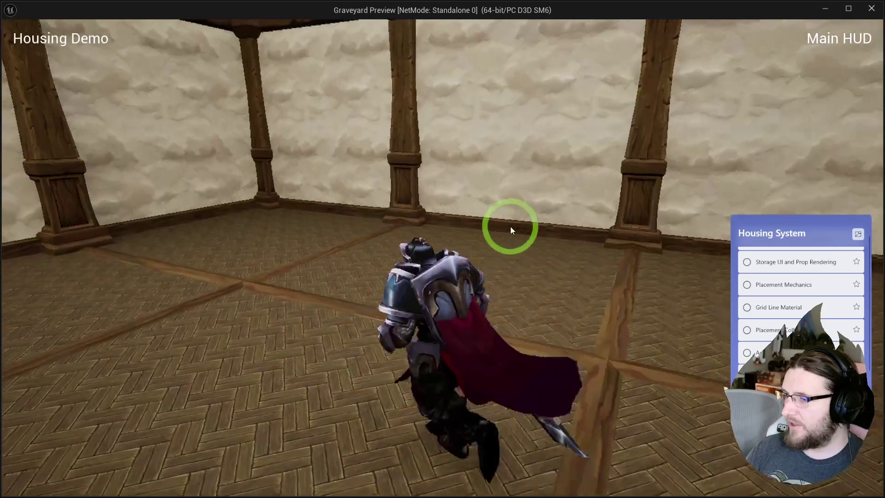
{"action": "key", "text": "Escape"}
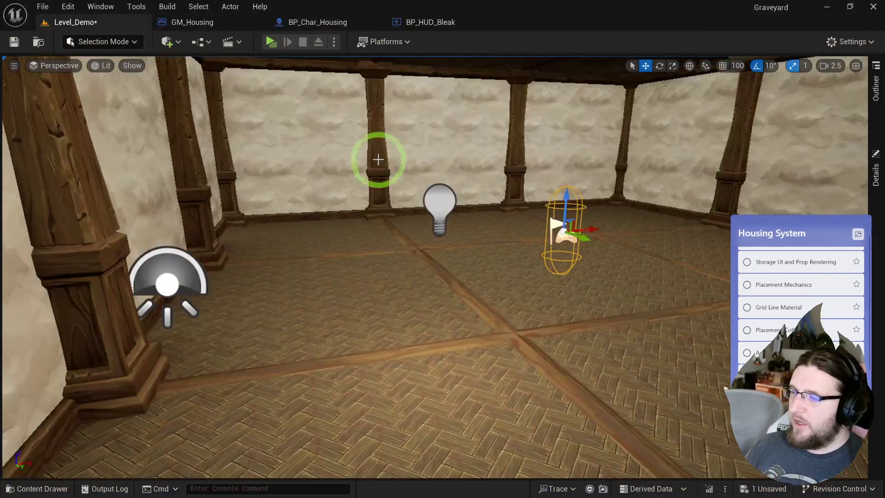
Close the BP_Char_Housing blueprint and bring up the GM_Housing game mode defaults.
{"action": "left_click", "coordinate": [429, 22]}
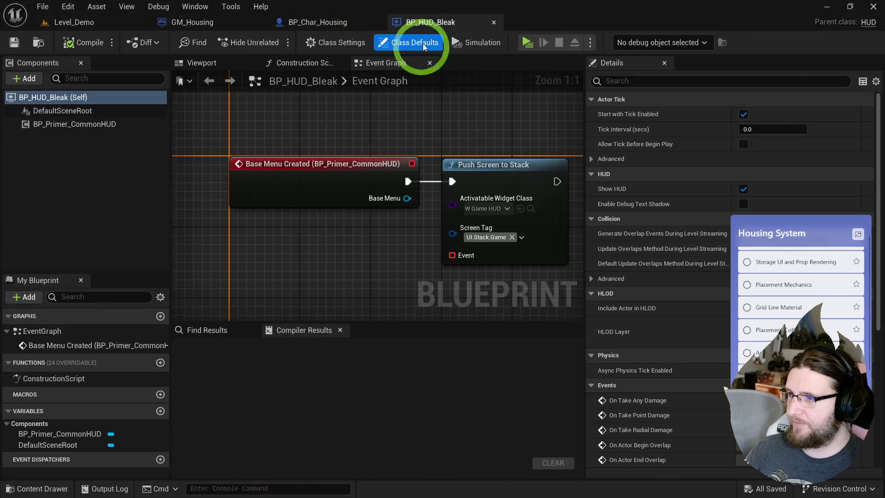
{"action": "left_click", "coordinate": [456, 30]}
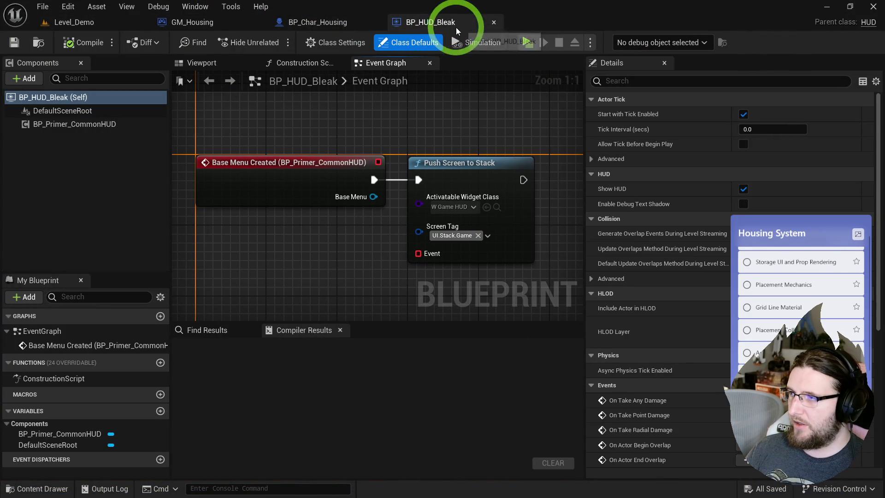
{"action": "left_click", "coordinate": [318, 22]}
{"action": "left_click", "coordinate": [293, 26]}
{"action": "middle_click", "coordinate": [326, 26]}
{"action": "left_click", "coordinate": [157, 28]}
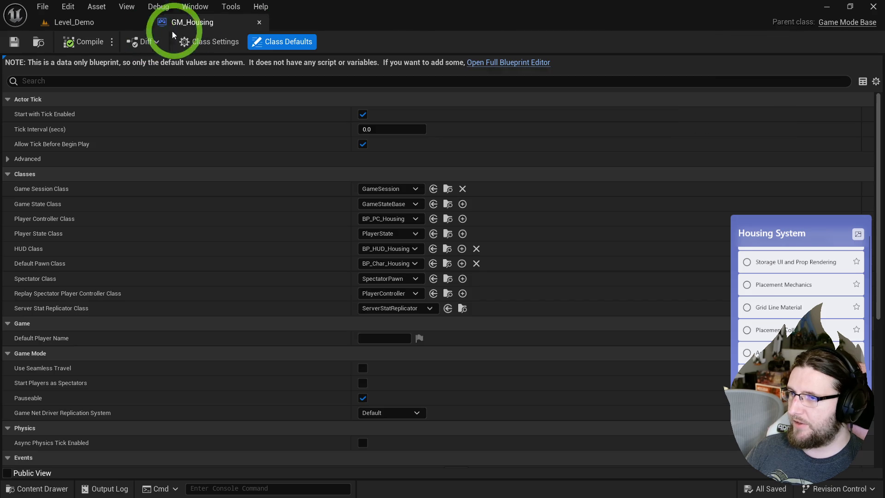
In W_MouseHand, select the hand image and open its T_MouseHand brush texture.
{"action": "left_click", "coordinate": [432, 254]}
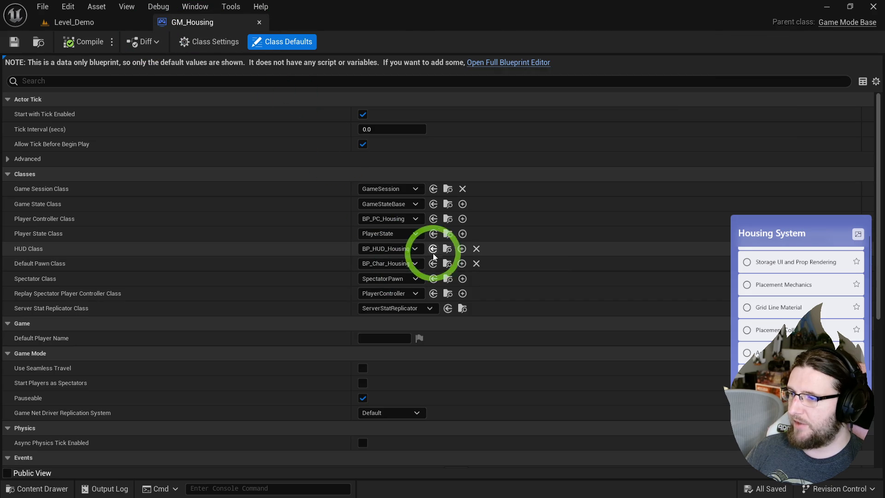
{"action": "left_click_drag", "start_coordinate": [158, 23], "coordinate": [447, 4]}
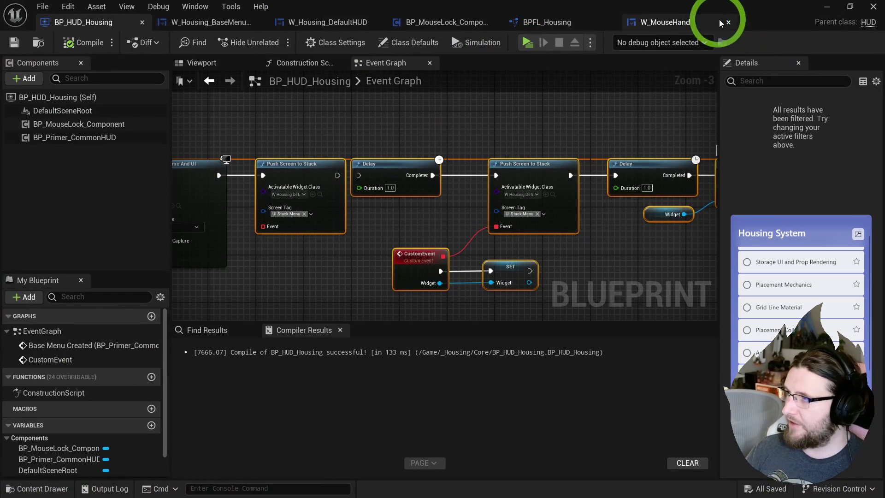
{"action": "left_click", "coordinate": [657, 25]}
{"action": "left_click", "coordinate": [334, 153]}
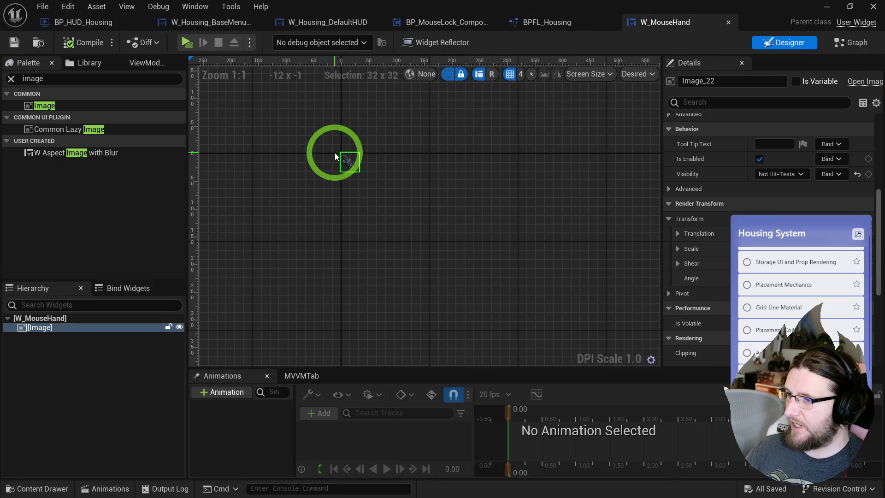
{"action": "scroll", "coordinate": [335, 153], "scroll_direction": "up", "scroll_amount": 7}
{"action": "scroll", "coordinate": [341, 155], "scroll_direction": "down", "scroll_amount": 1}
{"action": "scroll", "coordinate": [450, 222], "scroll_direction": "down", "scroll_amount": 3}
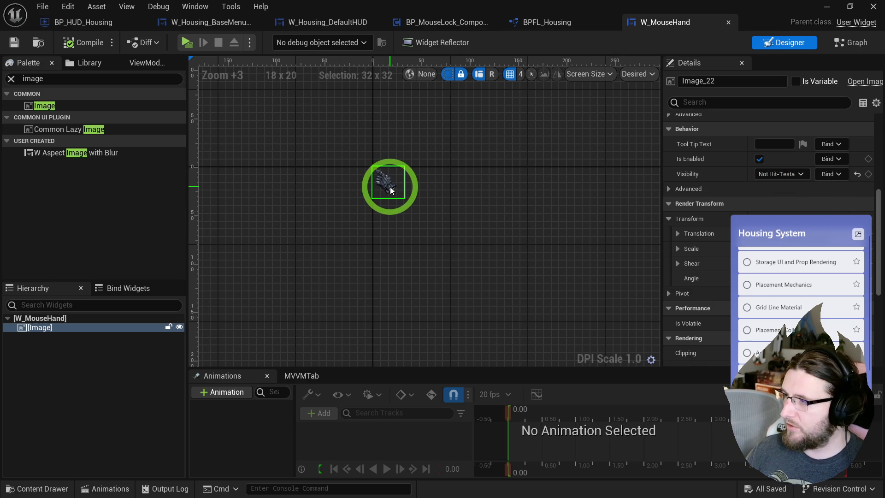
{"action": "scroll", "coordinate": [760, 175], "scroll_direction": "up", "scroll_amount": 5}
{"action": "double_click", "coordinate": [775, 174]}
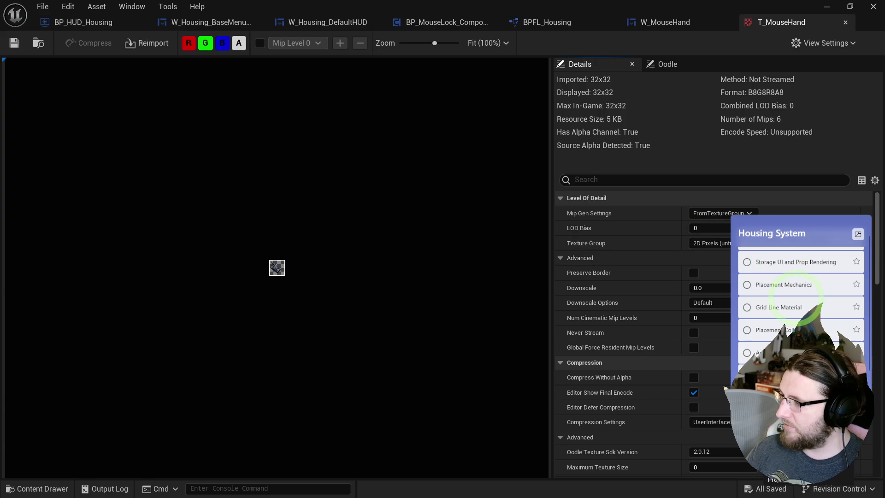
{"action": "scroll", "coordinate": [641, 291], "scroll_direction": "down", "scroll_amount": 2}
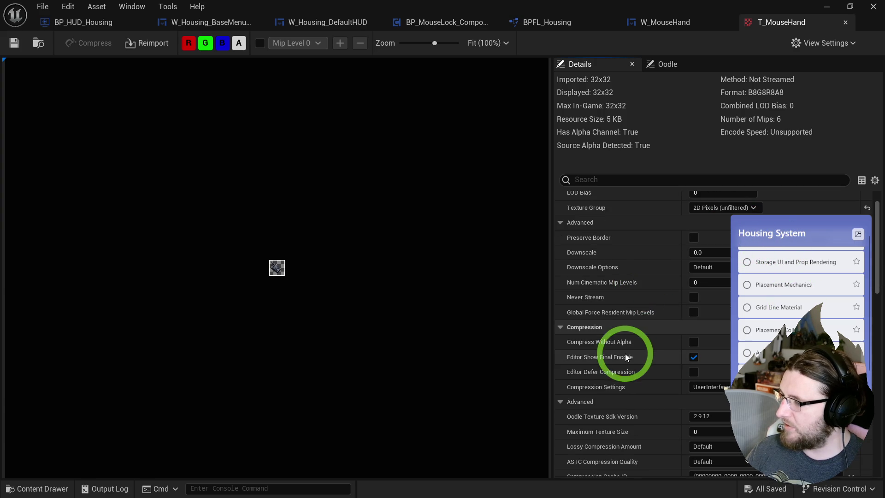
{"action": "scroll", "coordinate": [627, 350], "scroll_direction": "down", "scroll_amount": 10}
{"action": "left_click", "coordinate": [694, 419]}
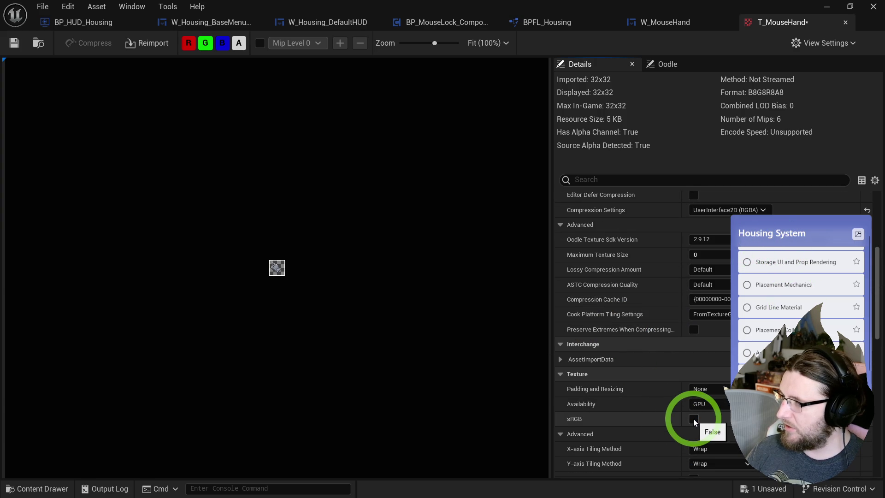
{"action": "left_click", "coordinate": [693, 419]}
{"action": "scroll", "coordinate": [274, 272], "scroll_direction": "up", "scroll_amount": 3}
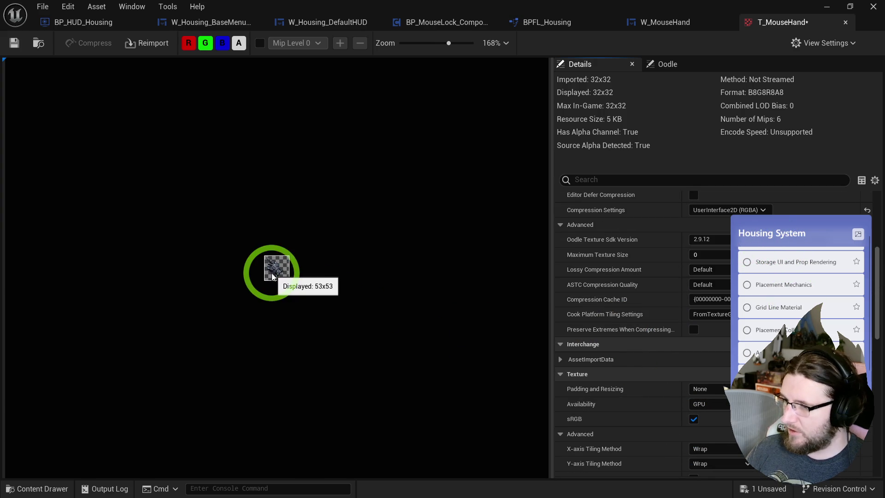
{"action": "scroll", "coordinate": [274, 274], "scroll_direction": "up", "scroll_amount": 4}
{"action": "scroll", "coordinate": [283, 274], "scroll_direction": "down", "scroll_amount": 3}
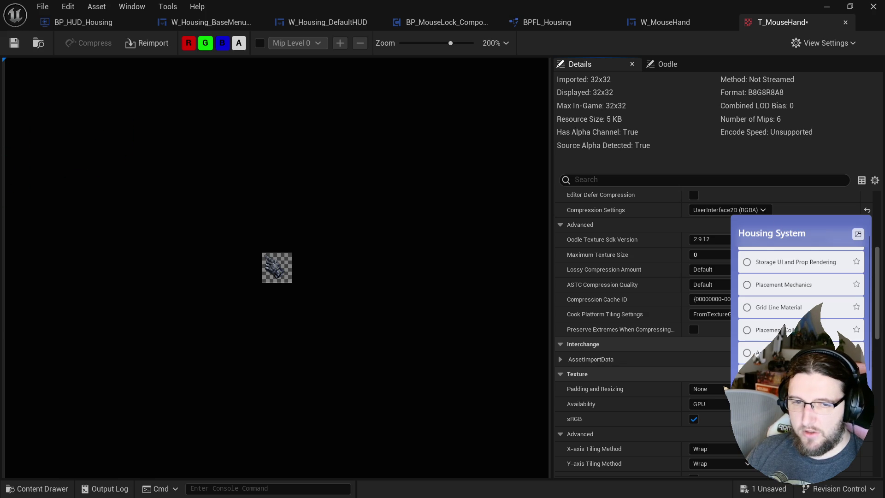
Reimport T_MouseHand as a 1024x1024 image and go back to the W_MouseHand designer.
{"action": "left_click", "coordinate": [138, 42]}
{"action": "scroll", "coordinate": [666, 257], "scroll_direction": "down", "scroll_amount": 5}
{"action": "scroll", "coordinate": [400, 242], "scroll_direction": "down", "scroll_amount": 6}
{"action": "scroll", "coordinate": [402, 250], "scroll_direction": "down", "scroll_amount": 5}
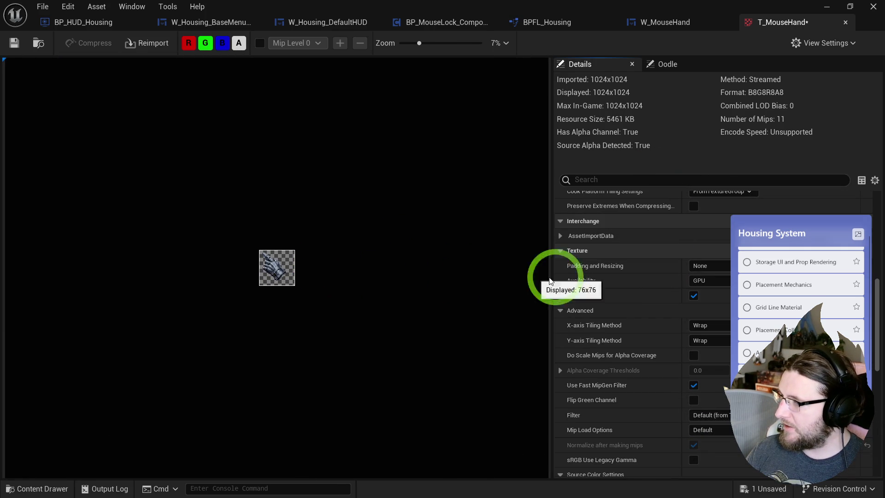
{"action": "scroll", "coordinate": [624, 249], "scroll_direction": "up", "scroll_amount": 5}
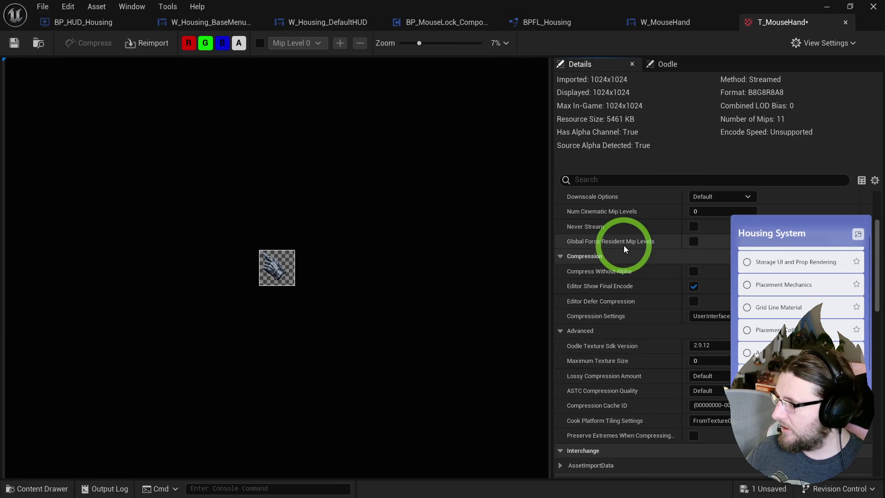
{"action": "left_click", "coordinate": [156, 218]}
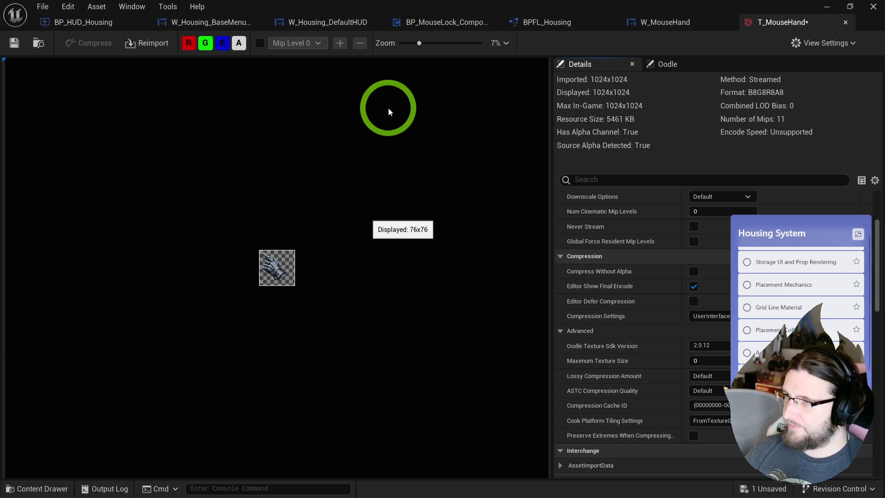
{"action": "left_click", "coordinate": [720, 26]}
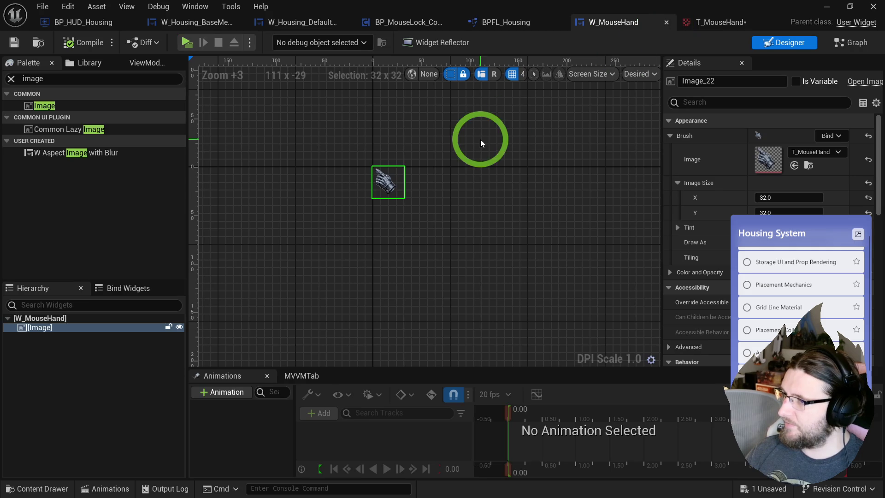
Set the hand image's size to 64 × 64 and compile W_MouseHand.
{"action": "scroll", "coordinate": [397, 120], "scroll_direction": "down", "scroll_amount": 6}
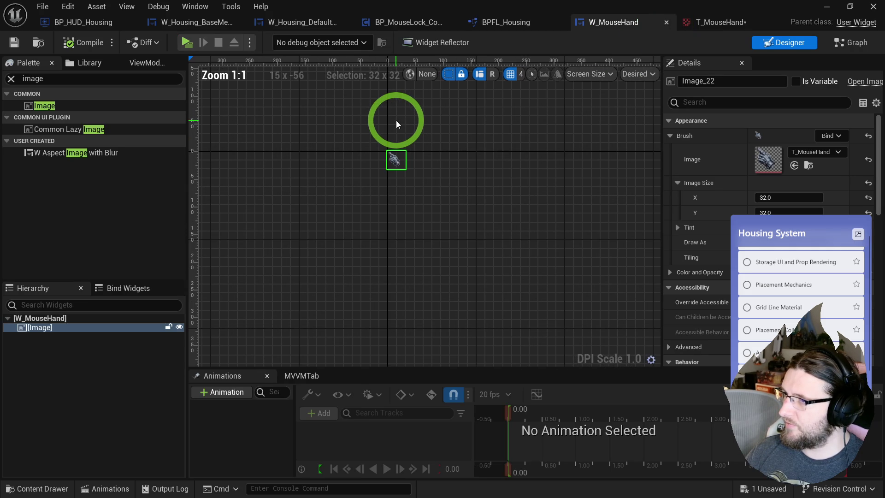
{"action": "left_click", "coordinate": [381, 154]}
{"action": "left_click", "coordinate": [395, 159]}
{"action": "left_click", "coordinate": [767, 199]}
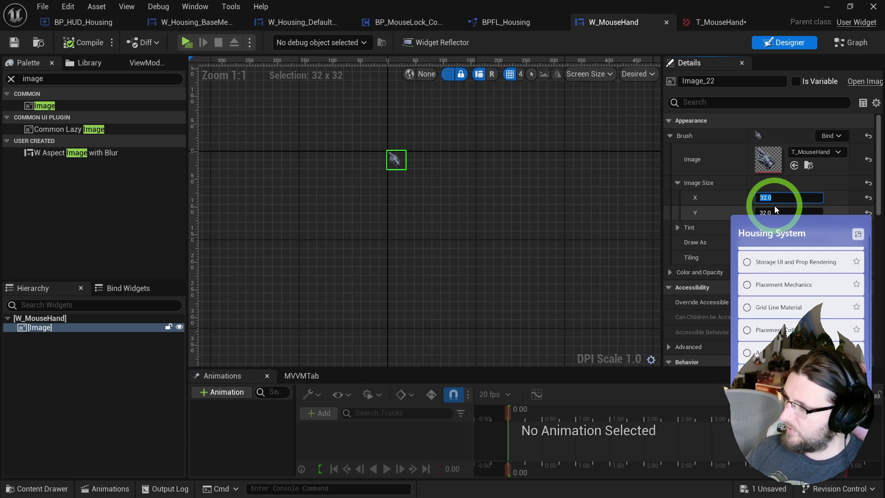
{"action": "type", "text": "64"}
{"action": "key", "text": "Tab"}
{"action": "type", "text": "64"}
{"action": "key", "text": "Return"}
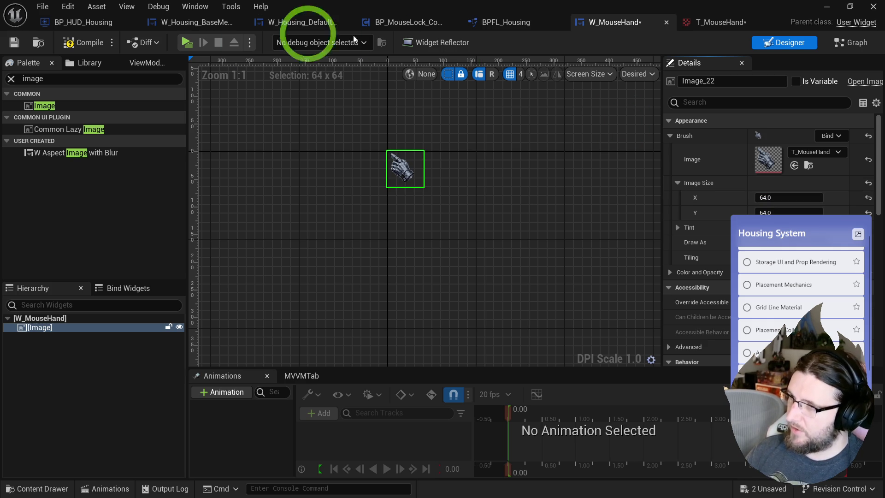
{"action": "left_click", "coordinate": [186, 43]}
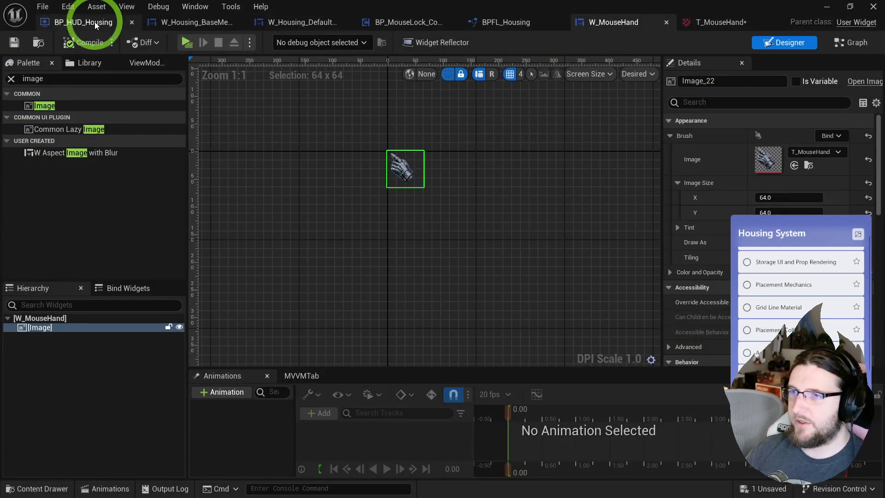
{"action": "left_click", "coordinate": [94, 21]}
Reposition the Get Player Controller node near the Set Input Mode node.
{"action": "left_click_drag", "start_coordinate": [380, 162], "coordinate": [311, 129]}
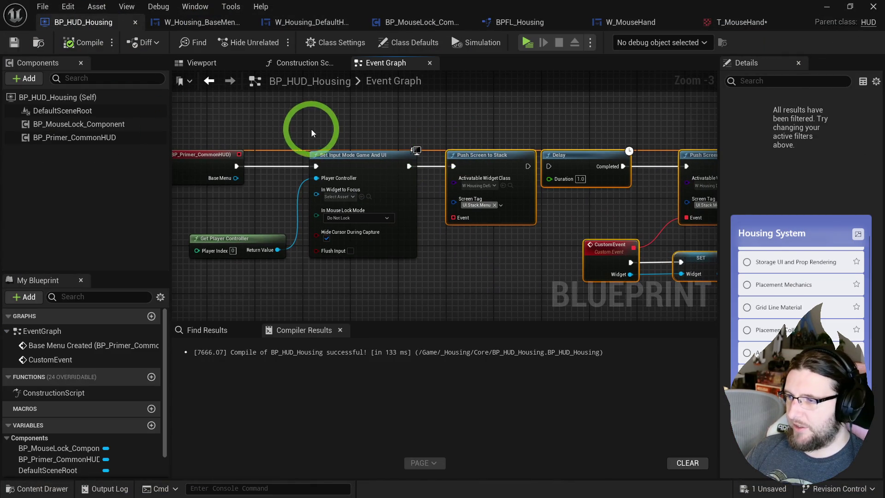
{"action": "left_click_drag", "start_coordinate": [255, 209], "coordinate": [306, 208]}
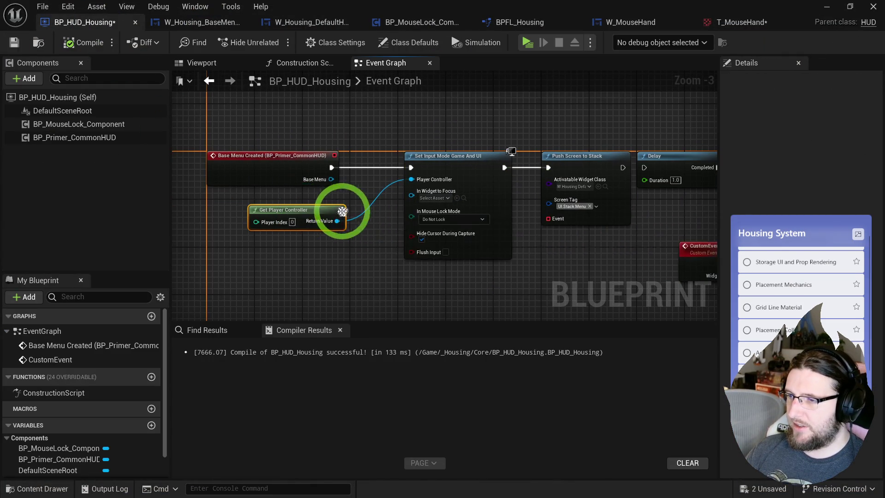
{"action": "mouse_move", "coordinate": [352, 181]}
{"action": "left_mouse_down"}
{"action": "mouse_move", "coordinate": [430, 132]}
{"action": "mouse_move", "coordinate": [392, 151]}
{"action": "left_mouse_up"}
{"action": "left_click", "coordinate": [392, 151]}
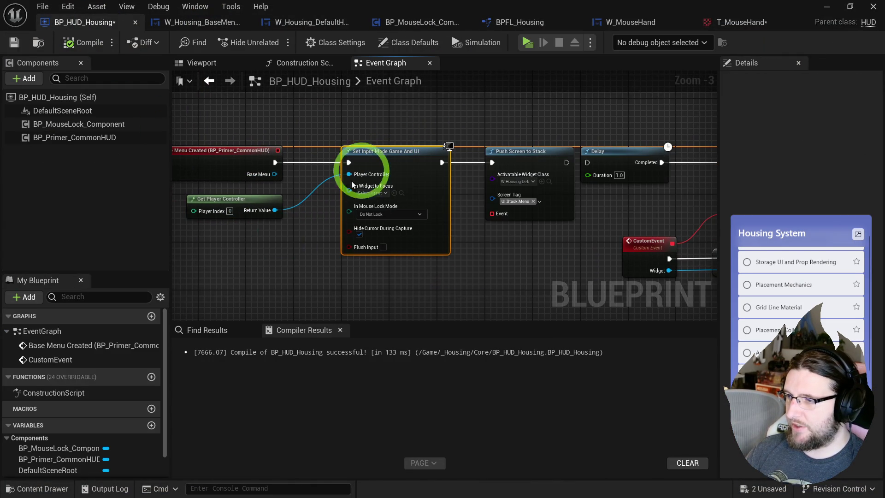
Wrap the stack test nodes in a comment titled 'test for stacks' and compile.
{"action": "scroll", "coordinate": [385, 187], "scroll_direction": "up", "scroll_amount": 2}
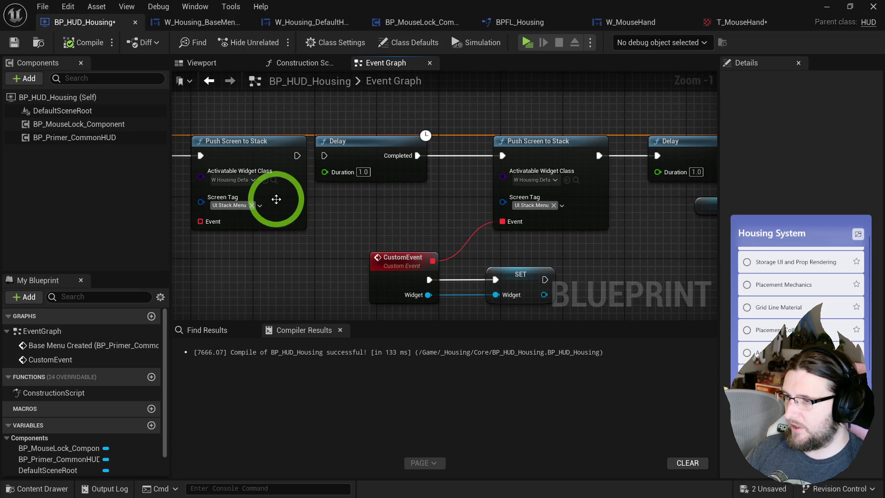
{"action": "left_click", "coordinate": [411, 147]}
{"action": "scroll", "coordinate": [285, 174], "scroll_direction": "down", "scroll_amount": 3}
{"action": "left_click_drag", "start_coordinate": [239, 138], "coordinate": [593, 277]}
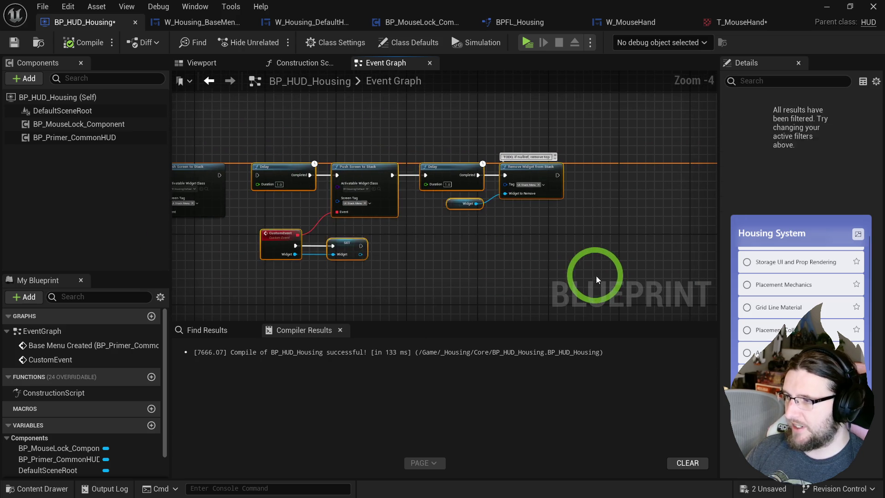
{"action": "type", "text": "ctest for stacks"}
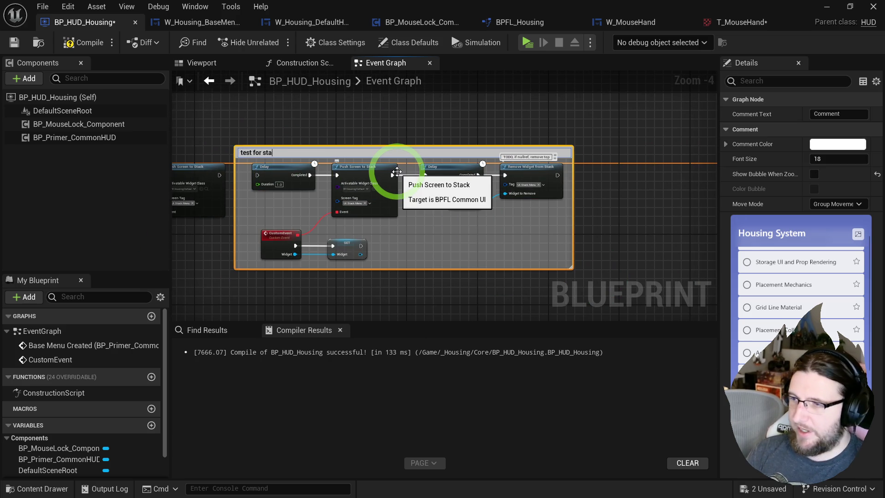
{"action": "key", "text": "Return"}
{"action": "left_click", "coordinate": [14, 42]}
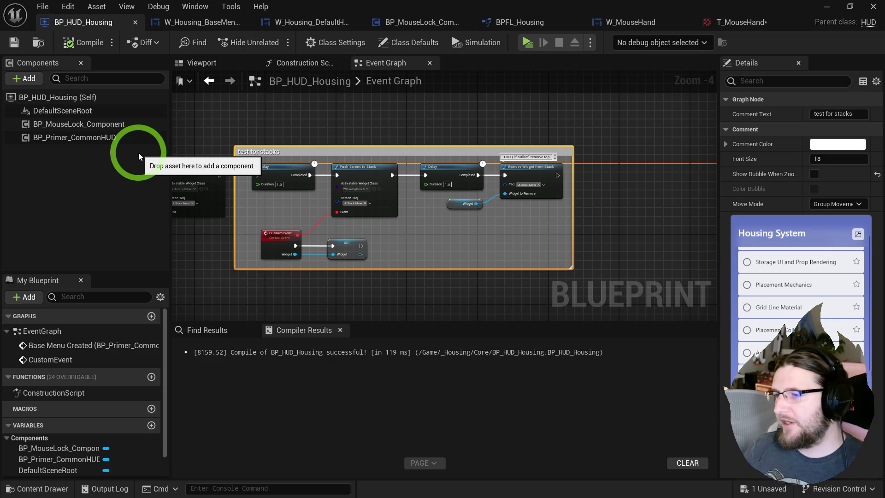
Tidy the graph around the 'test for stacks' comment, then save the T_MouseHand texture.
{"action": "left_click_drag", "start_coordinate": [326, 93], "coordinate": [484, 117]}
{"action": "left_click", "coordinate": [484, 117]}
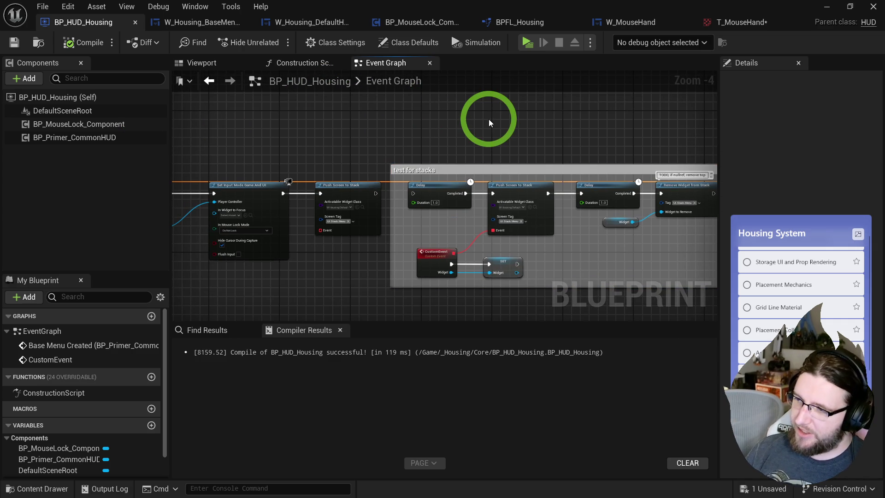
{"action": "mouse_move", "coordinate": [301, 152]}
{"action": "left_mouse_down"}
{"action": "mouse_move", "coordinate": [414, 168]}
{"action": "mouse_move", "coordinate": [404, 169]}
{"action": "left_mouse_up"}
{"action": "left_click", "coordinate": [41, 50]}
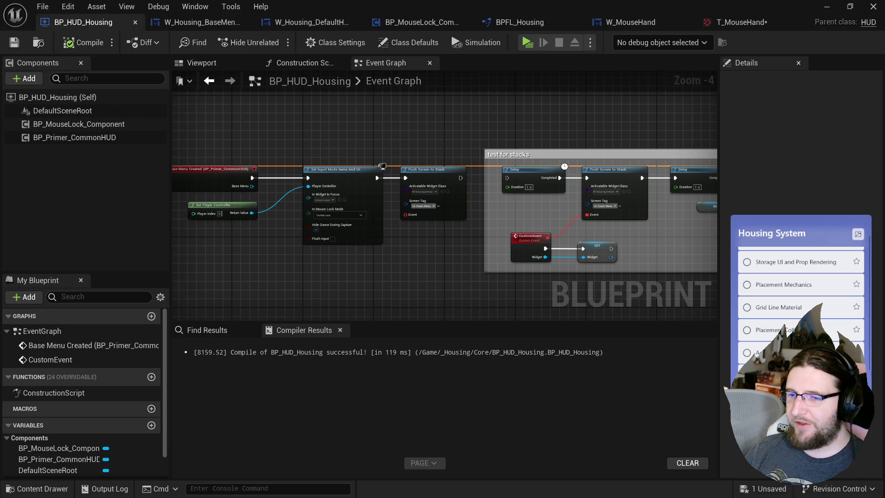
{"action": "left_click_drag", "start_coordinate": [280, 139], "coordinate": [336, 148]}
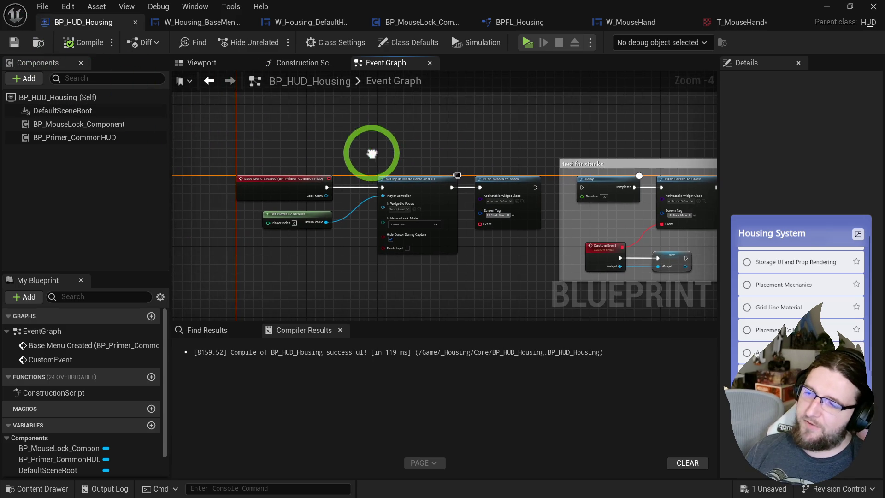
{"action": "mouse_move", "coordinate": [508, 115]}
{"action": "left_mouse_down"}
{"action": "mouse_move", "coordinate": [219, 99]}
{"action": "mouse_move", "coordinate": [333, 106]}
{"action": "mouse_move", "coordinate": [340, 124]}
{"action": "left_mouse_up"}
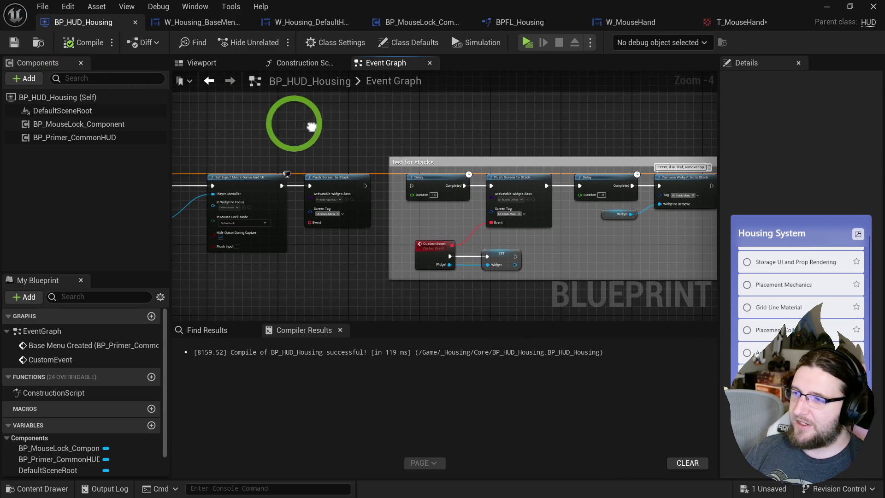
{"action": "scroll", "coordinate": [340, 125], "scroll_direction": "up", "scroll_amount": 2}
{"action": "left_click_drag", "start_coordinate": [436, 165], "coordinate": [300, 156]}
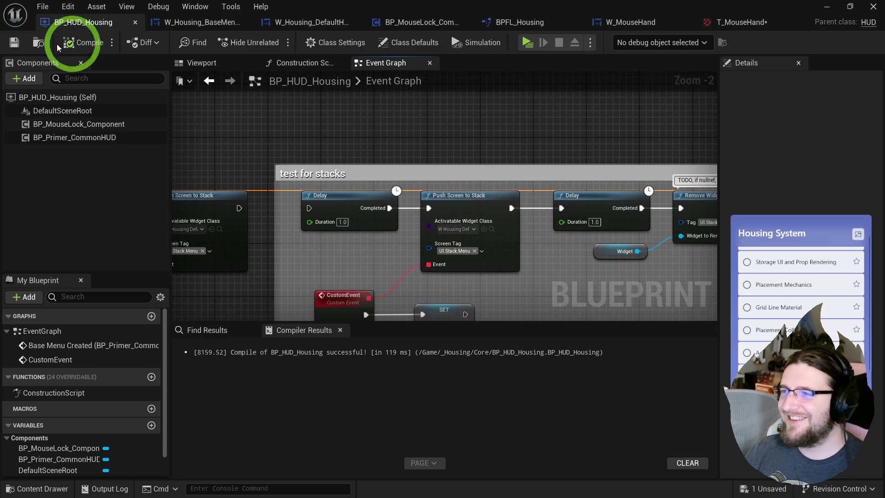
{"action": "left_click", "coordinate": [719, 22]}
{"action": "left_click", "coordinate": [13, 42]}
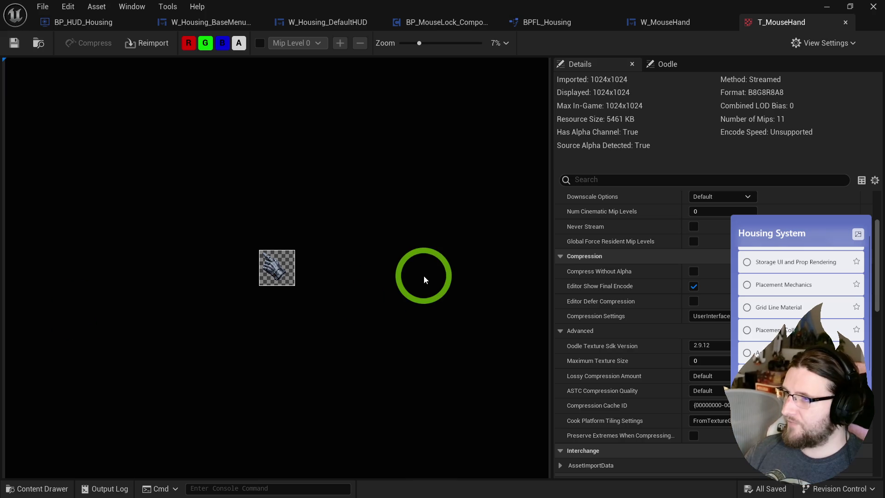
Close the T_MouseHand texture and view BPFL_Housing's Set Lock Mouse function graph.
{"action": "left_click", "coordinate": [846, 23]}
{"action": "left_click", "coordinate": [544, 22]}
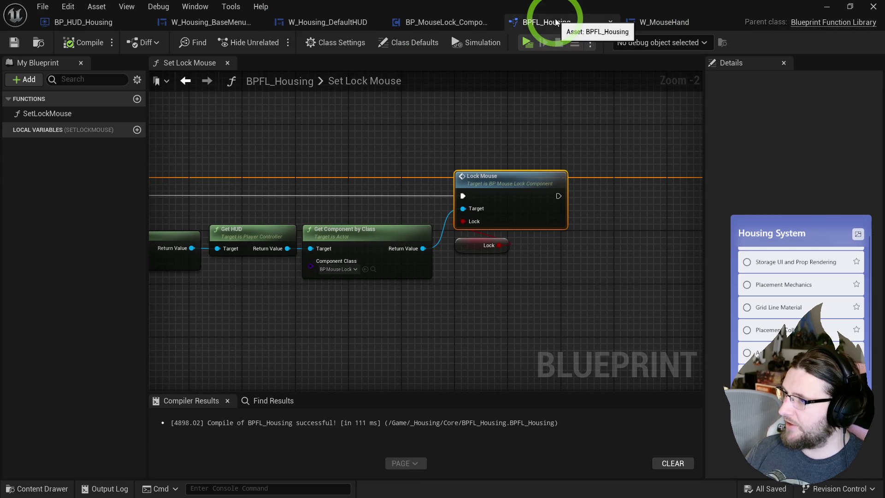
{"action": "left_click", "coordinate": [393, 127]}
{"action": "mouse_move", "coordinate": [414, 131]}
{"action": "left_mouse_down"}
{"action": "mouse_move", "coordinate": [551, 137]}
{"action": "mouse_move", "coordinate": [468, 122]}
{"action": "left_mouse_up"}
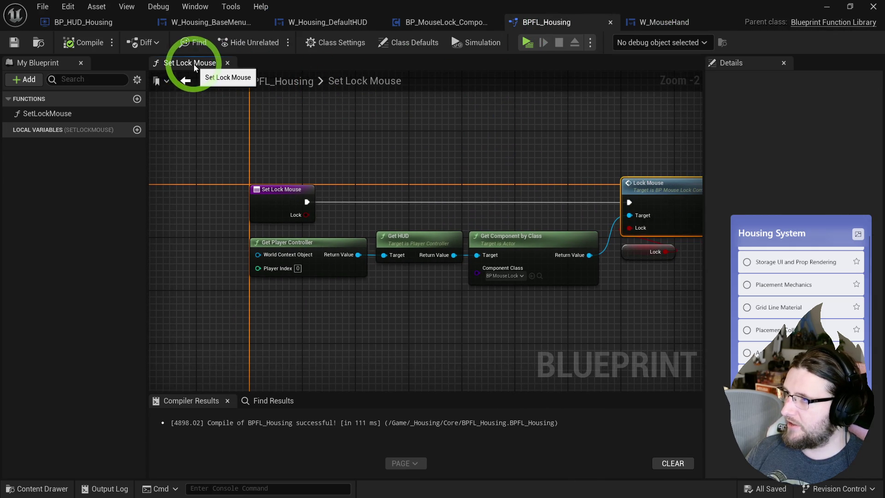
Close the Set Lock Mouse, BPFL_Housing and Get Last Mouse Pos DPI tabs to reach Lock Mouse.
{"action": "middle_click", "coordinate": [194, 68]}
{"action": "left_click", "coordinate": [610, 22]}
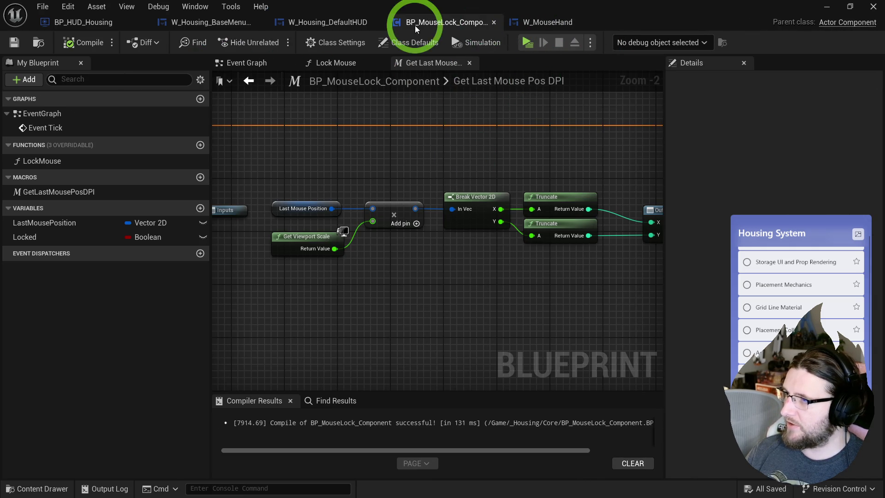
{"action": "mouse_move", "coordinate": [418, 134]}
{"action": "left_mouse_down"}
{"action": "mouse_move", "coordinate": [504, 142]}
{"action": "mouse_move", "coordinate": [359, 138]}
{"action": "left_mouse_up"}
{"action": "middle_click", "coordinate": [431, 63]}
{"action": "mouse_move", "coordinate": [331, 103]}
{"action": "left_mouse_down"}
{"action": "mouse_move", "coordinate": [473, 152]}
{"action": "mouse_move", "coordinate": [677, 166]}
{"action": "mouse_move", "coordinate": [494, 169]}
{"action": "mouse_move", "coordinate": [612, 164]}
{"action": "mouse_move", "coordinate": [424, 229]}
{"action": "left_mouse_up"}
Replace the Show Mouse Cursor condition with a Locked getter feeding the Branch.
{"action": "left_click_drag", "start_coordinate": [315, 173], "coordinate": [586, 173]}
{"action": "left_click", "coordinate": [88, 42]}
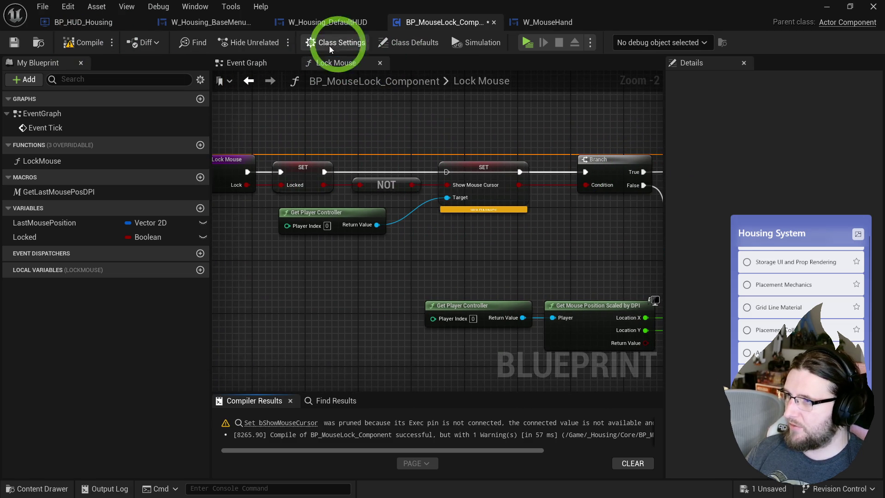
{"action": "left_click_drag", "start_coordinate": [509, 187], "coordinate": [510, 214]}
{"action": "left_click", "coordinate": [519, 211], "text": "alt"}
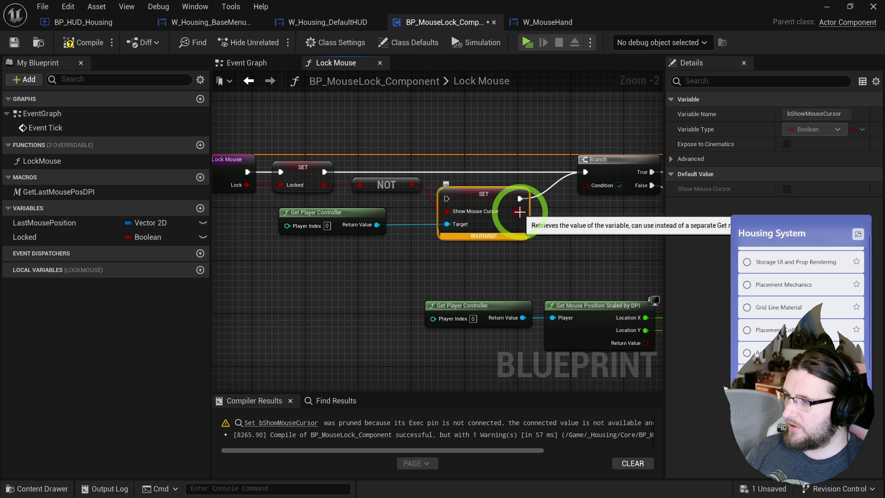
{"action": "left_click", "coordinate": [381, 148]}
{"action": "mouse_move", "coordinate": [59, 236]}
{"action": "left_mouse_down"}
{"action": "mouse_move", "coordinate": [562, 152]}
{"action": "mouse_move", "coordinate": [587, 184]}
{"action": "mouse_move", "coordinate": [256, 158]}
{"action": "mouse_move", "coordinate": [331, 167]}
{"action": "mouse_move", "coordinate": [403, 253]}
{"action": "mouse_move", "coordinate": [352, 186]}
{"action": "mouse_move", "coordinate": [361, 174]}
{"action": "mouse_move", "coordinate": [632, 165]}
{"action": "left_mouse_up"}
Connect Branch False to Set Mouse Position, tidy the nodes, compile and playtest.
{"action": "mouse_move", "coordinate": [618, 207]}
{"action": "left_mouse_down"}
{"action": "mouse_move", "coordinate": [572, 139]}
{"action": "mouse_move", "coordinate": [524, 306]}
{"action": "left_mouse_up"}
{"action": "left_click", "coordinate": [433, 208]}
{"action": "mouse_move", "coordinate": [491, 222]}
{"action": "left_mouse_down"}
{"action": "mouse_move", "coordinate": [503, 139]}
{"action": "mouse_move", "coordinate": [537, 134]}
{"action": "left_mouse_up"}
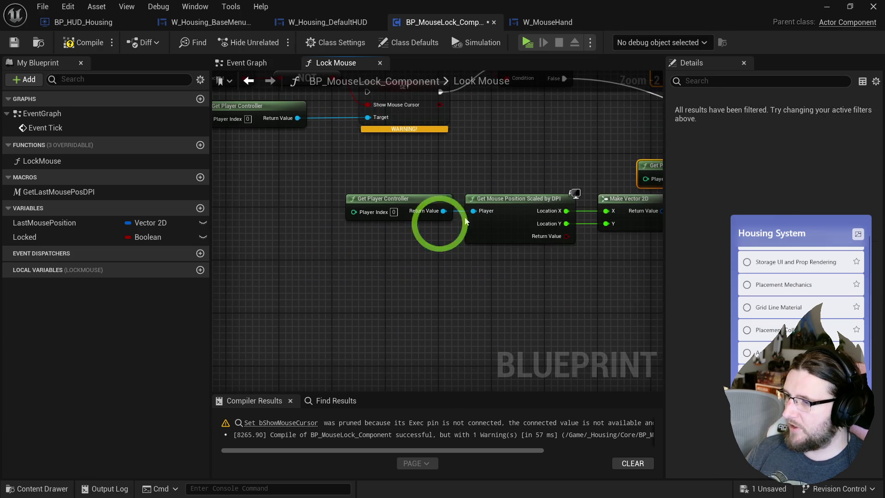
{"action": "left_click", "coordinate": [266, 280]}
{"action": "mouse_move", "coordinate": [535, 182]}
{"action": "left_mouse_down"}
{"action": "mouse_move", "coordinate": [587, 243]}
{"action": "mouse_move", "coordinate": [424, 212]}
{"action": "left_mouse_up"}
{"action": "left_click", "coordinate": [465, 237]}
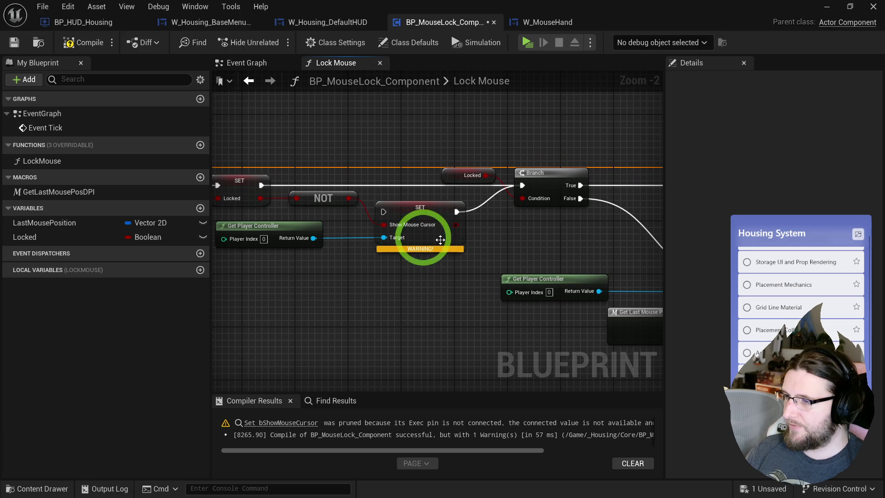
{"action": "left_click", "coordinate": [106, 44]}
{"action": "left_click", "coordinate": [436, 43]}
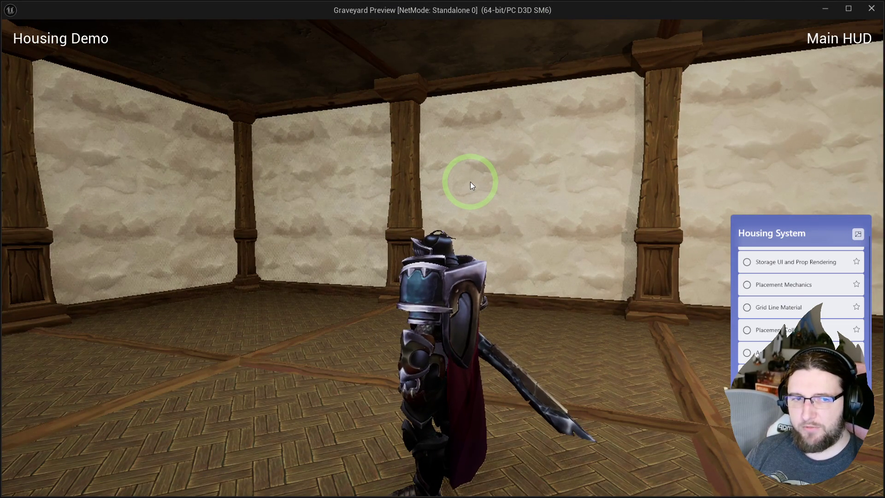
{"action": "key", "text": "Escape"}
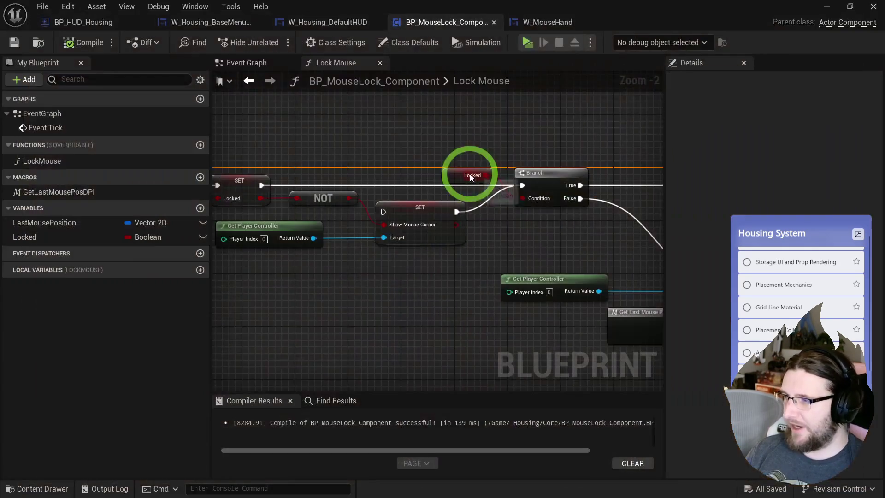
{"action": "mouse_move", "coordinate": [463, 176]}
{"action": "left_mouse_down"}
{"action": "mouse_move", "coordinate": [424, 198]}
{"action": "mouse_move", "coordinate": [589, 217]}
{"action": "left_mouse_up"}
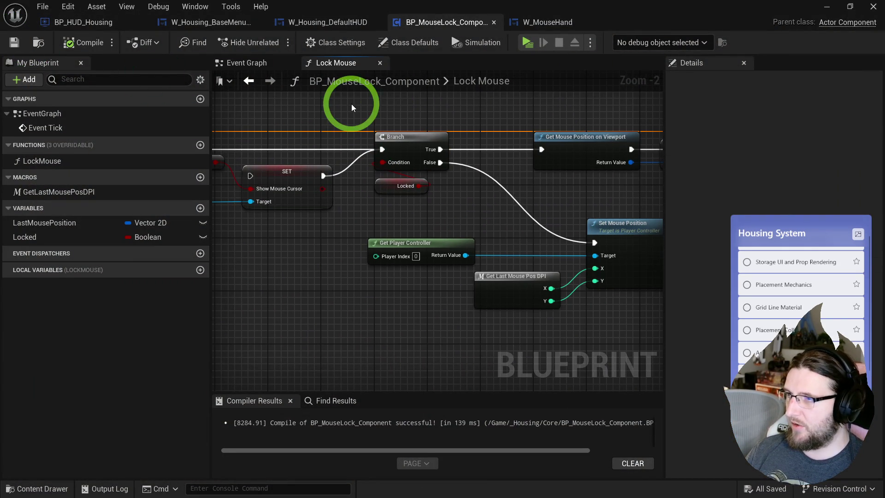
{"action": "left_click", "coordinate": [78, 22]}
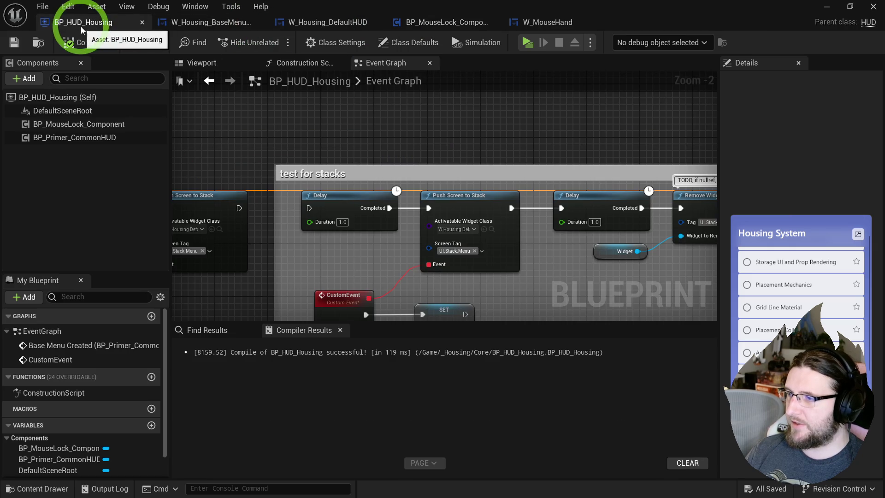
In W_Housing_BaseMenu, remove the extra Set Mouse Cursor Widget node and cut the three cursor nodes.
{"action": "left_click", "coordinate": [174, 28]}
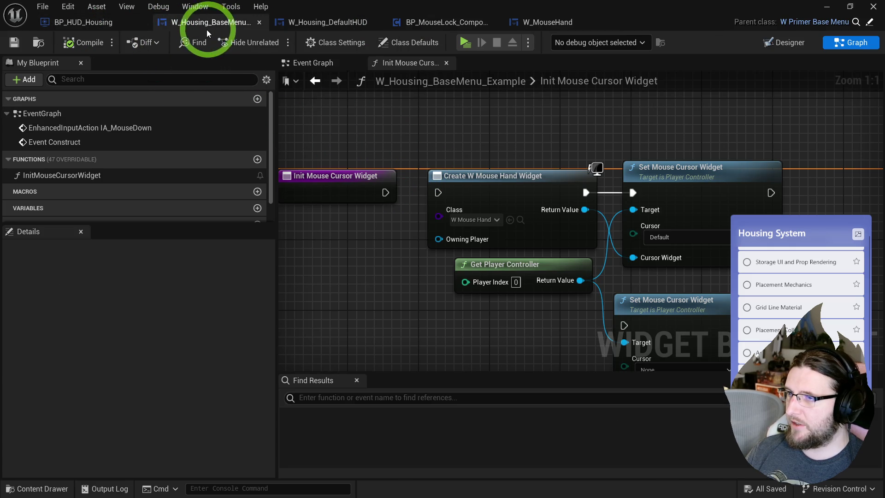
{"action": "left_click", "coordinate": [482, 165]}
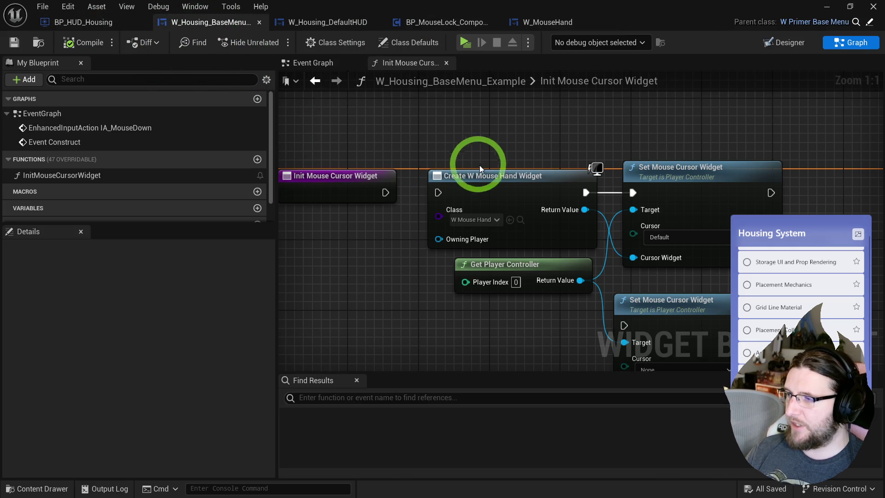
{"action": "scroll", "coordinate": [472, 160], "scroll_direction": "down", "scroll_amount": 1}
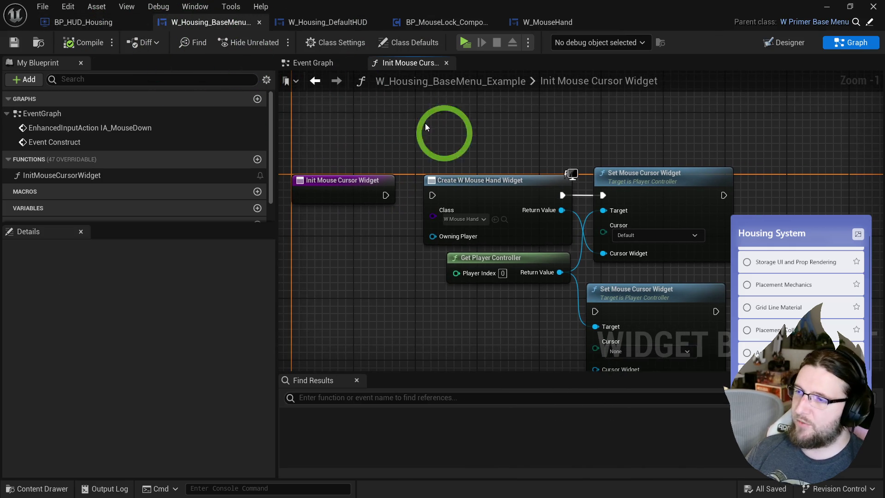
{"action": "left_click_drag", "start_coordinate": [437, 109], "coordinate": [639, 269]}
{"action": "left_click", "coordinate": [576, 256]}
{"action": "key", "text": "Delete"}
{"action": "left_click_drag", "start_coordinate": [484, 263], "coordinate": [582, 148]}
{"action": "key", "text": "Delete"}
Delete the Init Mouse Cursor Widget call and its function, then compile and save the widget.
{"action": "left_click", "coordinate": [144, 77]}
{"action": "left_click", "coordinate": [309, 69]}
{"action": "left_click", "coordinate": [510, 148]}
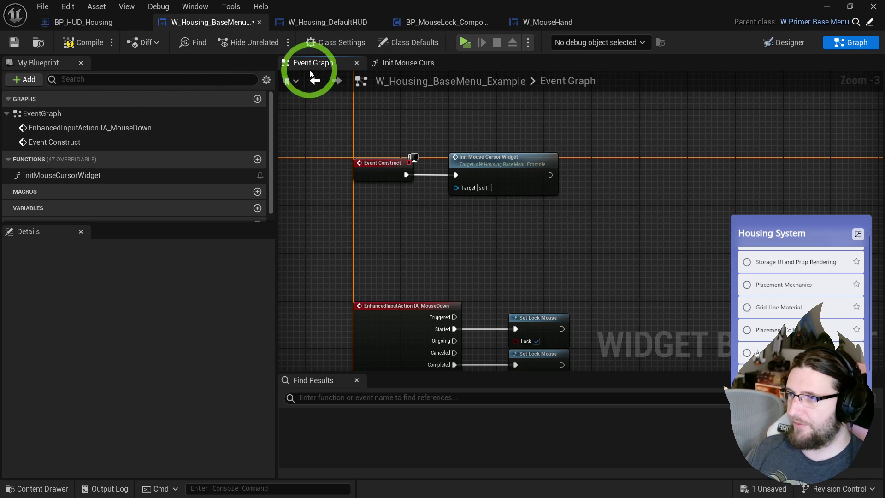
{"action": "key", "text": "Delete"}
{"action": "left_click", "coordinate": [76, 179]}
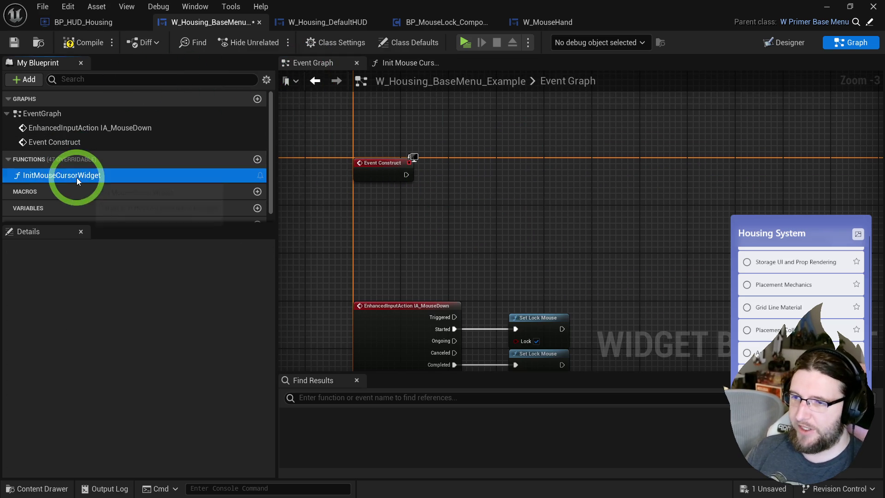
{"action": "key", "text": "Delete"}
{"action": "left_click", "coordinate": [83, 42]}
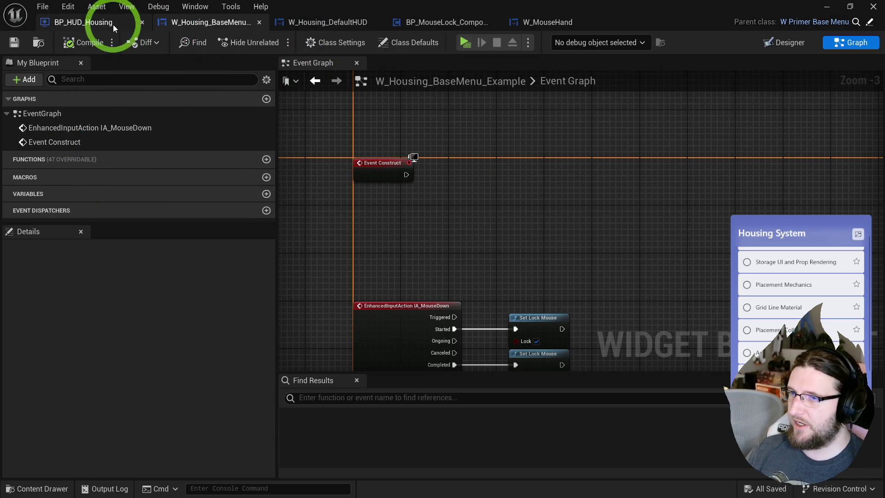
Add a new function named Init Mouse Cursor to BP_HUD_Housing.
{"action": "left_click", "coordinate": [114, 28]}
{"action": "mouse_move", "coordinate": [412, 144]}
{"action": "left_mouse_down"}
{"action": "mouse_move", "coordinate": [295, 161]}
{"action": "mouse_move", "coordinate": [560, 150]}
{"action": "left_mouse_up"}
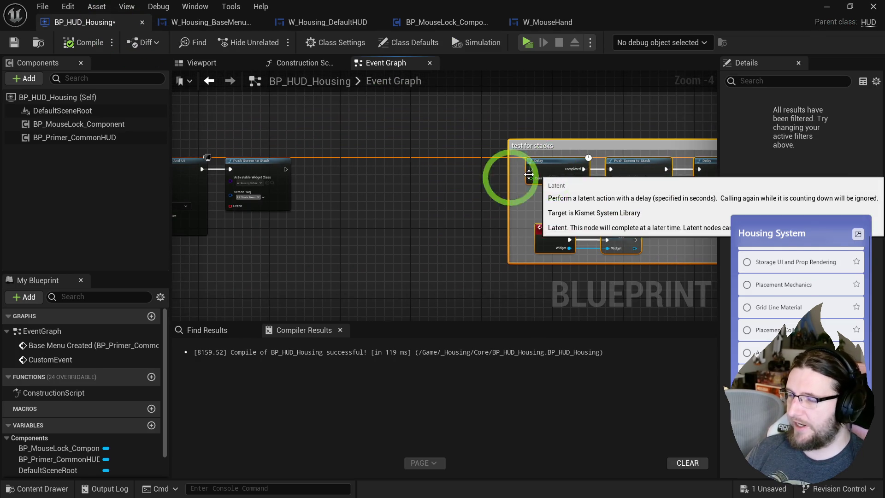
{"action": "left_click", "coordinate": [468, 207]}
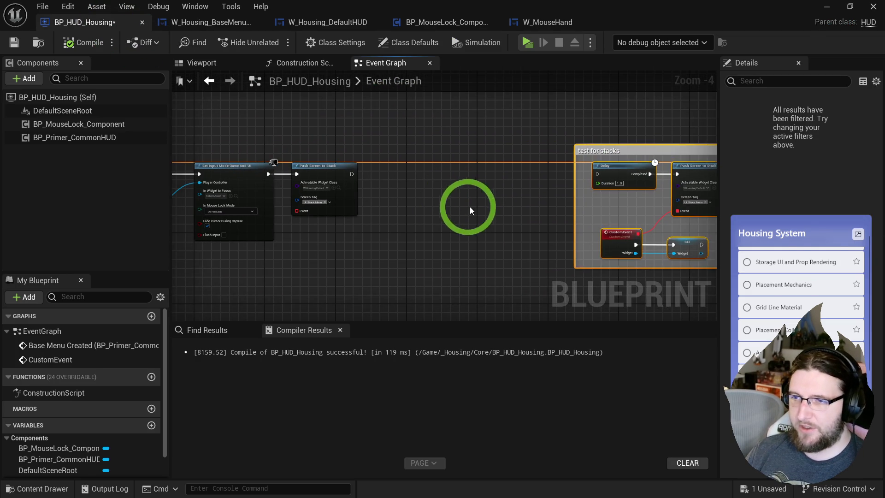
{"action": "left_click", "coordinate": [151, 377]}
{"action": "type", "text": "InitMou"}
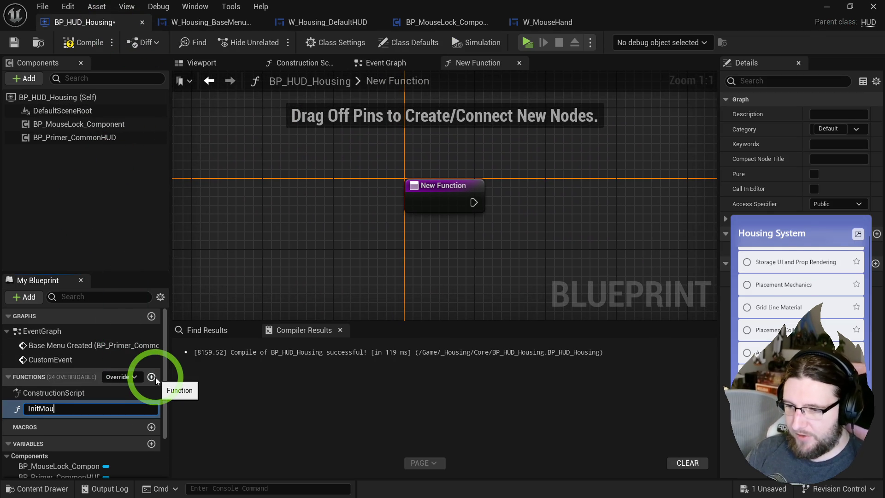
{"action": "key", "text": "Return"}
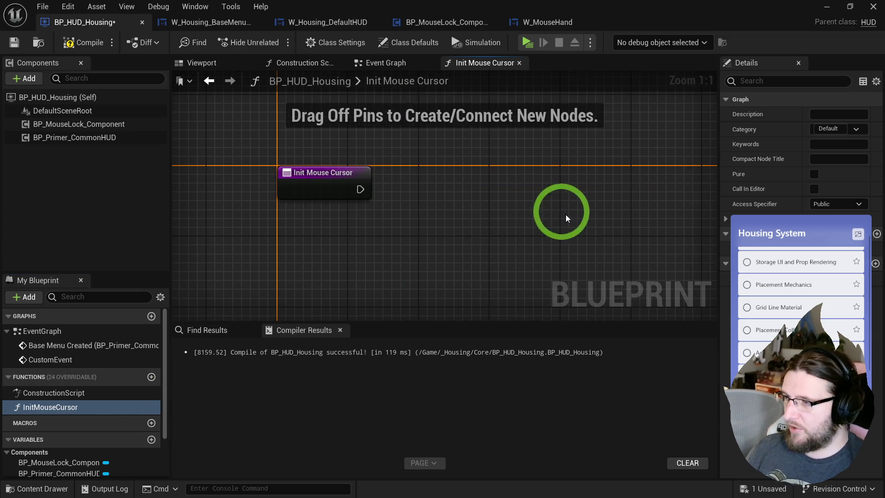
Paste the cursor nodes into Init Mouse Cursor, wire them to the entry, and playtest.
{"action": "key", "text": "ctrl+v"}
{"action": "left_click_drag", "start_coordinate": [360, 189], "coordinate": [482, 198]}
{"action": "mouse_move", "coordinate": [513, 174]}
{"action": "left_mouse_down"}
{"action": "mouse_move", "coordinate": [450, 167]}
{"action": "mouse_move", "coordinate": [498, 206]}
{"action": "left_mouse_up"}
{"action": "left_click", "coordinate": [528, 42]}
{"action": "key", "text": "Escape"}
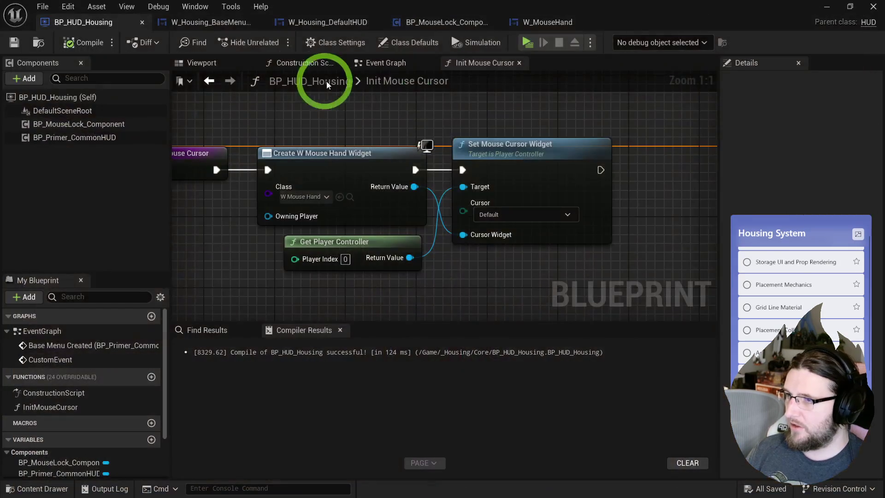
Call Init Mouse Cursor after Push Screen to Stack in the Event Graph and playtest.
{"action": "left_click", "coordinate": [385, 63]}
{"action": "mouse_move", "coordinate": [50, 407]}
{"action": "left_mouse_down"}
{"action": "mouse_move", "coordinate": [391, 158]}
{"action": "mouse_move", "coordinate": [389, 178]}
{"action": "left_mouse_up"}
{"action": "scroll", "coordinate": [360, 173], "scroll_direction": "up", "scroll_amount": 3}
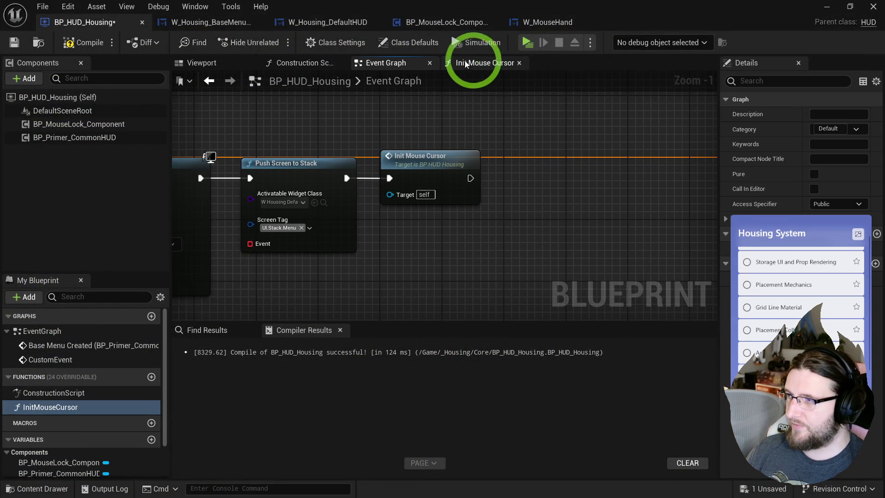
{"action": "left_click", "coordinate": [524, 51]}
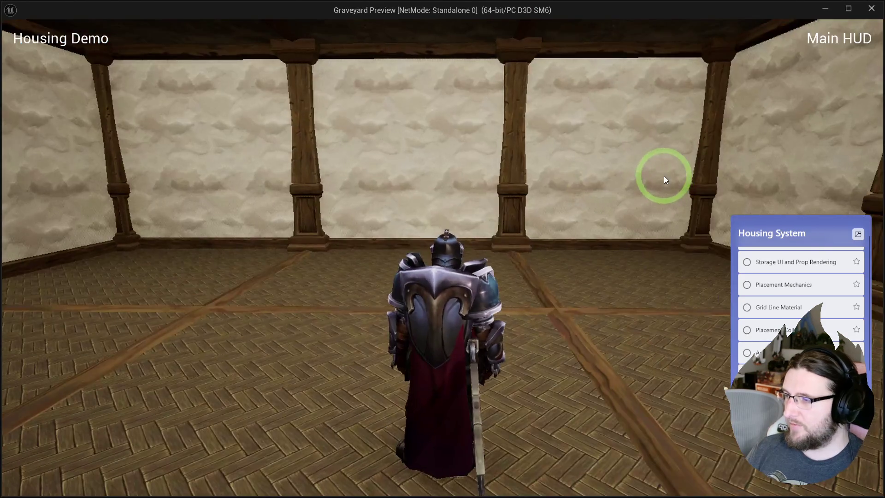
Add a Set Focus to Game Viewport node after Init Mouse Cursor and playtest.
{"action": "key", "text": "Escape"}
{"action": "mouse_move", "coordinate": [402, 112]}
{"action": "left_mouse_down"}
{"action": "mouse_move", "coordinate": [462, 126]}
{"action": "mouse_move", "coordinate": [622, 118]}
{"action": "mouse_move", "coordinate": [475, 247]}
{"action": "left_mouse_up"}
{"action": "right_click", "coordinate": [477, 251]}
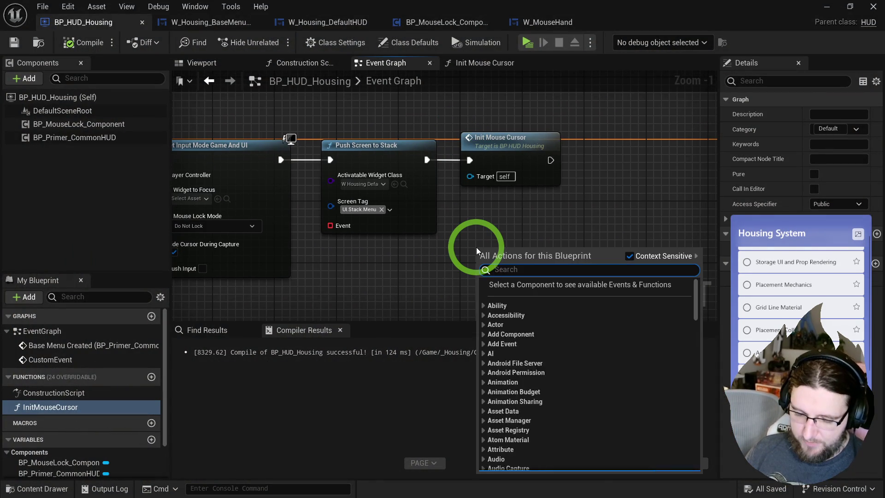
{"action": "type", "text": "setfocus gam"}
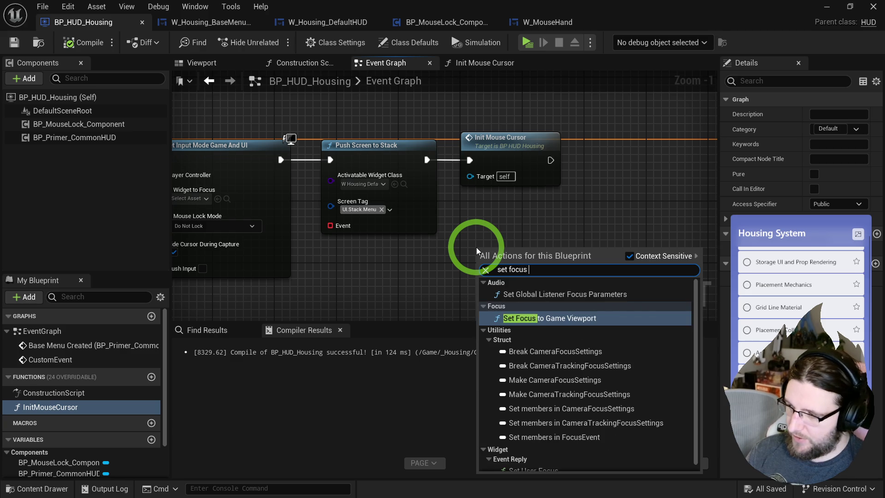
{"action": "key", "text": "Return"}
{"action": "mouse_move", "coordinate": [533, 160]}
{"action": "left_mouse_down"}
{"action": "mouse_move", "coordinate": [503, 247]}
{"action": "mouse_move", "coordinate": [510, 256]}
{"action": "mouse_move", "coordinate": [620, 156]}
{"action": "left_mouse_up"}
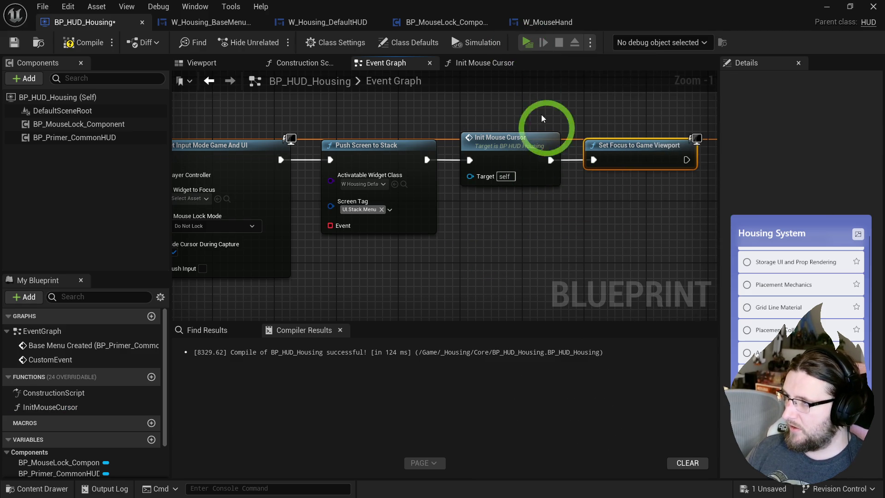
{"action": "left_click", "coordinate": [528, 43]}
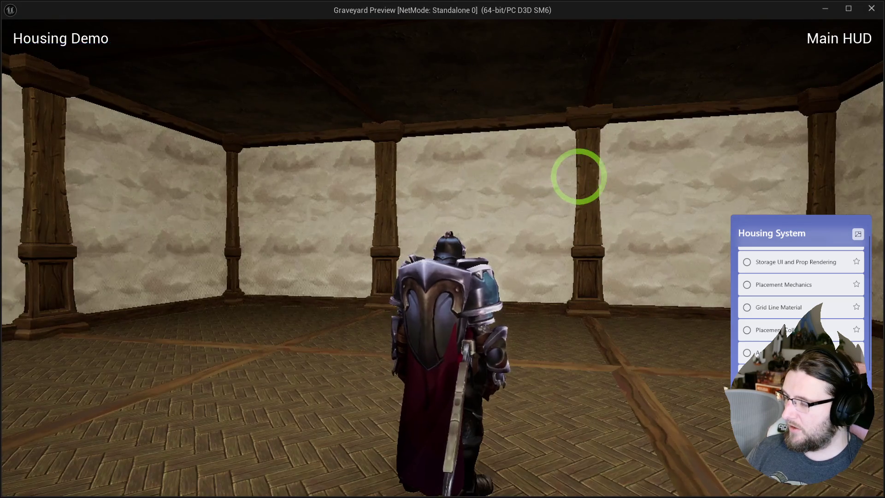
Break the Set Input Mode to Push Screen link, reconnect Init Mouse Cursor to Set Focus, and retest.
{"action": "key", "text": "Escape"}
{"action": "mouse_move", "coordinate": [534, 192]}
{"action": "left_mouse_down"}
{"action": "mouse_move", "coordinate": [602, 241]}
{"action": "mouse_move", "coordinate": [622, 237]}
{"action": "mouse_move", "coordinate": [548, 255]}
{"action": "mouse_move", "coordinate": [487, 248]}
{"action": "left_mouse_up"}
{"action": "left_click", "coordinate": [261, 154], "text": "alt"}
{"action": "left_click", "coordinate": [522, 45]}
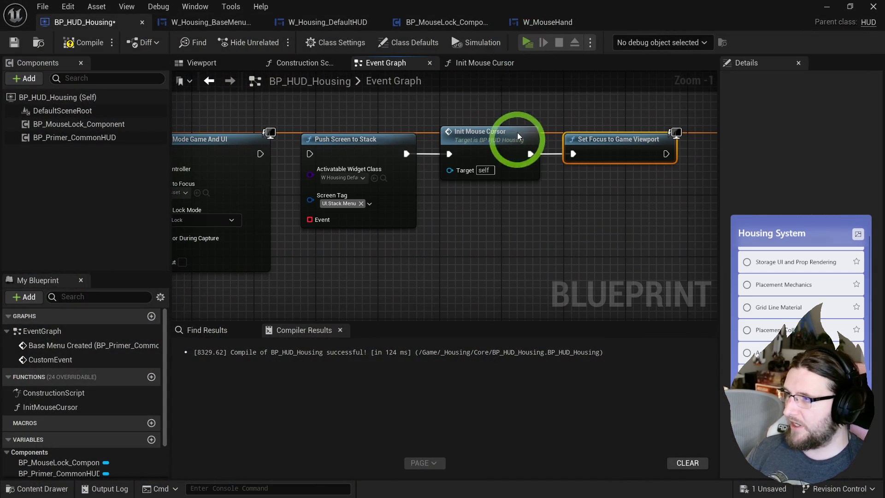
{"action": "key", "text": "Escape"}
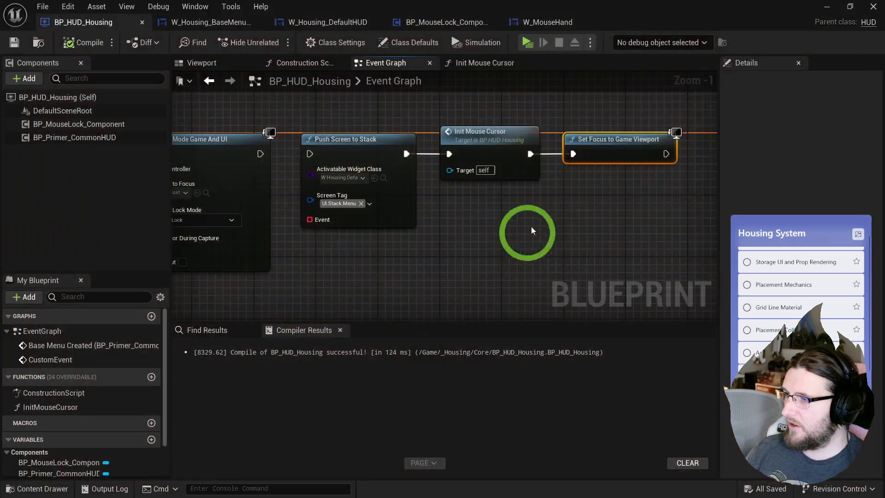
{"action": "left_click_drag", "start_coordinate": [256, 148], "coordinate": [515, 148]}
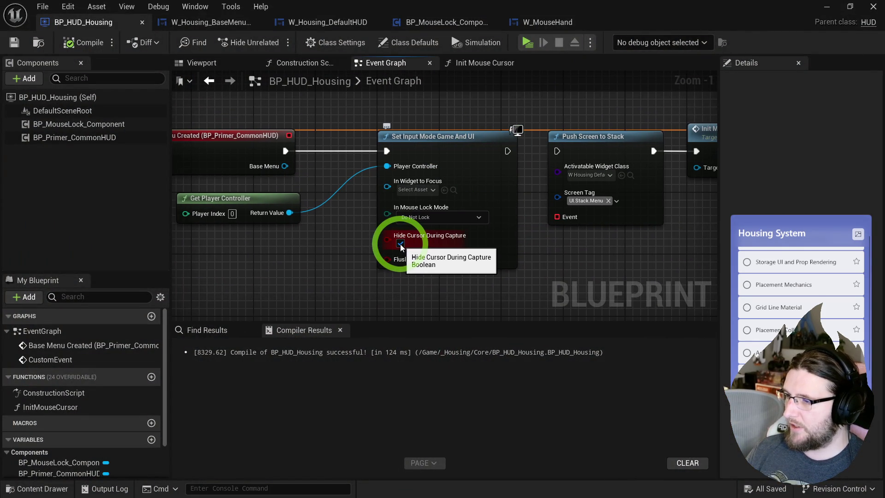
{"action": "mouse_move", "coordinate": [500, 151]}
{"action": "left_mouse_down"}
{"action": "mouse_move", "coordinate": [622, 154]}
{"action": "mouse_move", "coordinate": [543, 150]}
{"action": "left_mouse_up"}
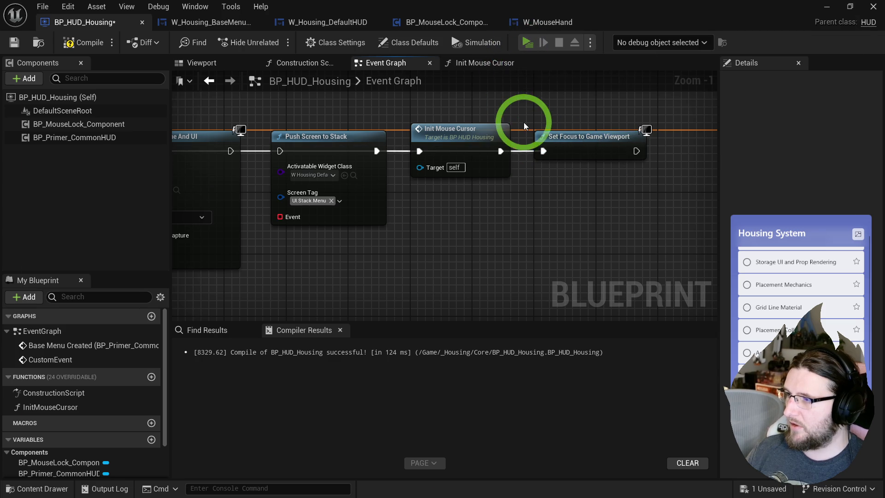
{"action": "key", "text": "alt+p"}
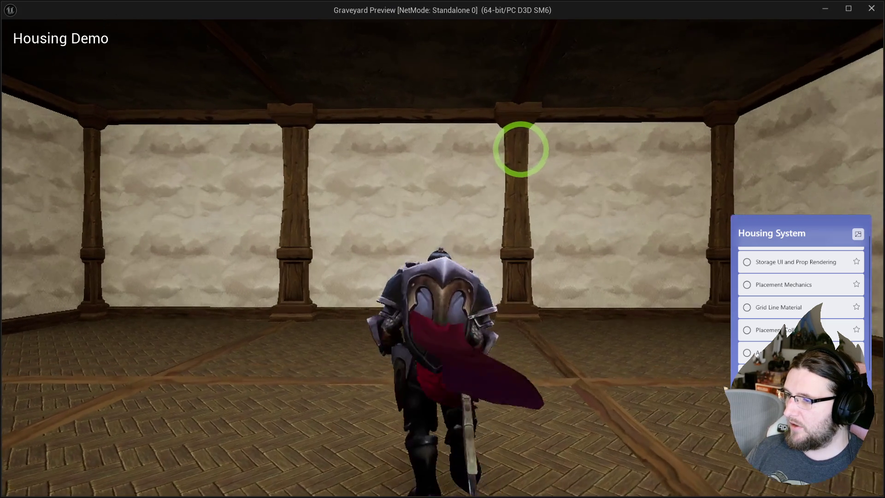
{"action": "key", "text": "Escape"}
{"action": "mouse_move", "coordinate": [592, 142]}
{"action": "left_mouse_down"}
{"action": "mouse_move", "coordinate": [874, 171]}
{"action": "mouse_move", "coordinate": [306, 181]}
{"action": "left_mouse_up"}
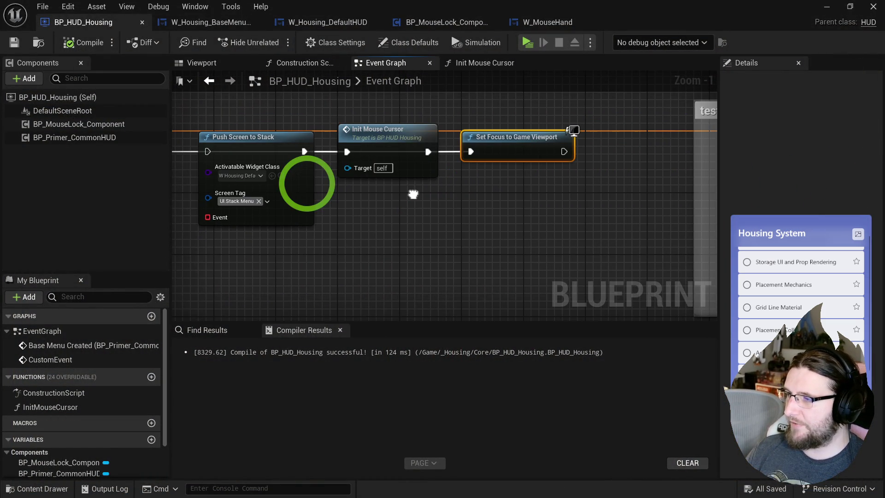
Insert a 1.0 s Delay between Init Mouse Cursor and Set Focus, then playtest.
{"action": "left_click", "coordinate": [350, 205]}
{"action": "mouse_move", "coordinate": [469, 152]}
{"action": "left_mouse_down"}
{"action": "mouse_move", "coordinate": [361, 231]}
{"action": "mouse_move", "coordinate": [353, 220]}
{"action": "left_mouse_up"}
{"action": "left_click", "coordinate": [394, 237]}
{"action": "type", "text": "1"}
{"action": "left_click_drag", "start_coordinate": [447, 220], "coordinate": [469, 152]}
{"action": "left_click", "coordinate": [517, 88]}
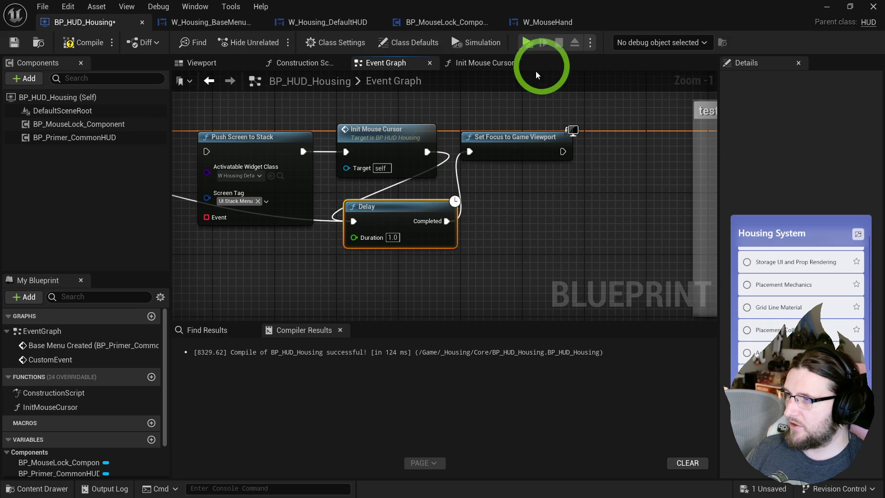
{"action": "left_click", "coordinate": [529, 43]}
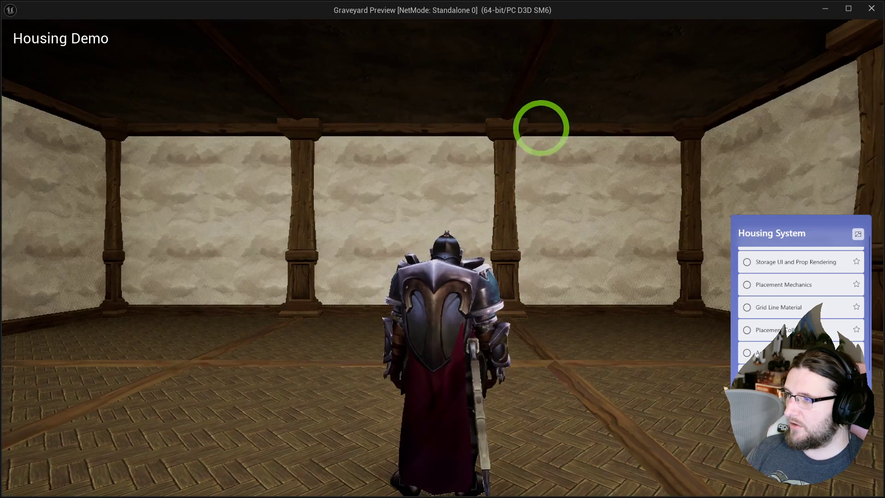
{"action": "key", "text": "Escape"}
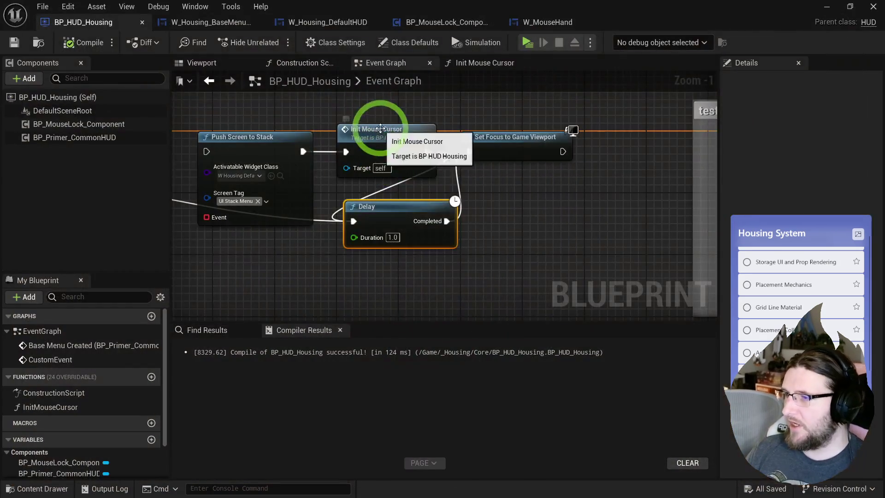
Line up that Delay and insert another Delay before Set Input Mode Game And UI.
{"action": "mouse_move", "coordinate": [535, 153]}
{"action": "left_mouse_down"}
{"action": "mouse_move", "coordinate": [560, 194]}
{"action": "mouse_move", "coordinate": [565, 233]}
{"action": "left_mouse_up"}
{"action": "mouse_move", "coordinate": [475, 233]}
{"action": "left_mouse_down"}
{"action": "mouse_move", "coordinate": [564, 165]}
{"action": "mouse_move", "coordinate": [869, 197]}
{"action": "mouse_move", "coordinate": [719, 233]}
{"action": "left_mouse_up"}
{"action": "mouse_move", "coordinate": [340, 164]}
{"action": "left_mouse_down"}
{"action": "mouse_move", "coordinate": [339, 174]}
{"action": "mouse_move", "coordinate": [477, 160]}
{"action": "left_mouse_up"}
{"action": "left_click_drag", "start_coordinate": [424, 174], "coordinate": [467, 174]}
{"action": "left_click", "coordinate": [516, 189]}
Delete the Delay after Init Mouse Cursor, wiring it straight to Set Focus and Set Input Mode to Push Screen.
{"action": "mouse_move", "coordinate": [624, 177]}
{"action": "left_mouse_down"}
{"action": "mouse_move", "coordinate": [310, 143]}
{"action": "mouse_move", "coordinate": [273, 150]}
{"action": "left_mouse_up"}
{"action": "left_click_drag", "start_coordinate": [213, 191], "coordinate": [400, 194]}
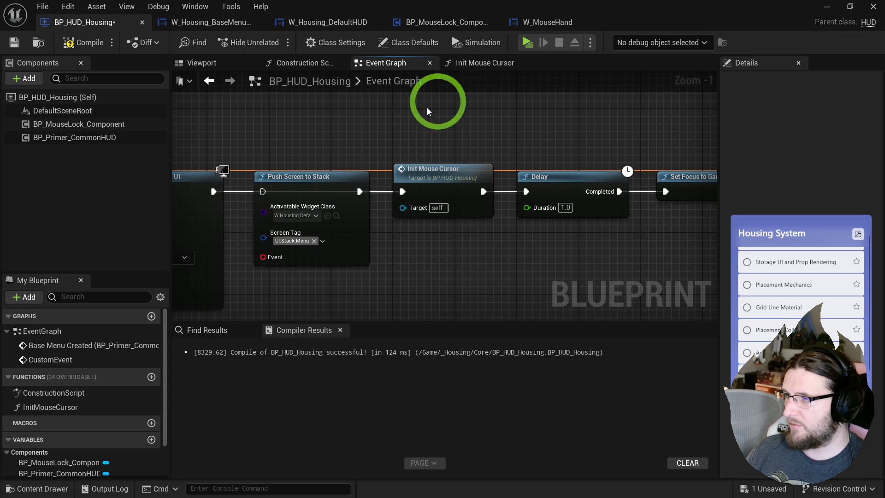
{"action": "left_click", "coordinate": [539, 184]}
{"action": "key", "text": "Delete"}
{"action": "mouse_move", "coordinate": [483, 191]}
{"action": "left_mouse_down"}
{"action": "mouse_move", "coordinate": [667, 192]}
{"action": "mouse_move", "coordinate": [533, 183]}
{"action": "left_mouse_up"}
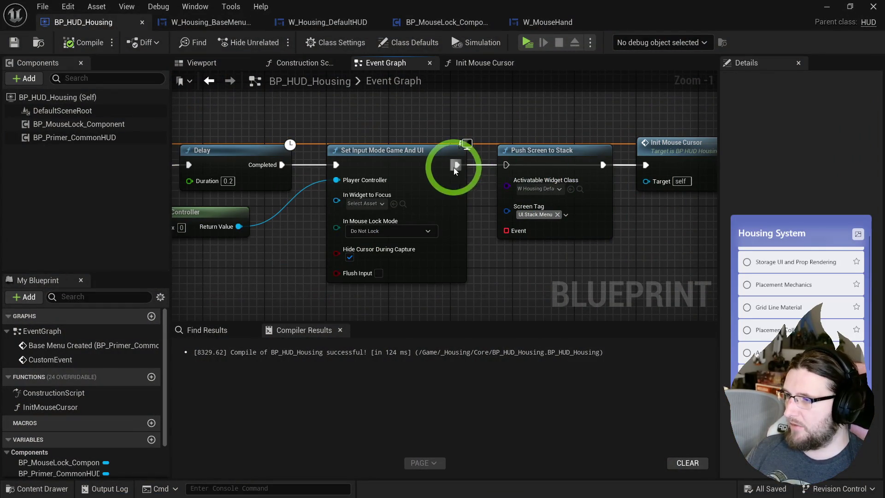
{"action": "left_click_drag", "start_coordinate": [454, 165], "coordinate": [506, 165]}
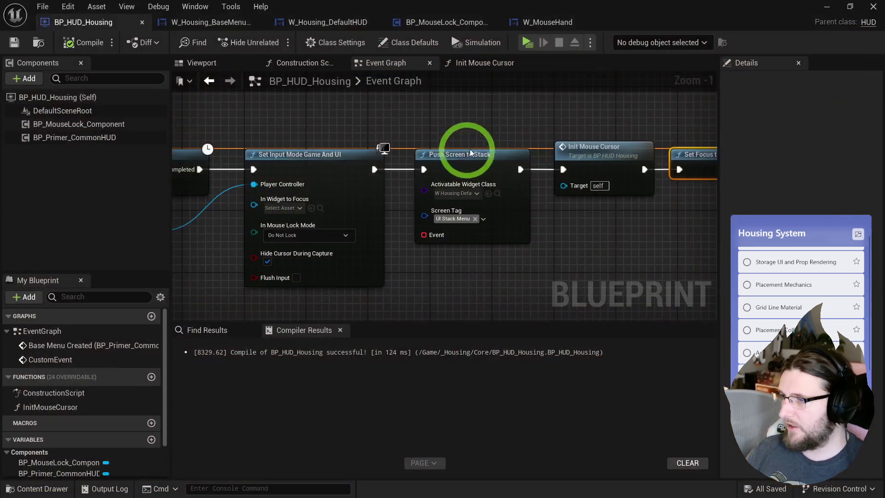
In Init Mouse Cursor, add Set Show Mouse Cursor from the player controller after the cursor widget node, then playtest.
{"action": "left_click_drag", "start_coordinate": [524, 131], "coordinate": [429, 134]}
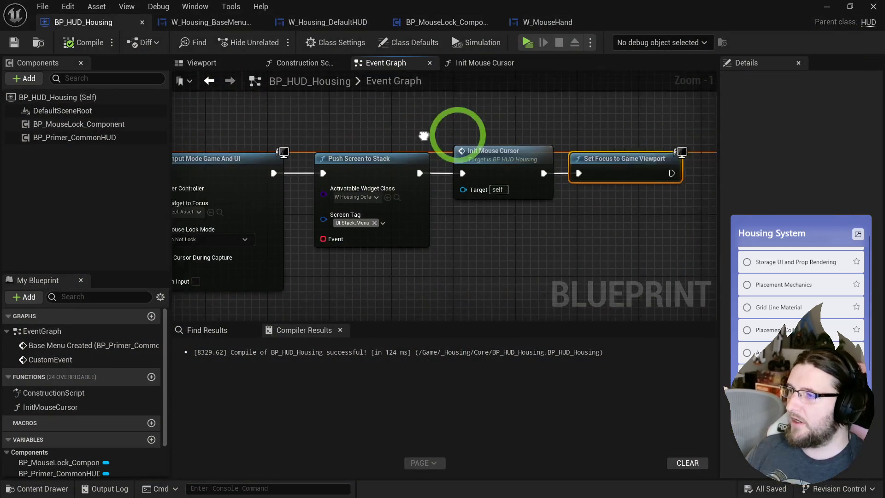
{"action": "double_click", "coordinate": [440, 172]}
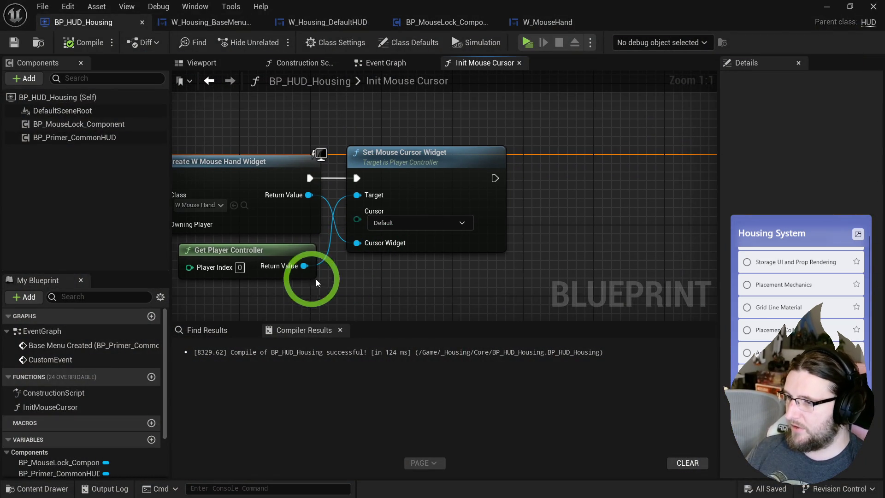
{"action": "mouse_move", "coordinate": [303, 271]}
{"action": "left_mouse_down"}
{"action": "mouse_move", "coordinate": [490, 267]}
{"action": "mouse_move", "coordinate": [497, 275]}
{"action": "left_mouse_up"}
{"action": "type", "text": "set show"}
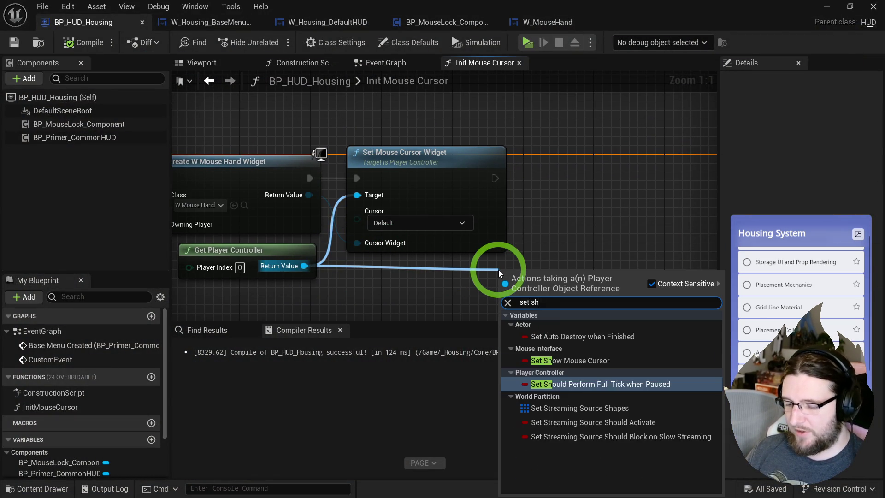
{"action": "left_click", "coordinate": [553, 336]}
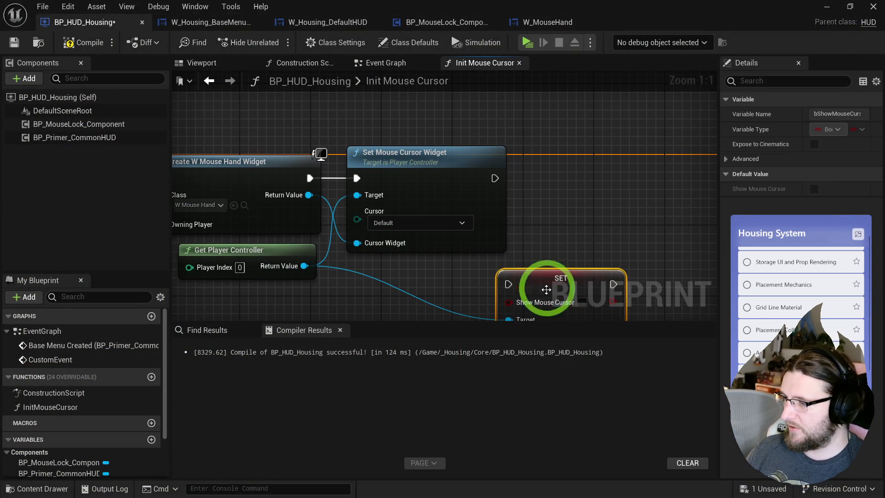
{"action": "left_click_drag", "start_coordinate": [560, 295], "coordinate": [660, 198]}
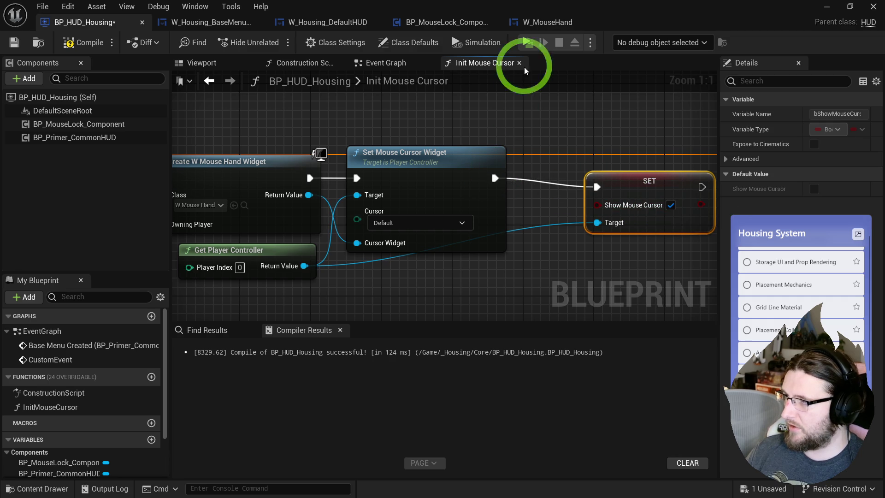
{"action": "left_click", "coordinate": [526, 41]}
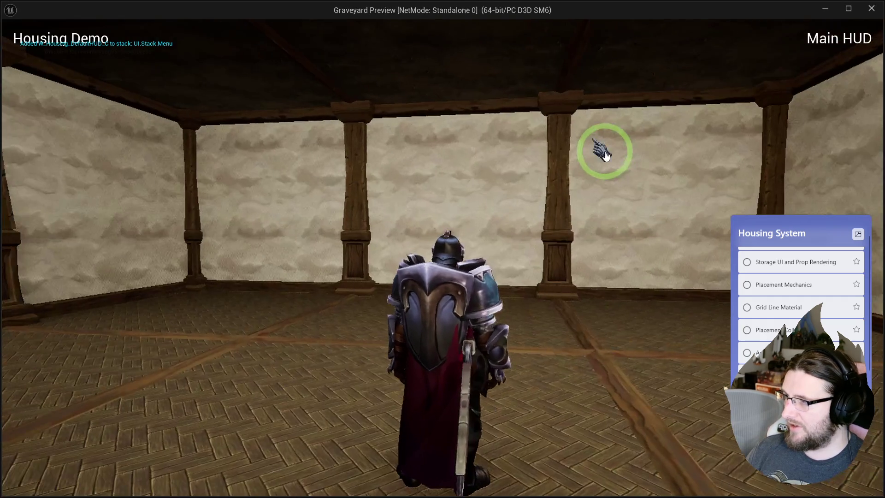
{"action": "key", "text": "Escape"}
Tidy the SET node and open W_Housing_BaseMenu_Example's Designer layout.
{"action": "left_click_drag", "start_coordinate": [617, 180], "coordinate": [573, 173]}
{"action": "left_click", "coordinate": [563, 131]}
{"action": "left_click", "coordinate": [223, 42]}
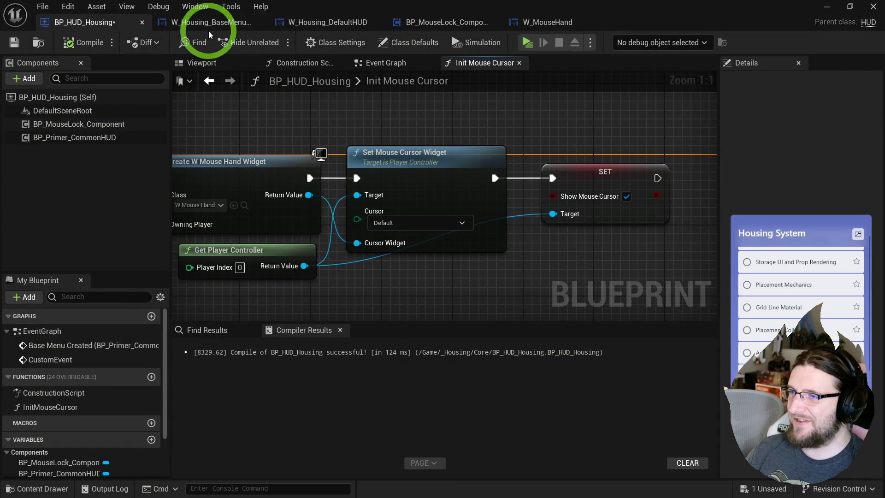
{"action": "left_click", "coordinate": [212, 23]}
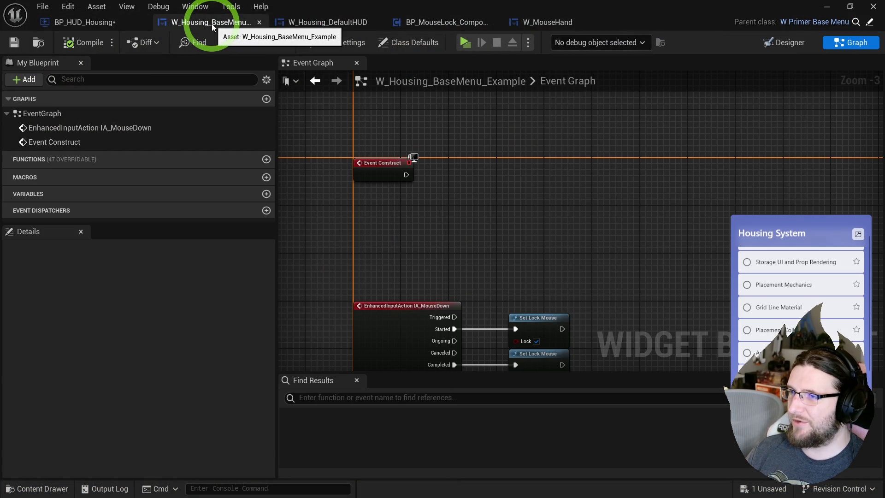
{"action": "left_click", "coordinate": [783, 42]}
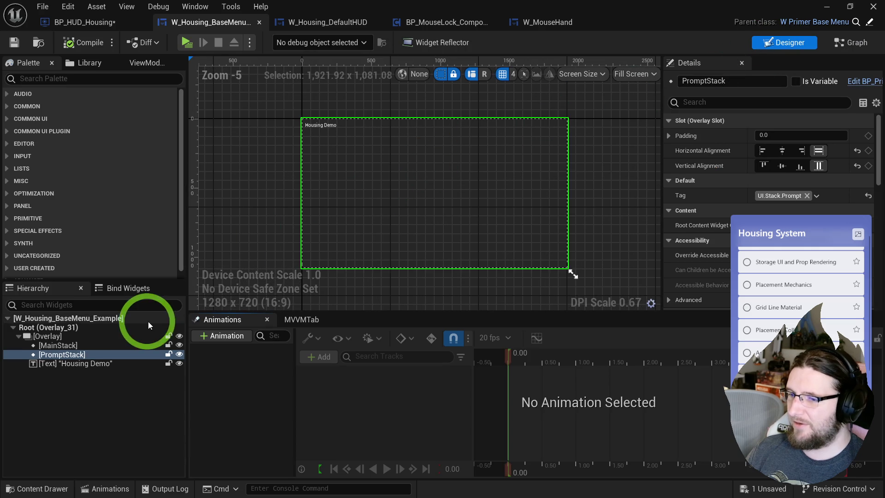
{"action": "left_click", "coordinate": [58, 345], "text": "ctrl"}
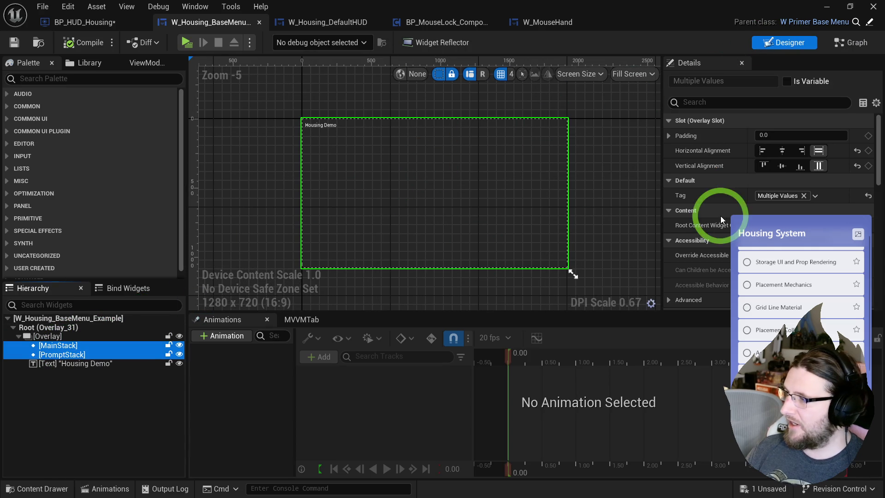
{"action": "scroll", "coordinate": [738, 217], "scroll_direction": "down", "scroll_amount": 8}
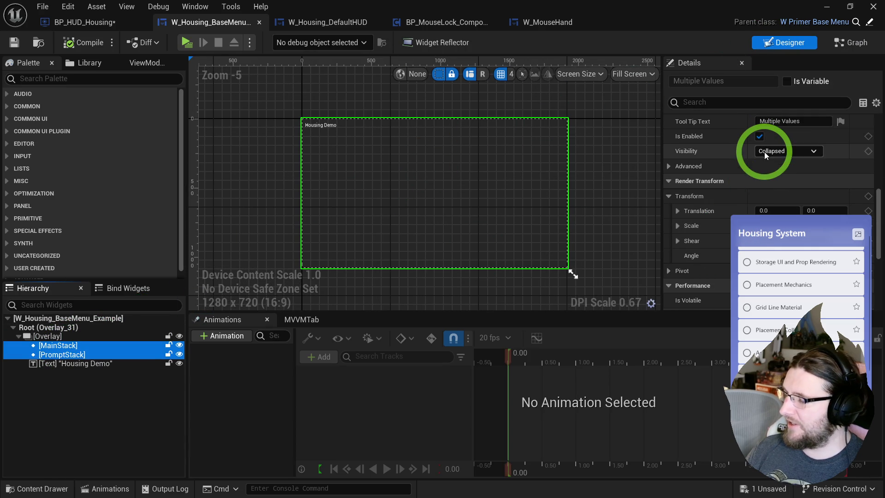
{"action": "scroll", "coordinate": [756, 184], "scroll_direction": "up", "scroll_amount": 5}
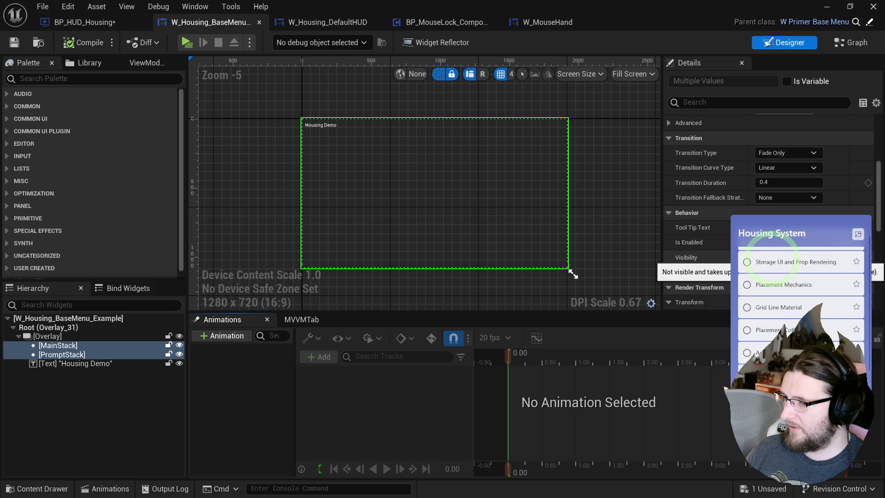
{"action": "scroll", "coordinate": [747, 251], "scroll_direction": "up", "scroll_amount": 6}
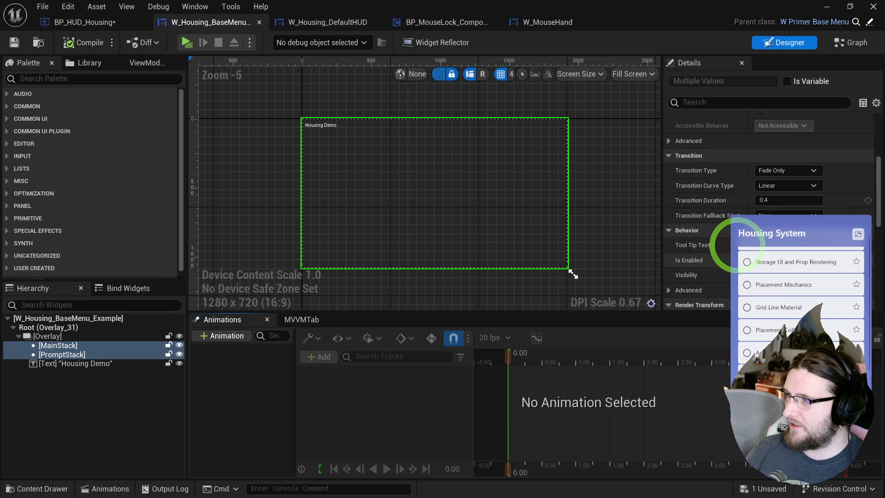
{"action": "scroll", "coordinate": [737, 244], "scroll_direction": "down", "scroll_amount": 6}
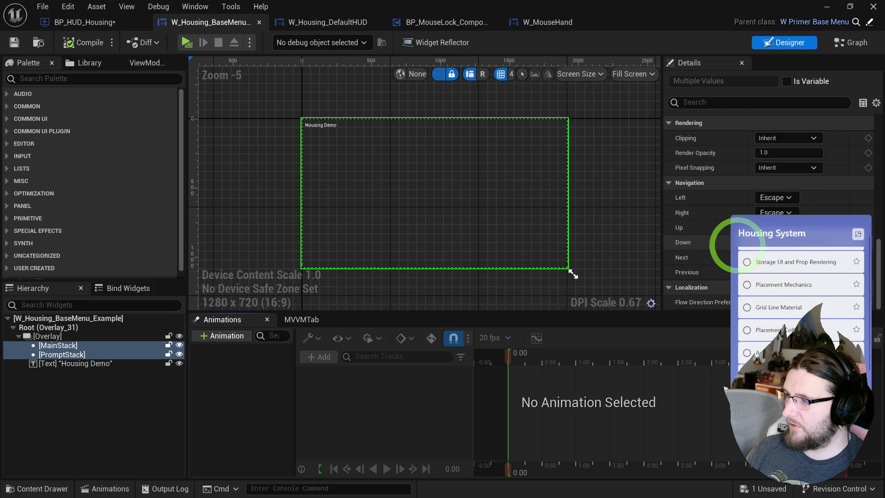
{"action": "scroll", "coordinate": [737, 244], "scroll_direction": "up", "scroll_amount": 3}
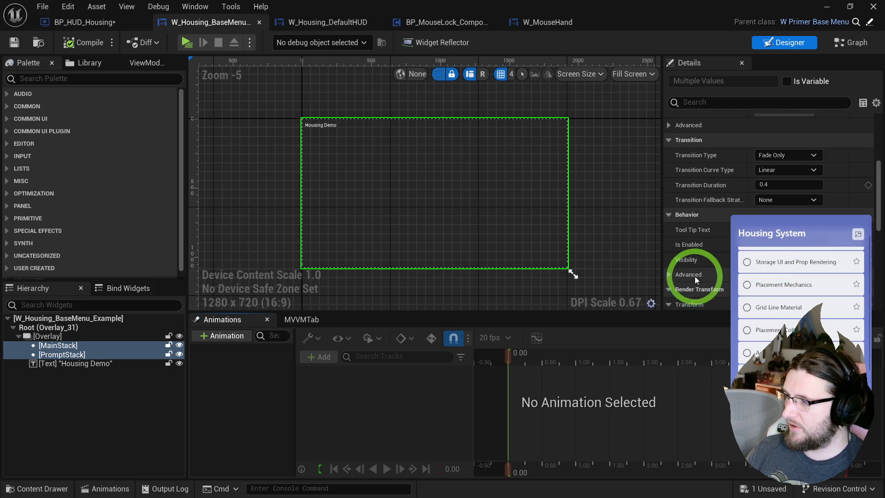
{"action": "left_click", "coordinate": [683, 275]}
{"action": "scroll", "coordinate": [683, 275], "scroll_direction": "down", "scroll_amount": 2}
{"action": "scroll", "coordinate": [703, 228], "scroll_direction": "up", "scroll_amount": 5}
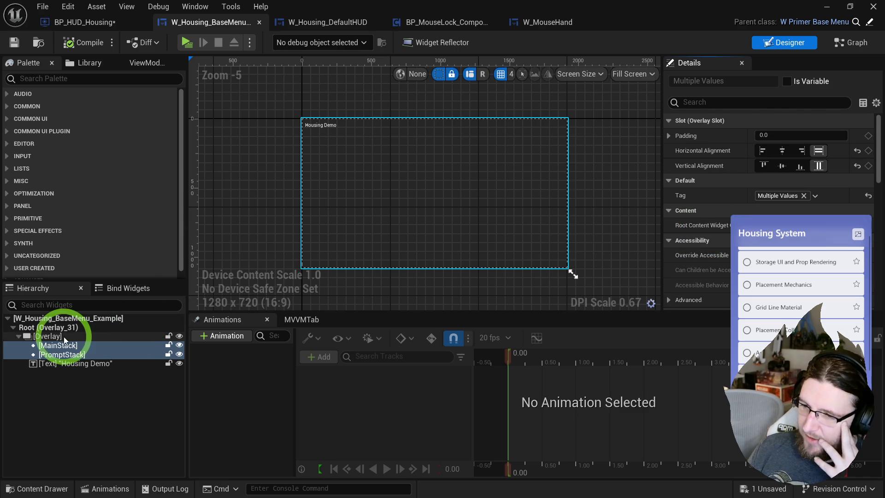
Inspect the menu hierarchy and the parent W_Primer_BaseMenu's Root widget.
{"action": "left_click", "coordinate": [46, 336]}
{"action": "left_click", "coordinate": [68, 317]}
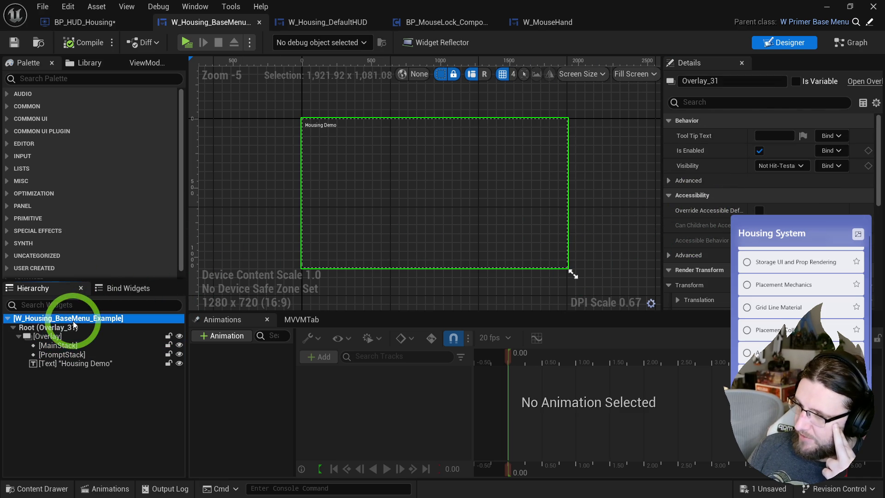
{"action": "left_click", "coordinate": [75, 327]}
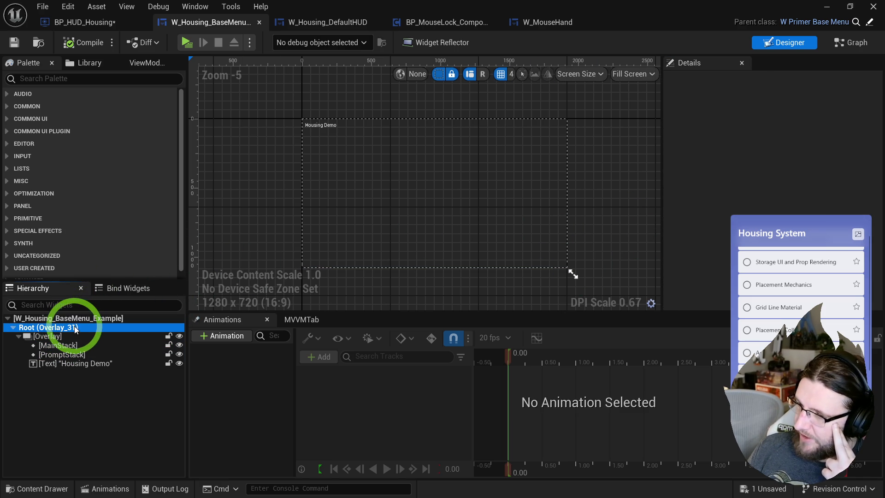
{"action": "left_click", "coordinate": [102, 319]}
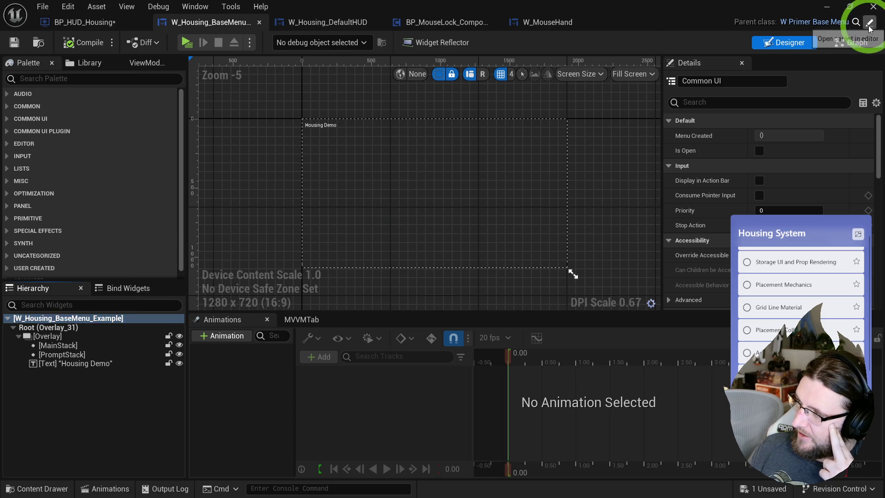
{"action": "left_click", "coordinate": [825, 22]}
{"action": "left_click", "coordinate": [87, 327]}
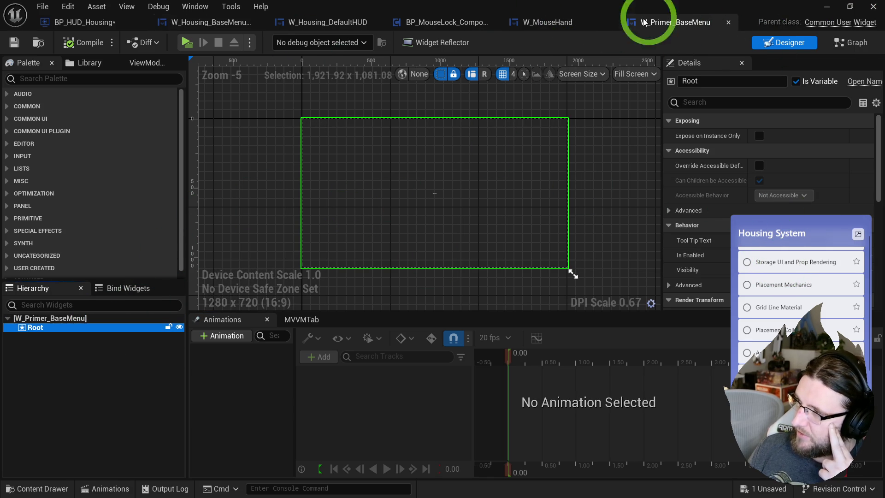
Close W_Primer_BaseMenu, glance at W_Housing_DefaultHUD's graph, and return to W_Housing_BaseMenu_Example.
{"action": "left_click", "coordinate": [685, 21]}
{"action": "middle_click", "coordinate": [685, 21]}
{"action": "left_click", "coordinate": [306, 23]}
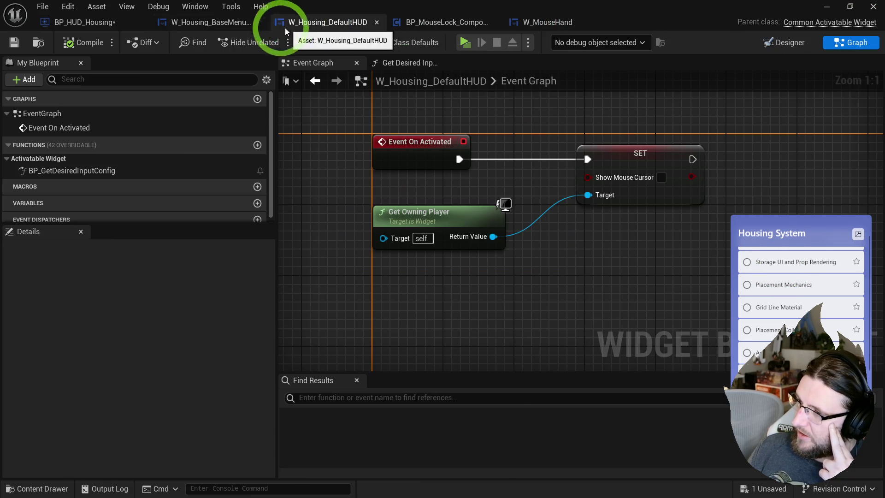
{"action": "left_click", "coordinate": [230, 23]}
{"action": "left_click", "coordinate": [395, 266]}
Set the Housing Demo text to Not Hit-Testable (Self & All Children) and play-test.
{"action": "left_click", "coordinate": [55, 363]}
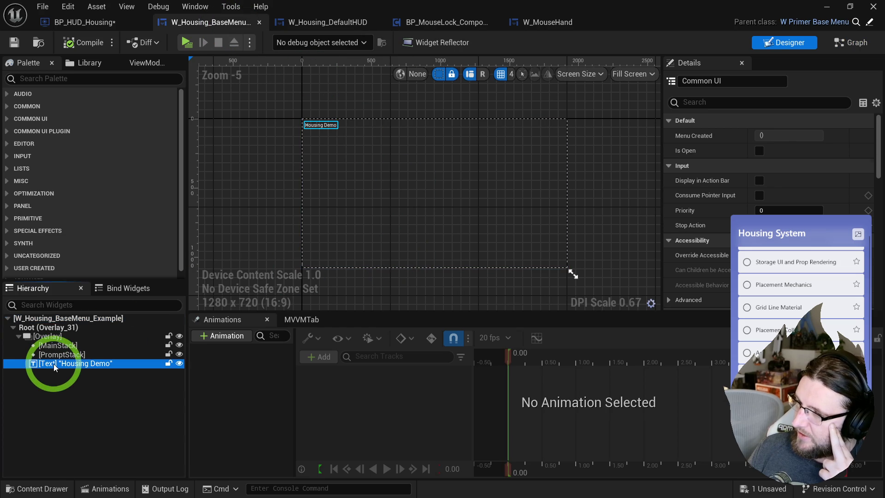
{"action": "scroll", "coordinate": [752, 255], "scroll_direction": "down", "scroll_amount": 3}
{"action": "scroll", "coordinate": [752, 255], "scroll_direction": "down", "scroll_amount": 10}
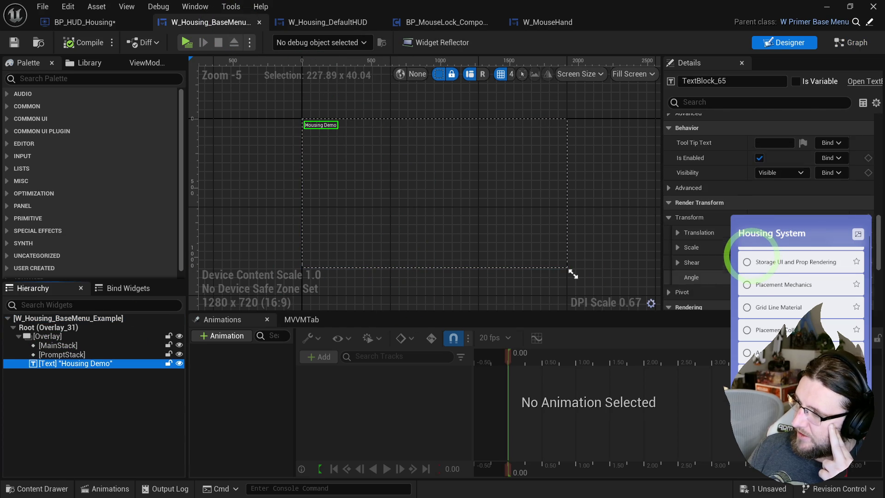
{"action": "left_click", "coordinate": [774, 190]}
{"action": "left_click", "coordinate": [778, 226]}
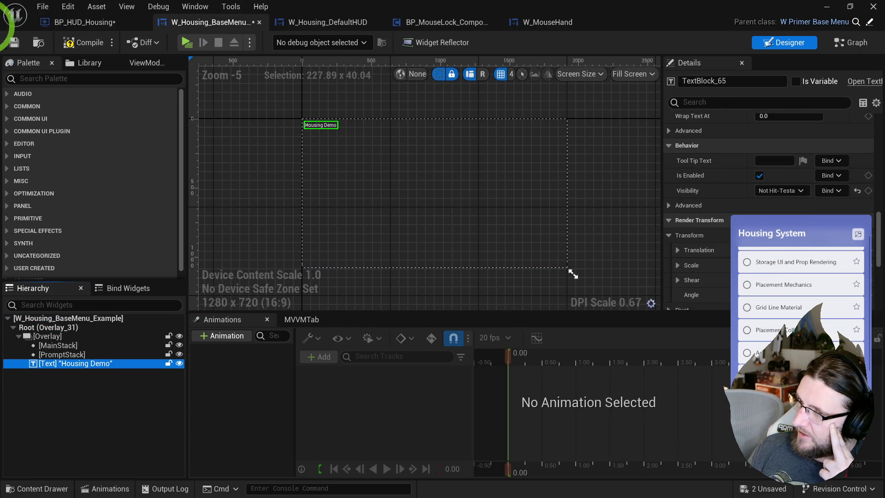
{"action": "left_click", "coordinate": [187, 42]}
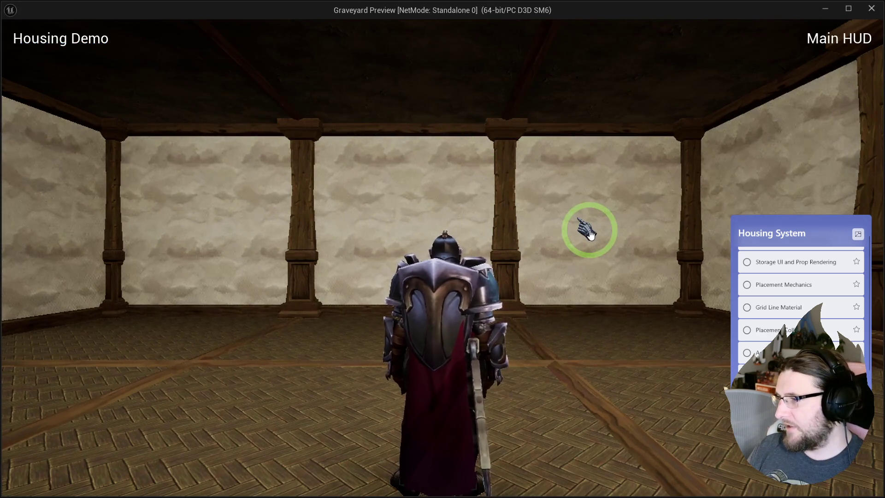
{"action": "key", "text": "Escape"}
Enable the top-level menu widget's Cursor override with the Default cursor and play-test.
{"action": "left_click", "coordinate": [41, 318]}
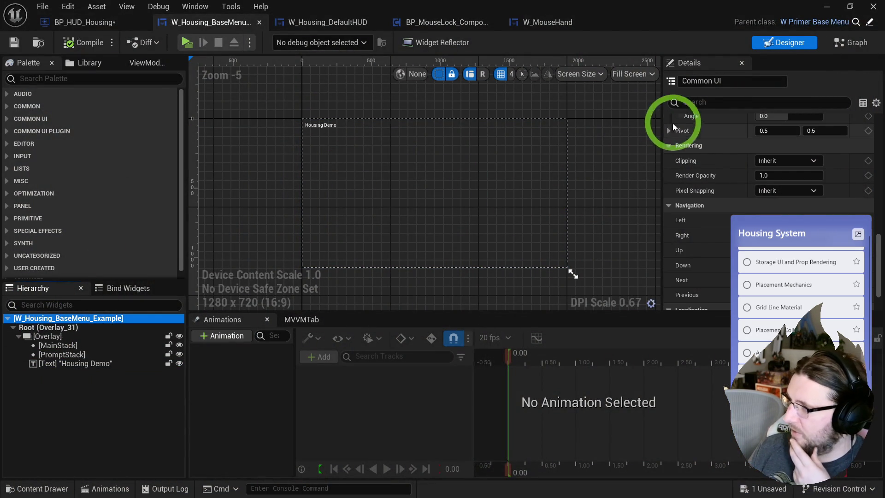
{"action": "left_click", "coordinate": [687, 102]}
{"action": "type", "text": "so"}
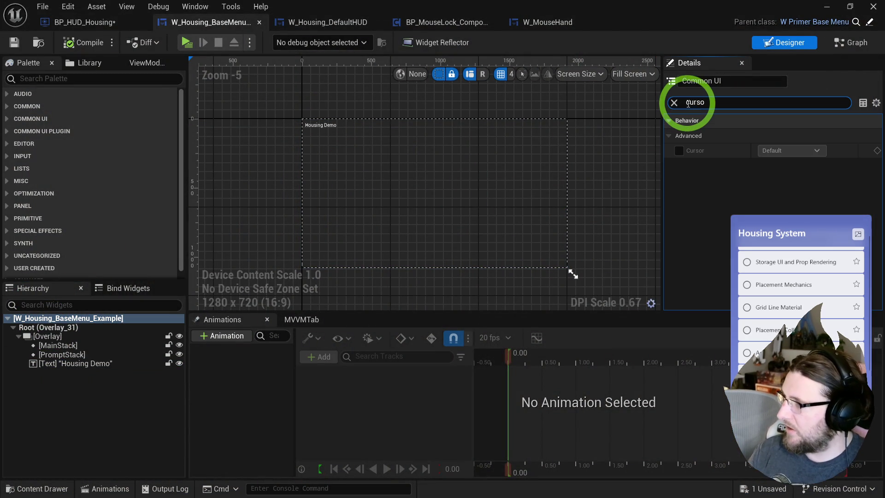
{"action": "left_click", "coordinate": [679, 151]}
{"action": "left_click", "coordinate": [771, 151]}
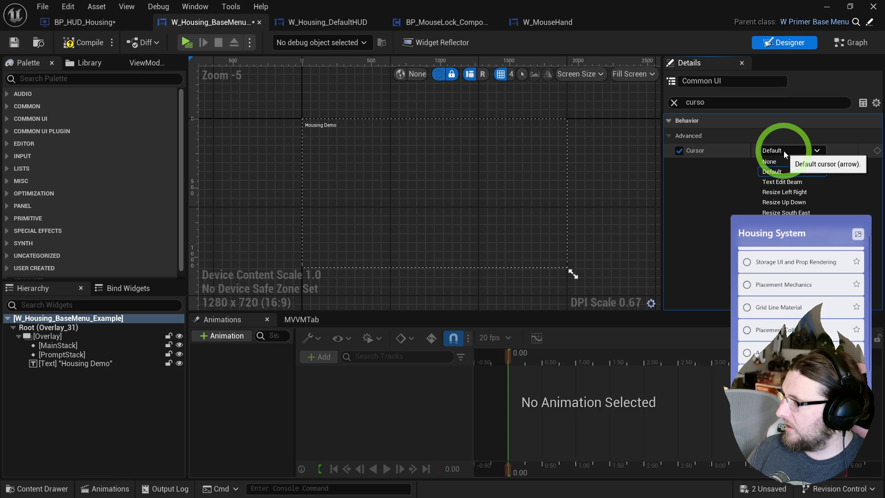
{"action": "left_click", "coordinate": [783, 150]}
{"action": "left_click", "coordinate": [186, 42]}
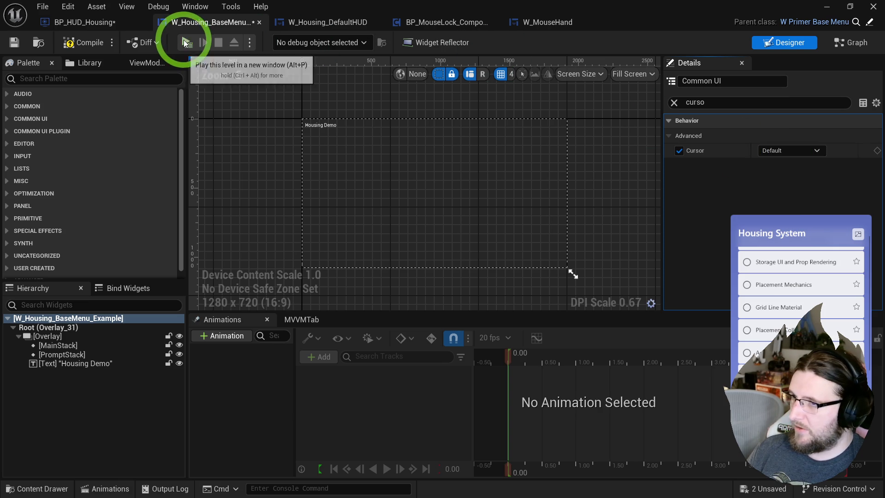
{"action": "key", "text": "Escape"}
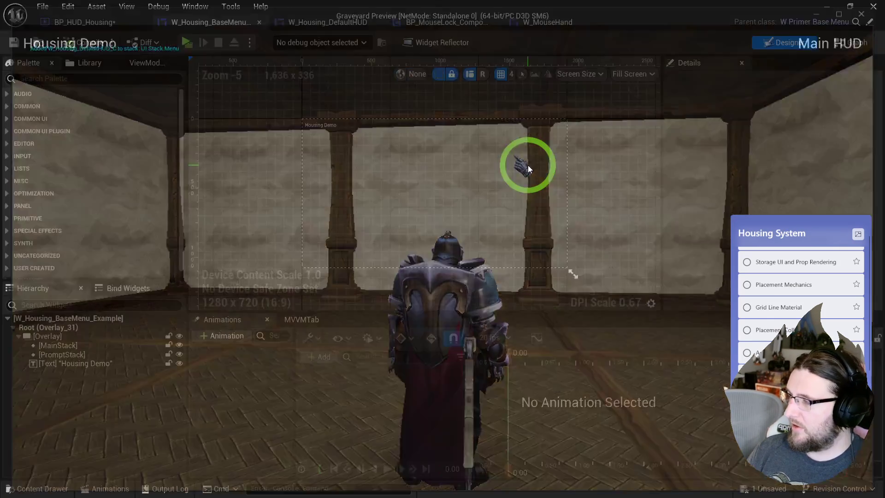
Turn on the root widget's Cursor option under Behavior > Advanced.
{"action": "left_click", "coordinate": [68, 318]}
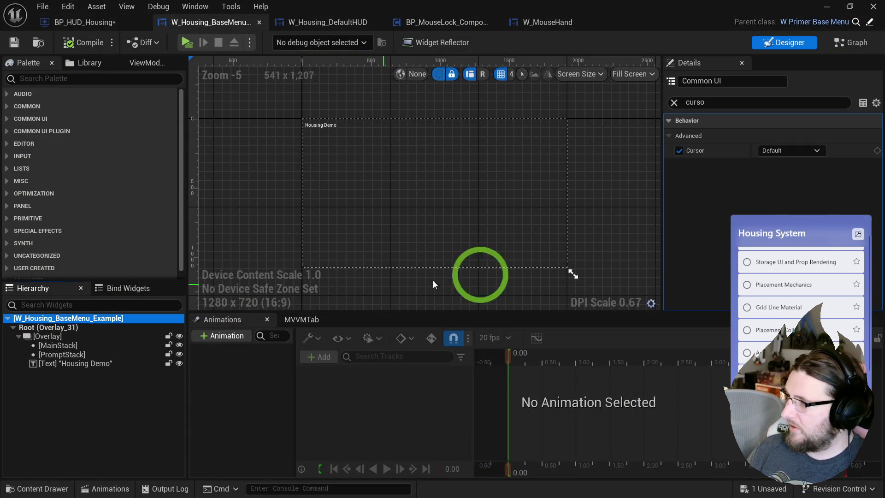
{"action": "left_click", "coordinate": [674, 102]}
{"action": "scroll", "coordinate": [698, 181], "scroll_direction": "down", "scroll_amount": 5}
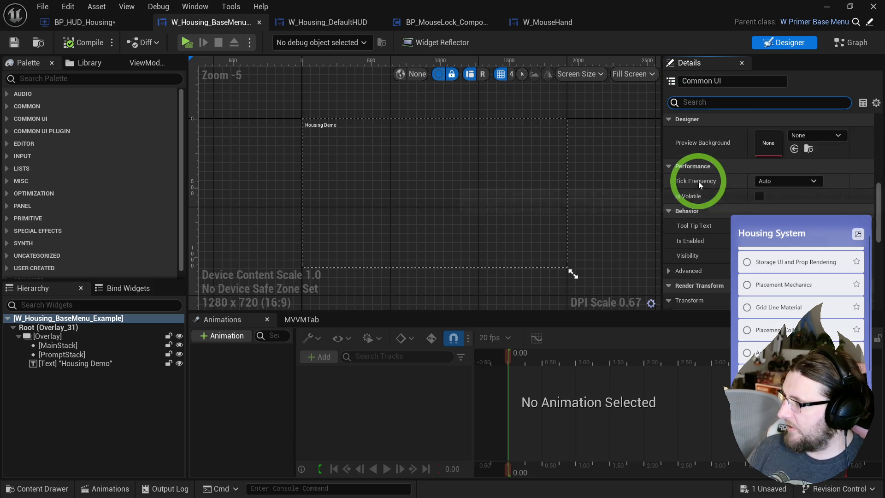
{"action": "left_click", "coordinate": [671, 252]}
{"action": "scroll", "coordinate": [671, 251], "scroll_direction": "down", "scroll_amount": 2}
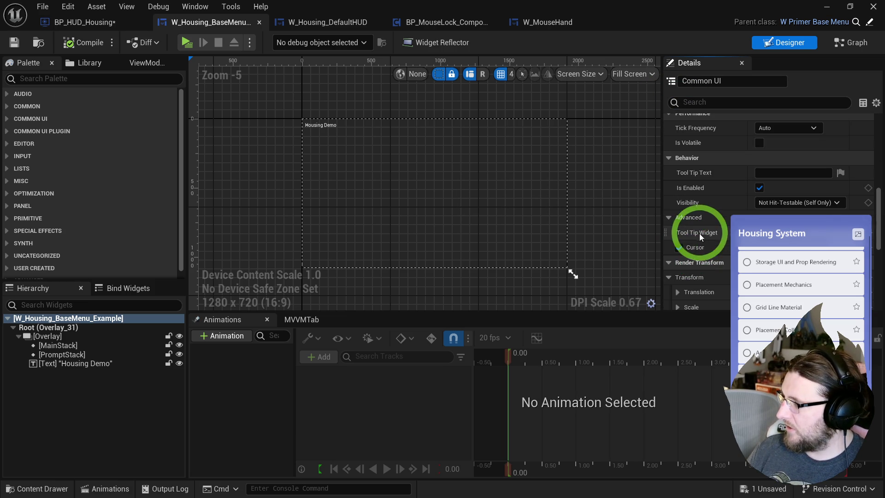
{"action": "left_click", "coordinate": [795, 240]}
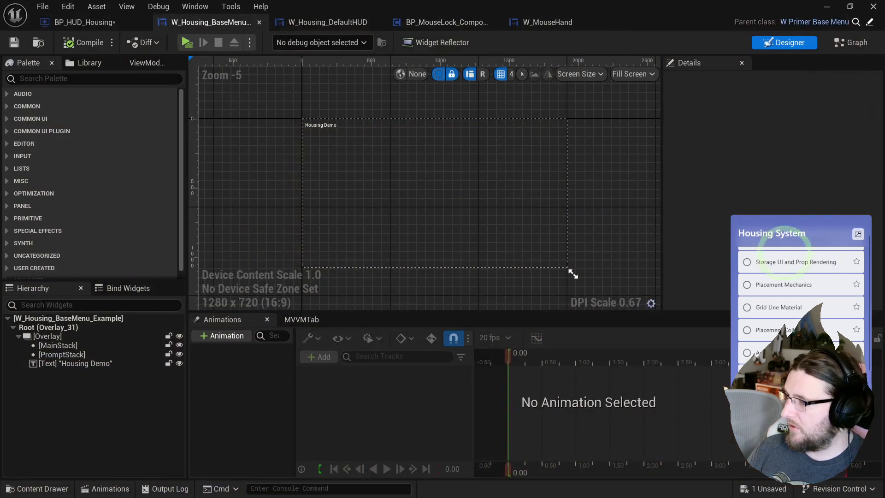
Play-test the hand cursor again, then turn the root's Cursor override back off.
{"action": "left_click", "coordinate": [109, 364]}
{"action": "left_click", "coordinate": [40, 318]}
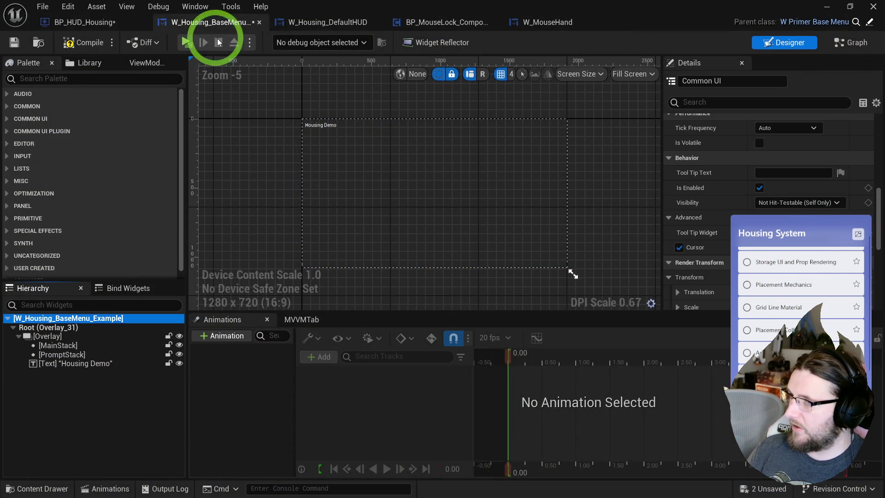
{"action": "left_click", "coordinate": [186, 43]}
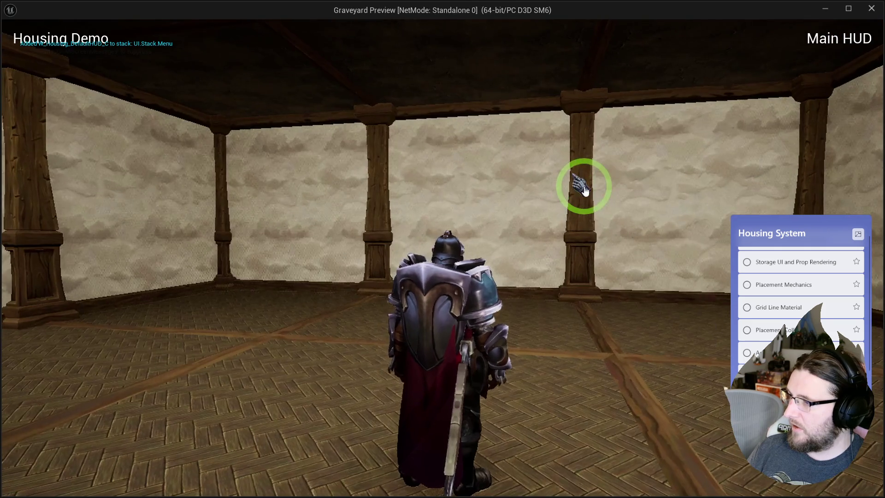
{"action": "key", "text": "Escape"}
{"action": "left_click", "coordinate": [32, 318]}
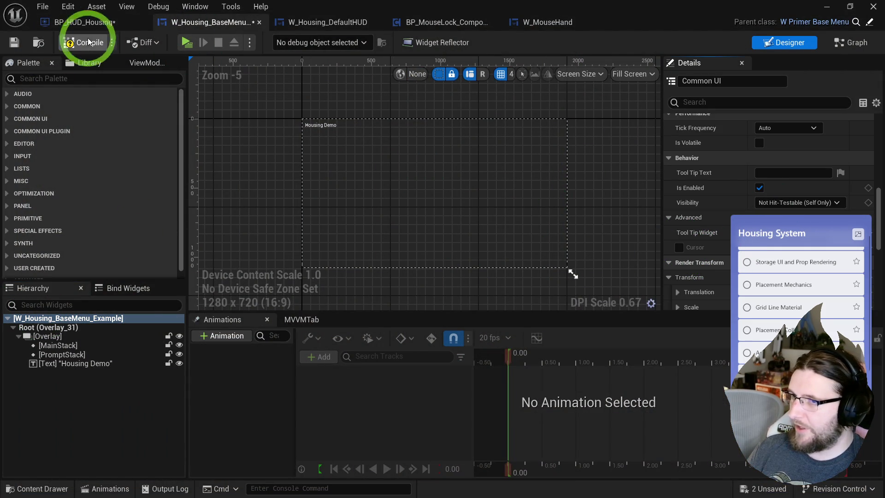
{"action": "left_click", "coordinate": [328, 23]}
Give the W_Housing_DefaultHUD Overlay a Crosshairs Cursor override.
{"action": "left_click", "coordinate": [336, 148]}
{"action": "left_click", "coordinate": [786, 44]}
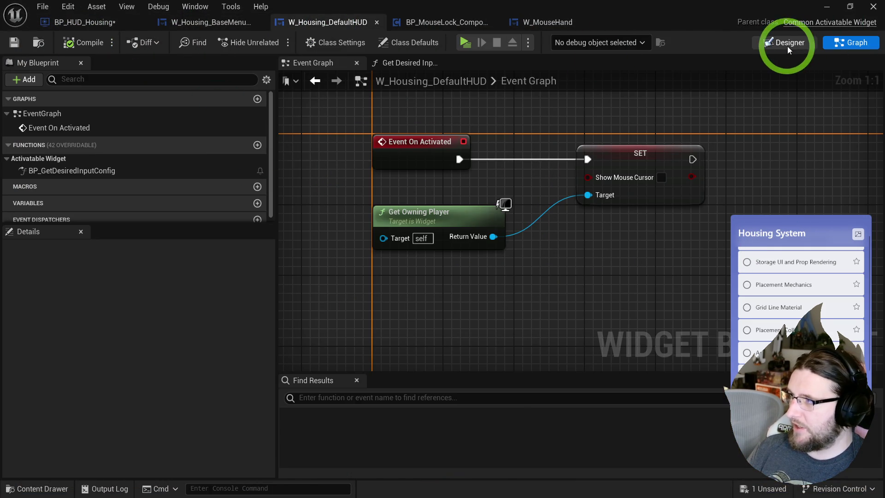
{"action": "left_click", "coordinate": [407, 158]}
{"action": "left_click", "coordinate": [262, 304]}
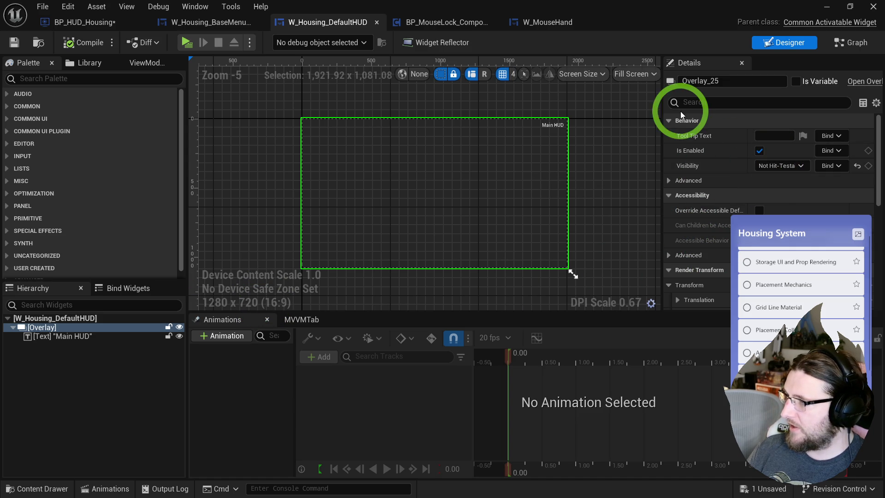
{"action": "left_click", "coordinate": [690, 102]}
{"action": "type", "text": "cur"}
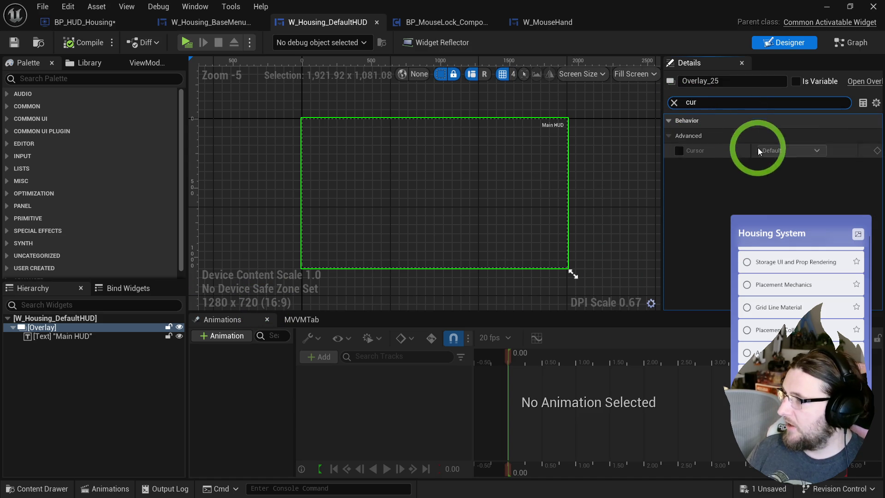
{"action": "left_click", "coordinate": [687, 152]}
{"action": "left_click", "coordinate": [681, 151]}
{"action": "left_click", "coordinate": [790, 150]}
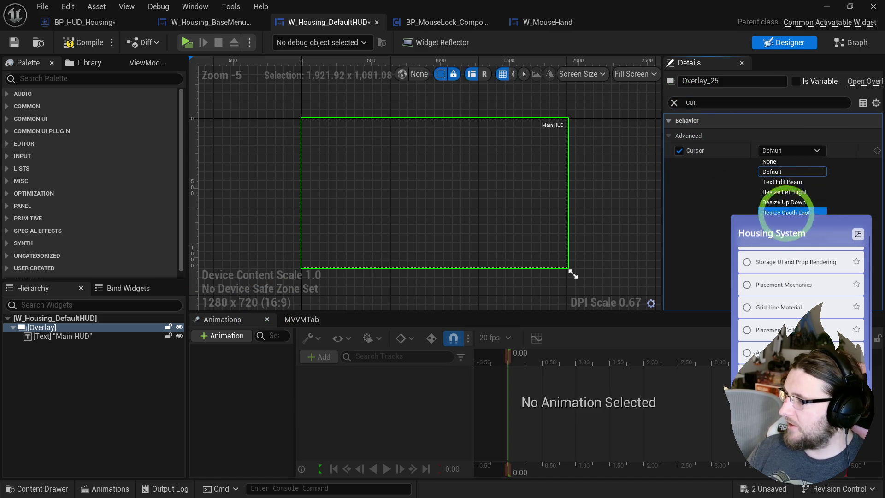
{"action": "left_click", "coordinate": [779, 226]}
Play-test the crosshairs, then turn the Overlay's Cursor override off and recompile the HUD widget.
{"action": "left_click", "coordinate": [186, 41]}
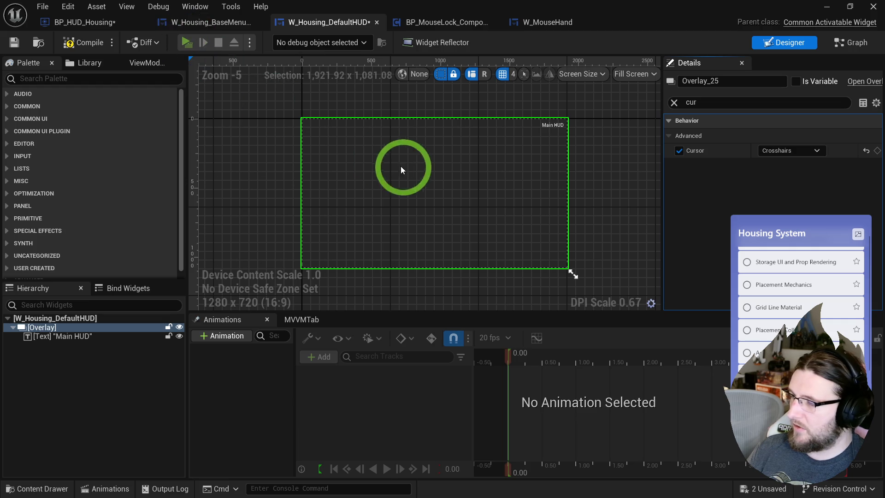
{"action": "key", "text": "Escape"}
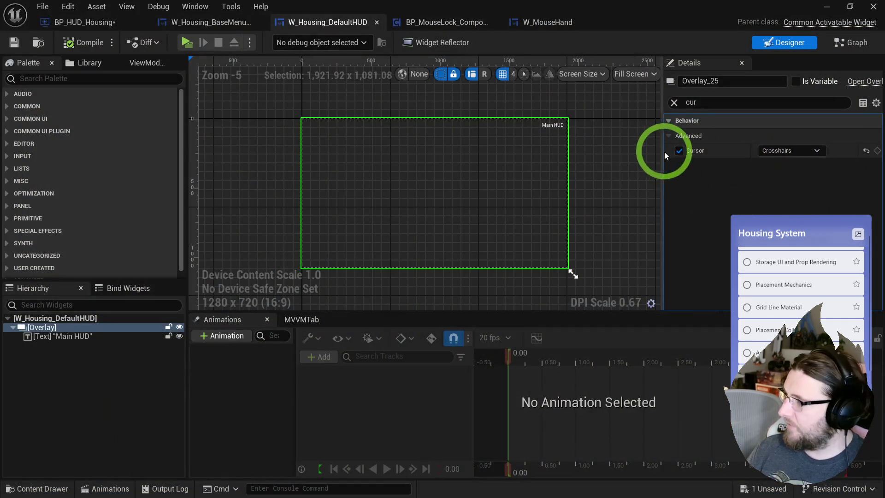
{"action": "left_click", "coordinate": [680, 151]}
{"action": "left_click", "coordinate": [673, 102]}
{"action": "left_click", "coordinate": [83, 42]}
Open BP_HUD_Housing's Init Mouse Cursor function and select its SET node.
{"action": "left_click", "coordinate": [135, 27]}
{"action": "left_click", "coordinate": [568, 172]}
{"action": "left_click", "coordinate": [608, 210]}
Play-test the cursor while walking the knight around the housing room.
{"action": "left_click", "coordinate": [525, 42]}
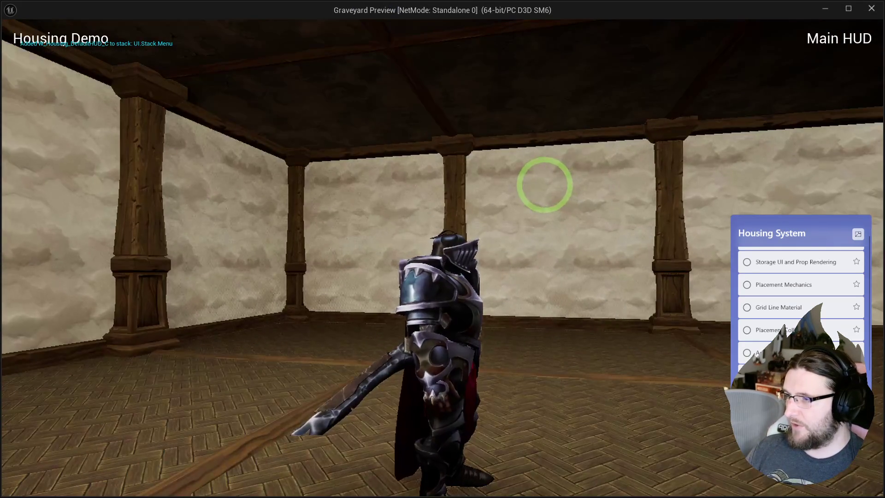
{"action": "key", "text": "w"}
{"action": "key", "text": "s"}
{"action": "key", "text": "w"}
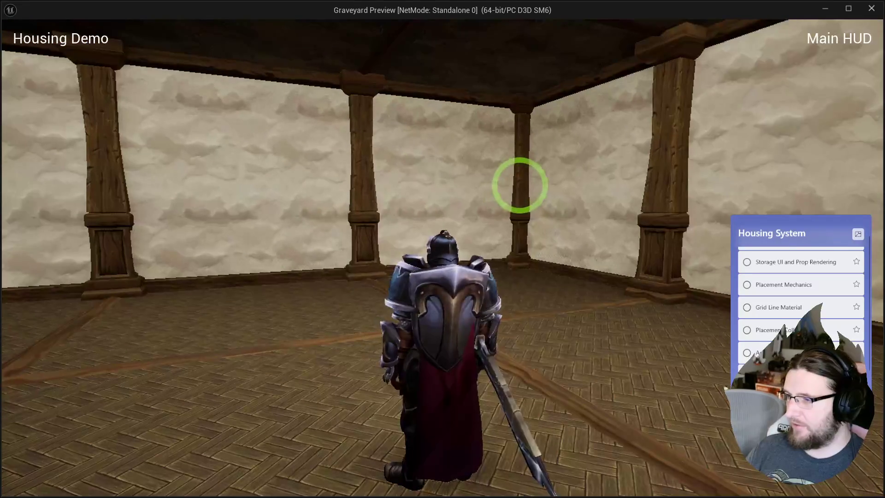
{"action": "key", "text": "s"}
{"action": "key", "text": "w"}
{"action": "key", "text": "a"}
{"action": "key", "text": "s"}
{"action": "key", "text": "w"}
{"action": "key", "text": "s"}
{"action": "key", "text": "d"}
{"action": "key", "text": "a"}
{"action": "key", "text": "w"}
{"action": "key", "text": "s"}
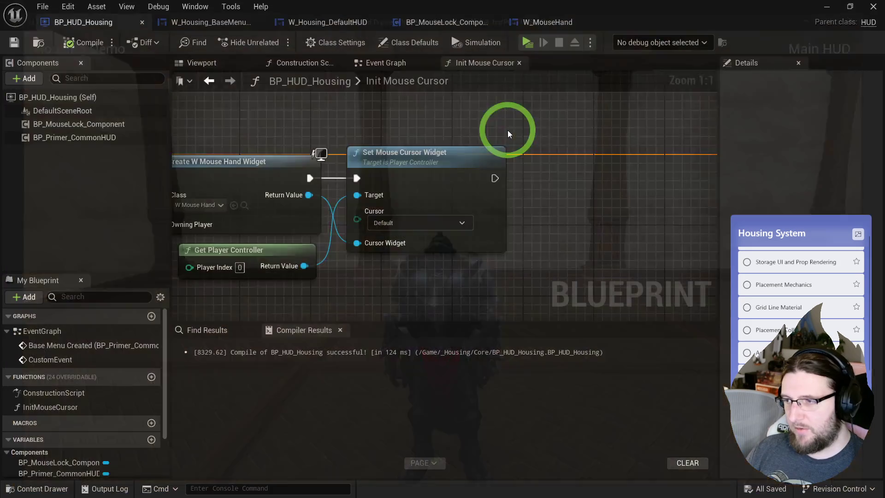
{"action": "key", "text": "Escape"}
{"action": "left_click_drag", "start_coordinate": [345, 100], "coordinate": [499, 109]}
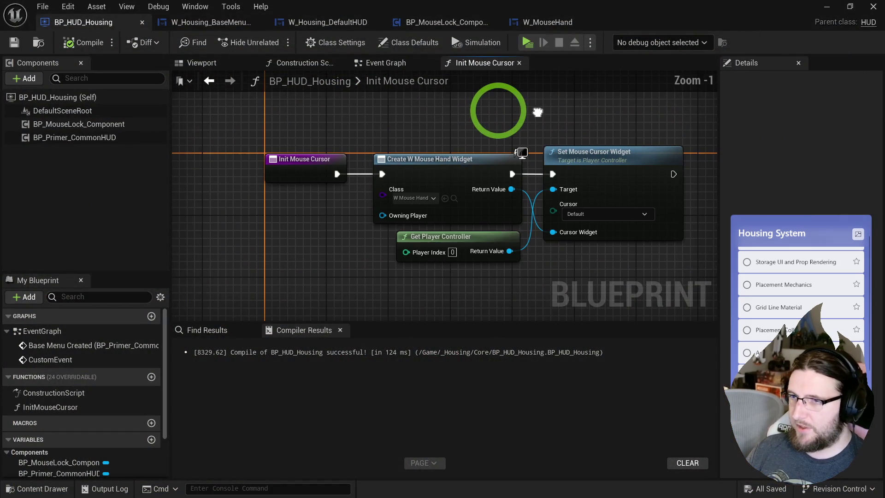
Add an Add to Viewport node after Create W Mouse Hand Widget in the execution chain.
{"action": "scroll", "coordinate": [488, 109], "scroll_direction": "down", "scroll_amount": 1}
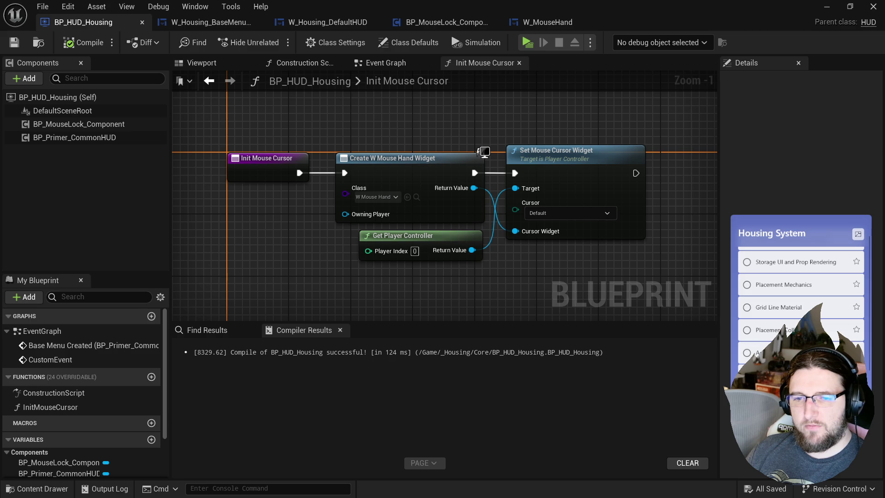
{"action": "left_click", "coordinate": [445, 279]}
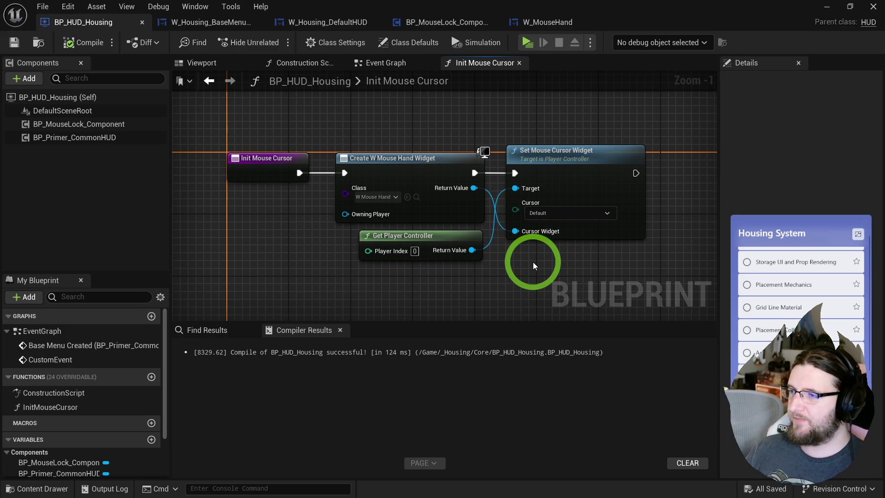
{"action": "left_click_drag", "start_coordinate": [522, 265], "coordinate": [494, 271]}
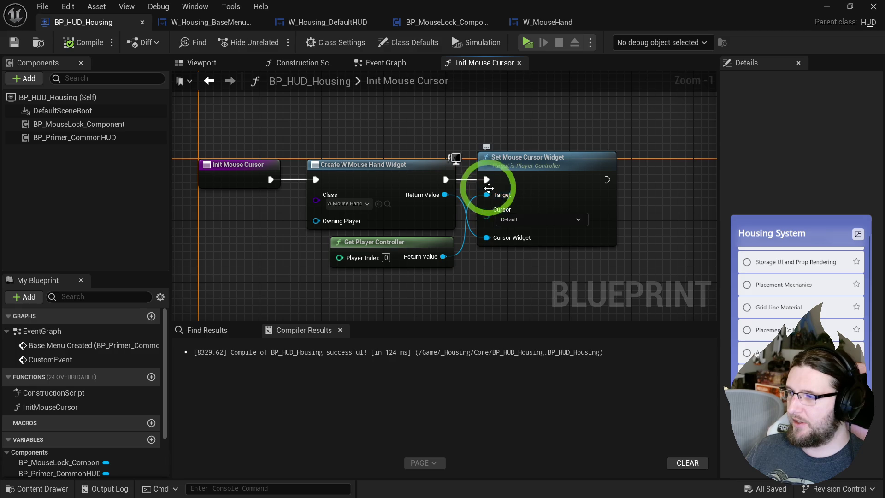
{"action": "left_click_drag", "start_coordinate": [487, 193], "coordinate": [491, 251]}
{"action": "left_click_drag", "start_coordinate": [445, 195], "coordinate": [474, 190]}
{"action": "type", "text": "add to view"}
{"action": "key", "text": "Return"}
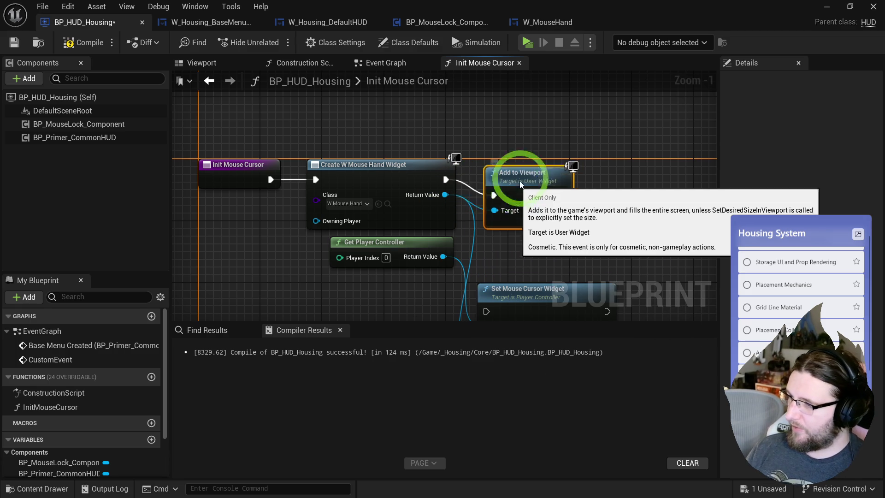
{"action": "left_click_drag", "start_coordinate": [507, 198], "coordinate": [530, 167]}
{"action": "mouse_move", "coordinate": [514, 284]}
{"action": "left_mouse_down"}
{"action": "mouse_move", "coordinate": [522, 284]}
{"action": "mouse_move", "coordinate": [517, 188]}
{"action": "mouse_move", "coordinate": [512, 212]}
{"action": "left_mouse_up"}
Delete Add to Viewport, wire Create straight into Set Mouse Cursor Widget, tidy nodes, compile and save.
{"action": "left_click_drag", "start_coordinate": [435, 162], "coordinate": [496, 248]}
{"action": "left_click", "coordinate": [504, 197]}
{"action": "key", "text": "Delete"}
{"action": "left_click_drag", "start_coordinate": [521, 219], "coordinate": [530, 149]}
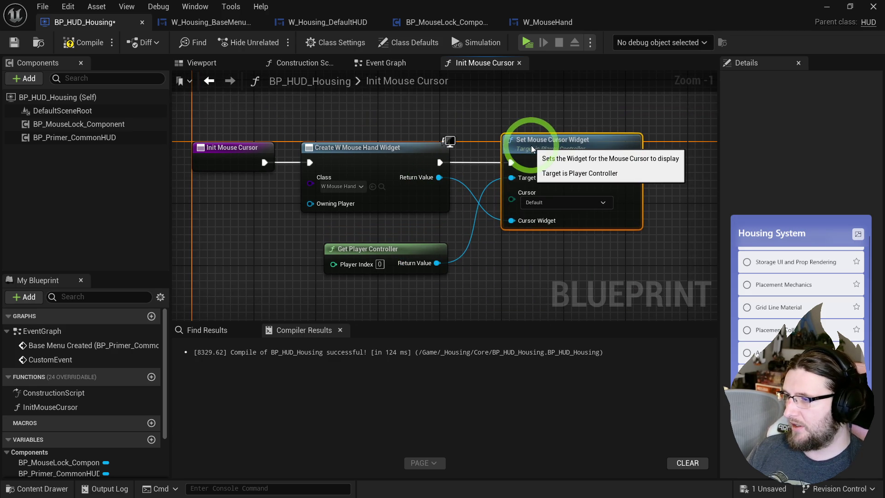
{"action": "left_click_drag", "start_coordinate": [442, 248], "coordinate": [437, 224]}
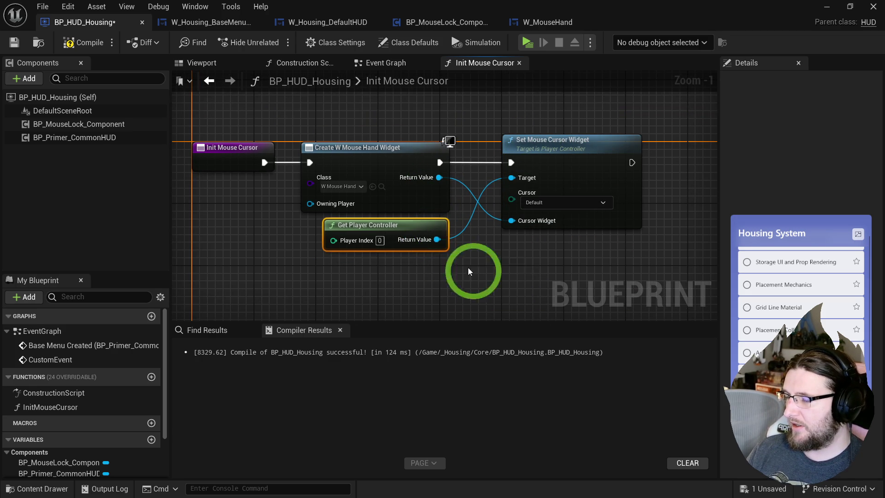
{"action": "left_click", "coordinate": [71, 46]}
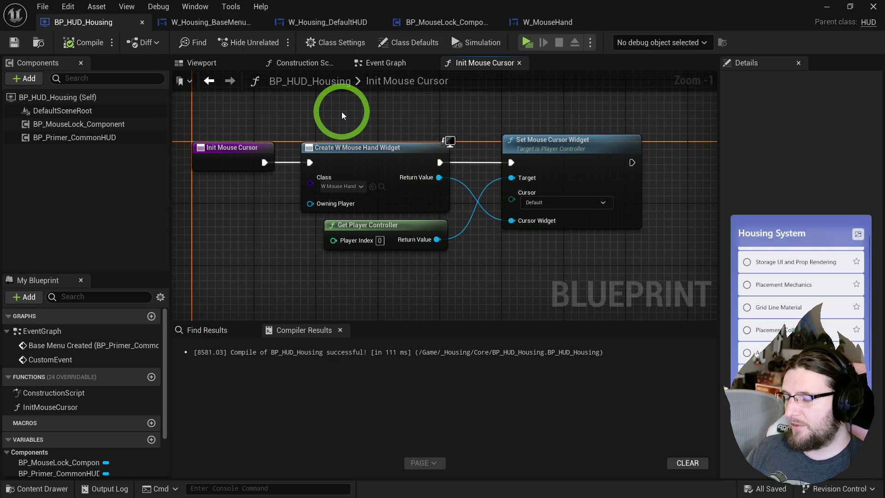
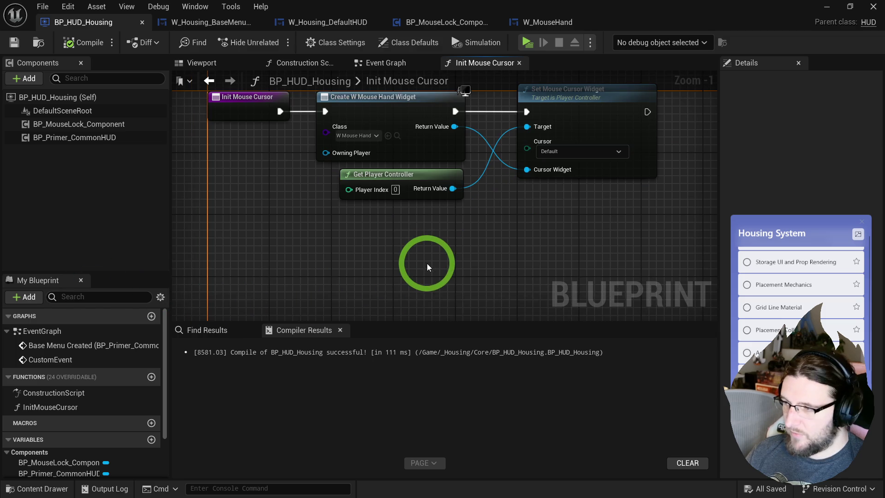
Add a Set Hardware Cursor node after Set Mouse Cursor Widget in Init Mouse Cursor.
{"action": "right_click", "coordinate": [427, 264]}
{"action": "type", "text": "set hard"}
{"action": "key", "text": "Return"}
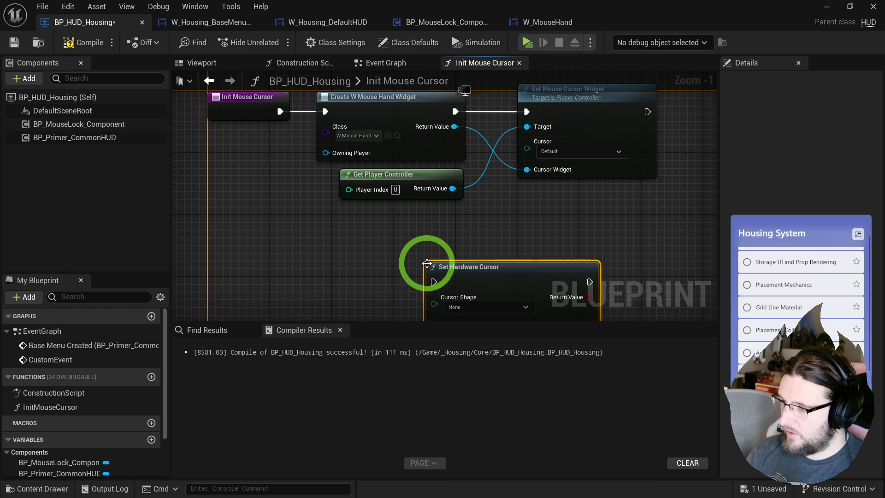
{"action": "mouse_move", "coordinate": [356, 214]}
{"action": "left_mouse_down"}
{"action": "mouse_move", "coordinate": [647, 156]}
{"action": "mouse_move", "coordinate": [576, 195]}
{"action": "mouse_move", "coordinate": [488, 139]}
{"action": "mouse_move", "coordinate": [410, 131]}
{"action": "mouse_move", "coordinate": [509, 161]}
{"action": "mouse_move", "coordinate": [514, 122]}
{"action": "left_mouse_up"}
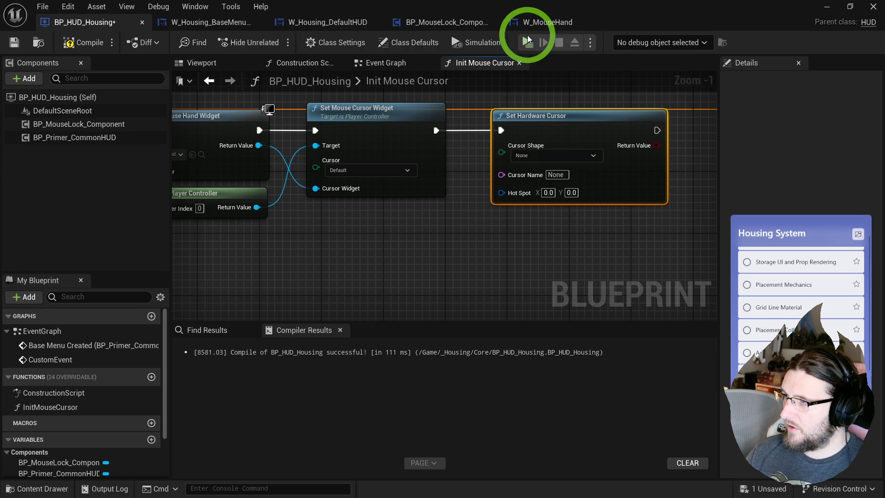
Test the hardware cursor in play mode, then move to the HUD's Event Graph.
{"action": "left_click", "coordinate": [528, 42]}
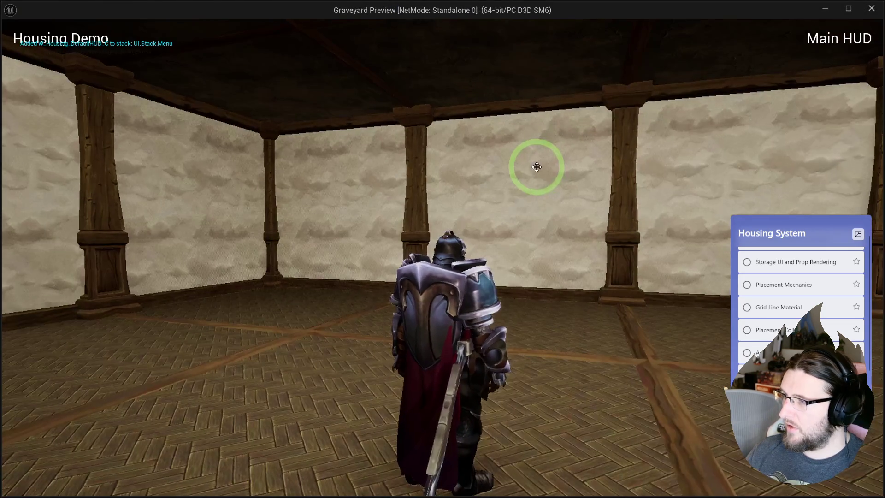
{"action": "key", "text": "Escape"}
{"action": "left_click_drag", "start_coordinate": [387, 146], "coordinate": [506, 159]}
{"action": "left_click_drag", "start_coordinate": [659, 126], "coordinate": [618, 133]}
{"action": "left_click", "coordinate": [371, 67]}
{"action": "mouse_move", "coordinate": [355, 144]}
{"action": "left_mouse_down"}
{"action": "mouse_move", "coordinate": [631, 134]}
{"action": "mouse_move", "coordinate": [623, 101]}
{"action": "mouse_move", "coordinate": [571, 110]}
{"action": "mouse_move", "coordinate": [586, 115]}
{"action": "left_mouse_up"}
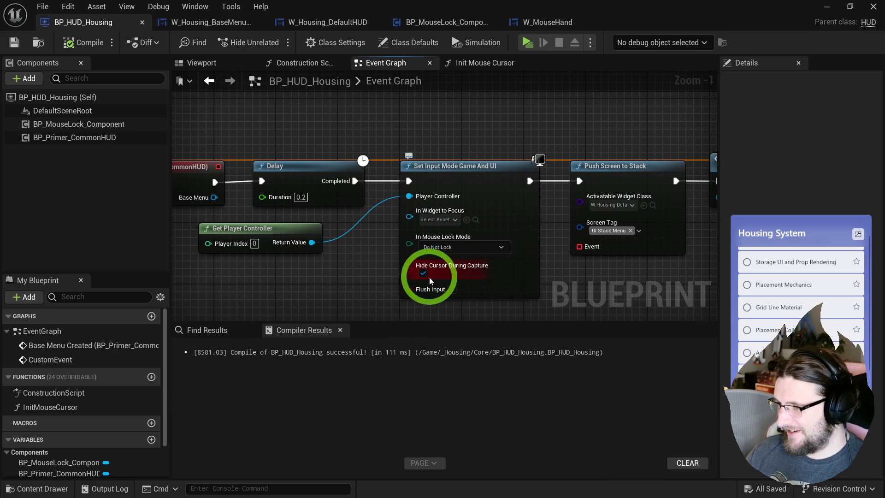
Uncheck Hide Cursor During Capture on Set Input Mode Game And UI, testing before and after in play mode.
{"action": "left_click", "coordinate": [528, 42]}
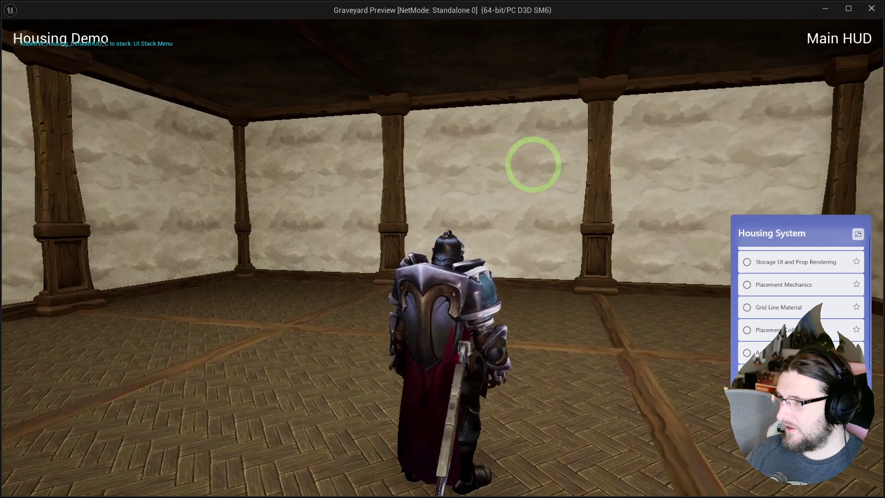
{"action": "key", "text": "Escape"}
{"action": "left_click", "coordinate": [423, 276]}
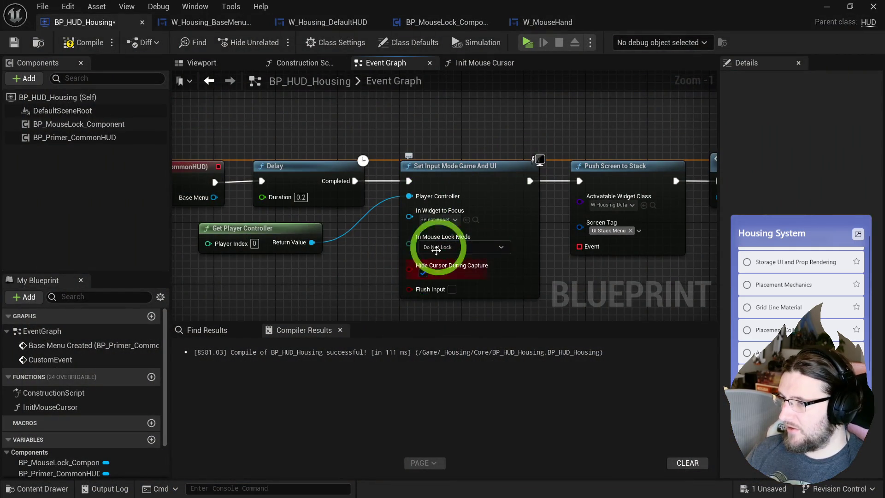
{"action": "left_click_drag", "start_coordinate": [700, 144], "coordinate": [438, 150]}
{"action": "key", "text": "ctrl+z"}
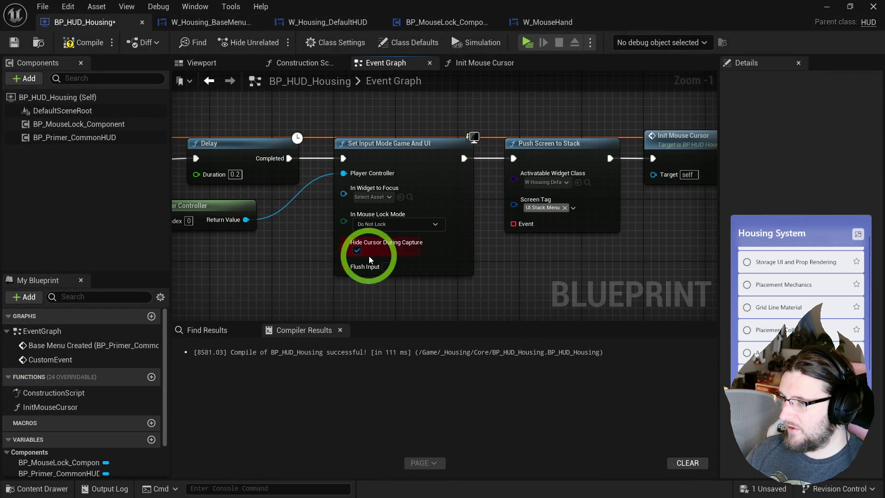
{"action": "left_click", "coordinate": [530, 43]}
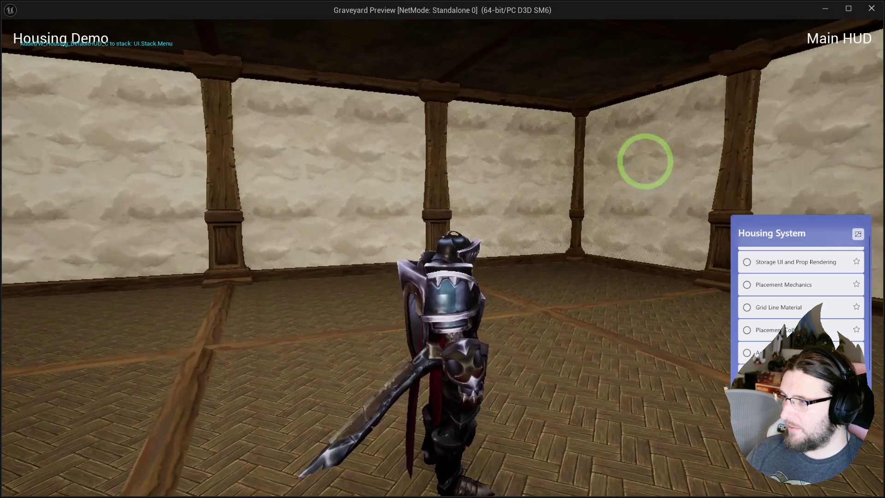
{"action": "key", "text": "Escape"}
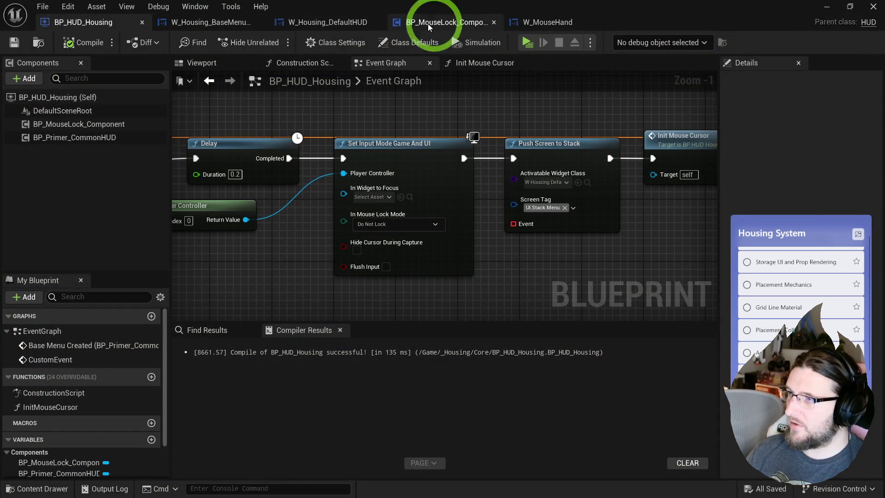
In BP_MouseLock_Component's Lock Mouse, wire SET Show Mouse Cursor into the Branch and compile.
{"action": "left_click", "coordinate": [425, 26]}
{"action": "left_click_drag", "start_coordinate": [418, 150], "coordinate": [624, 134]}
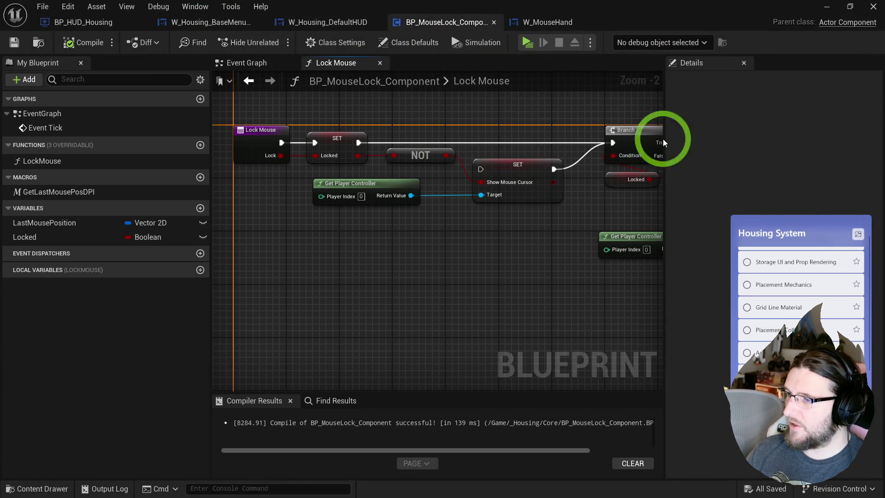
{"action": "left_click", "coordinate": [530, 140]}
{"action": "left_click_drag", "start_coordinate": [352, 146], "coordinate": [612, 143]}
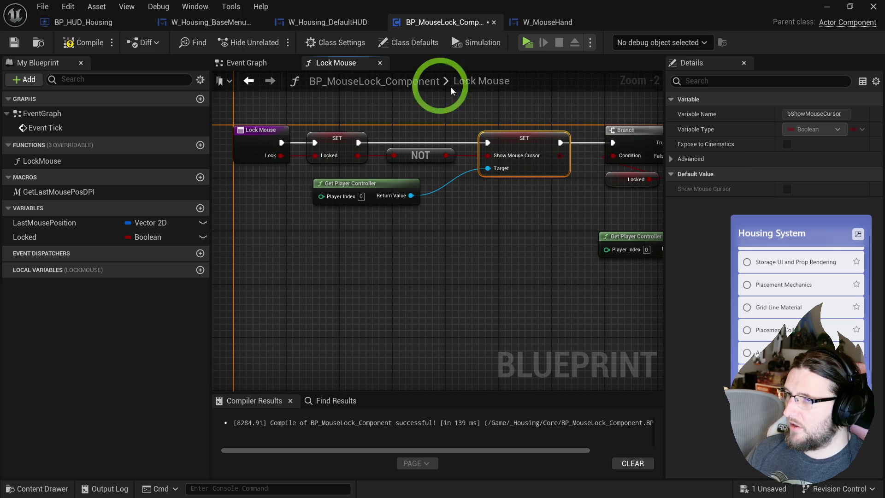
{"action": "key", "text": "F7"}
Move the mouse-position restore nodes aside and connect Lock Mouse to a new Sequence node.
{"action": "mouse_move", "coordinate": [534, 89]}
{"action": "left_mouse_down"}
{"action": "mouse_move", "coordinate": [461, 120]}
{"action": "mouse_move", "coordinate": [471, 138]}
{"action": "mouse_move", "coordinate": [360, 128]}
{"action": "left_mouse_up"}
{"action": "scroll", "coordinate": [359, 127], "scroll_direction": "down", "scroll_amount": 1}
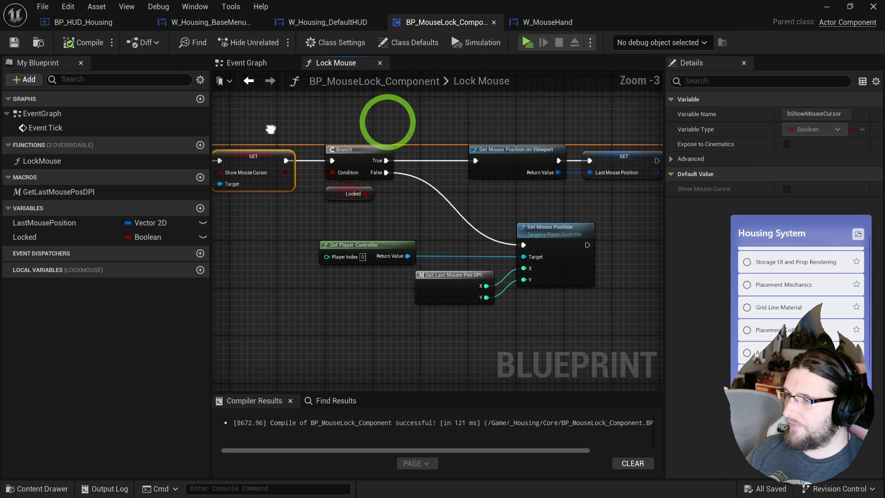
{"action": "left_click_drag", "start_coordinate": [352, 234], "coordinate": [585, 289]}
{"action": "mouse_move", "coordinate": [500, 237]}
{"action": "left_mouse_down"}
{"action": "mouse_move", "coordinate": [595, 223]}
{"action": "mouse_move", "coordinate": [456, 272]}
{"action": "left_mouse_up"}
{"action": "left_click", "coordinate": [456, 271]}
{"action": "left_click", "coordinate": [331, 155]}
{"action": "left_click_drag", "start_coordinate": [290, 155], "coordinate": [462, 285]}
Rearrange the Set Mouse Position nodes, reconnect Lock Mouse to the SET node, and compile.
{"action": "left_click_drag", "start_coordinate": [499, 248], "coordinate": [402, 305]}
{"action": "mouse_move", "coordinate": [362, 236]}
{"action": "left_mouse_down"}
{"action": "mouse_move", "coordinate": [441, 233]}
{"action": "mouse_move", "coordinate": [409, 262]}
{"action": "mouse_move", "coordinate": [489, 228]}
{"action": "left_mouse_up"}
{"action": "mouse_move", "coordinate": [310, 138]}
{"action": "left_mouse_down"}
{"action": "mouse_move", "coordinate": [352, 164]}
{"action": "mouse_move", "coordinate": [386, 164]}
{"action": "left_mouse_up"}
{"action": "left_click_drag", "start_coordinate": [271, 152], "coordinate": [300, 152]}
{"action": "mouse_move", "coordinate": [344, 274]}
{"action": "left_mouse_down"}
{"action": "mouse_move", "coordinate": [352, 276]}
{"action": "mouse_move", "coordinate": [311, 236]}
{"action": "left_mouse_up"}
{"action": "left_click", "coordinate": [267, 147]}
{"action": "left_click", "coordinate": [84, 43]}
Review the component's Event Graph, then start the game preview to test mouse locking.
{"action": "left_click", "coordinate": [435, 112]}
{"action": "left_click_drag", "start_coordinate": [337, 118], "coordinate": [638, 118]}
{"action": "left_click", "coordinate": [266, 62]}
{"action": "mouse_move", "coordinate": [290, 111]}
{"action": "left_mouse_down"}
{"action": "mouse_move", "coordinate": [611, 164]}
{"action": "mouse_move", "coordinate": [463, 175]}
{"action": "mouse_move", "coordinate": [236, 173]}
{"action": "left_mouse_up"}
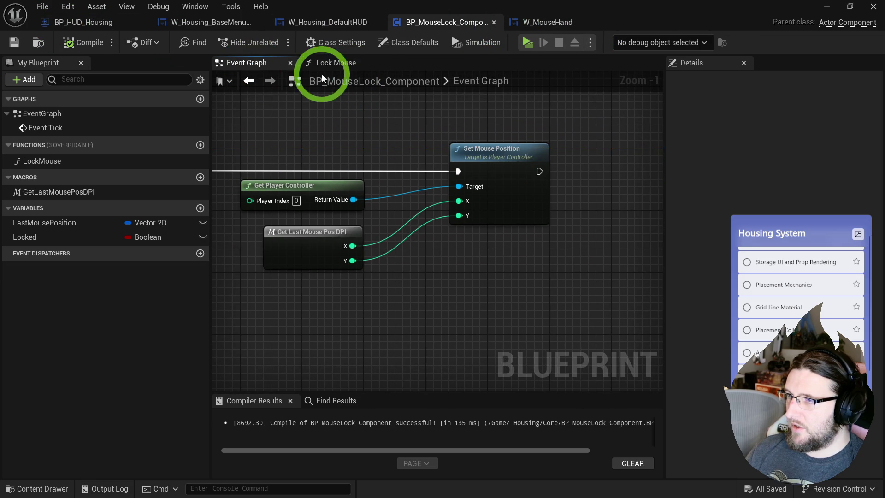
{"action": "left_click", "coordinate": [529, 42]}
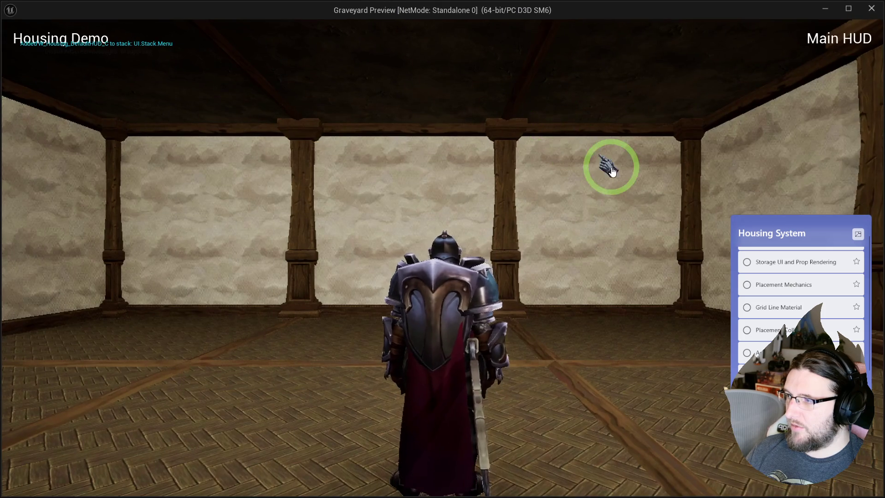
Walk the knight around the room to swing the camera toward the far wall, then stop play.
{"action": "key", "text": "d"}
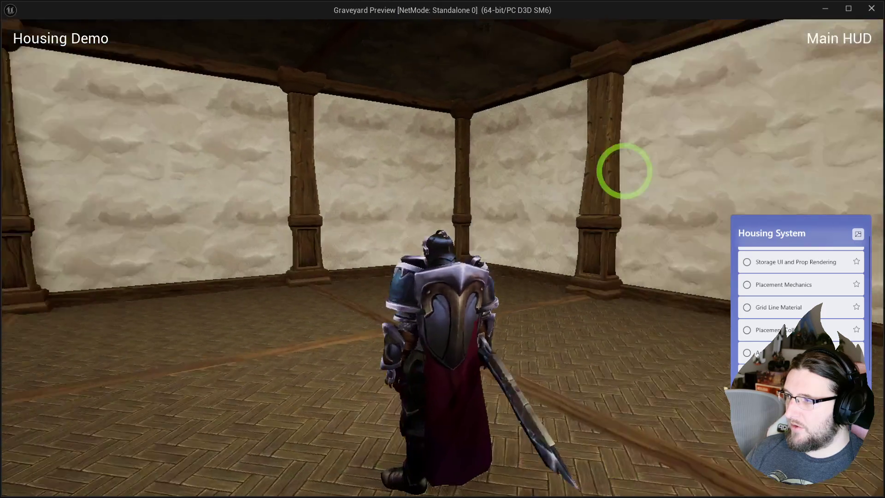
{"action": "key", "text": "d"}
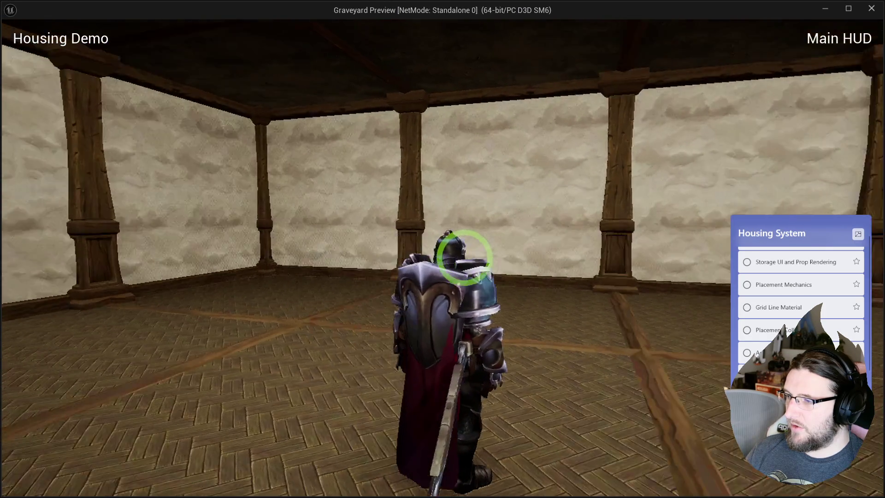
{"action": "key", "text": "d"}
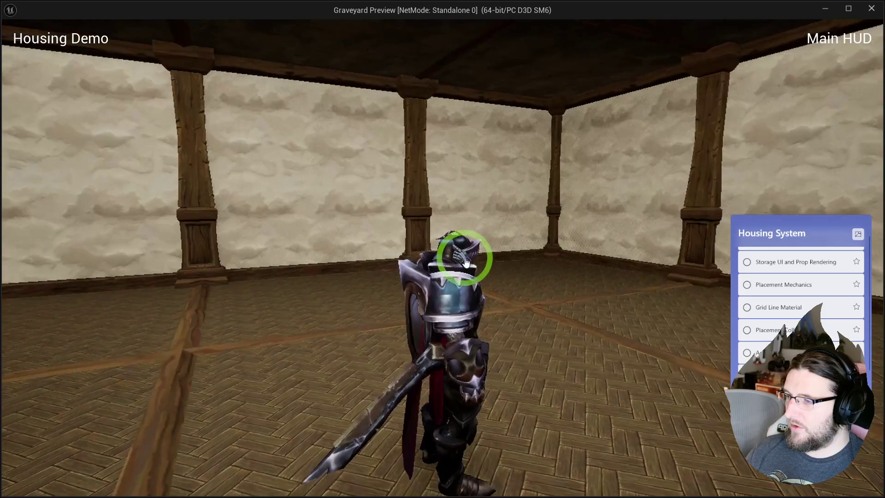
{"action": "key", "text": "d"}
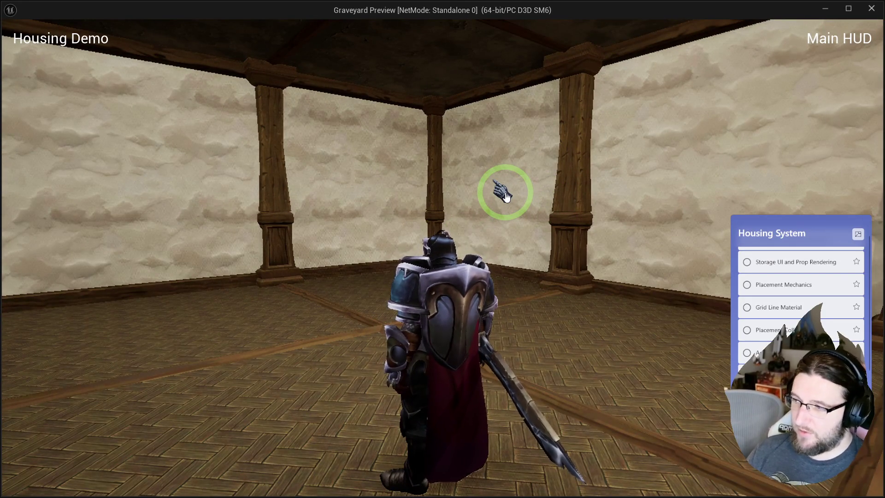
{"action": "key", "text": "Escape"}
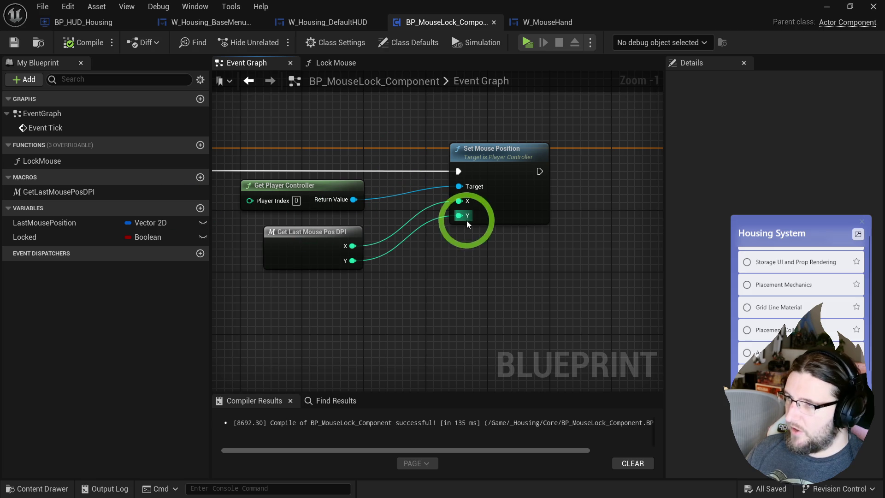
Nudge the Set Mouse Position node left, then bring up the W_Housing_DefaultHUD designer.
{"action": "left_click_drag", "start_coordinate": [399, 153], "coordinate": [427, 165]}
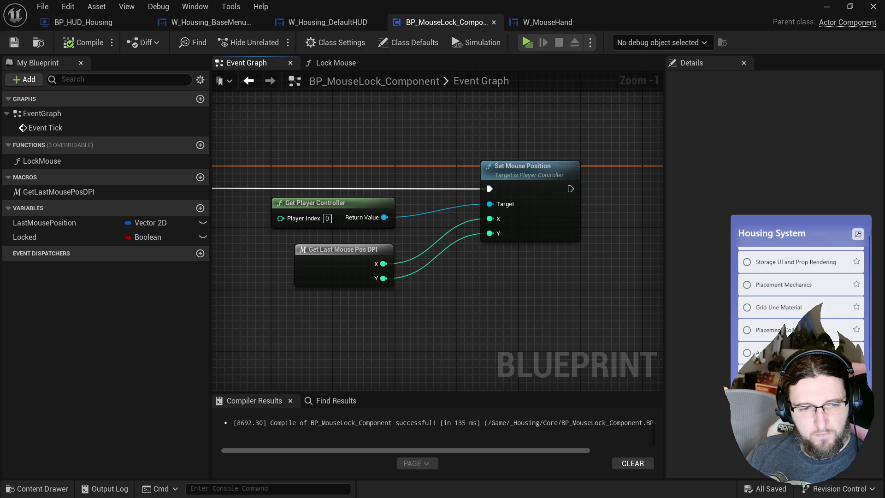
{"action": "mouse_move", "coordinate": [517, 172]}
{"action": "left_mouse_down"}
{"action": "mouse_move", "coordinate": [492, 172]}
{"action": "mouse_move", "coordinate": [553, 144]}
{"action": "mouse_move", "coordinate": [270, 82]}
{"action": "left_mouse_up"}
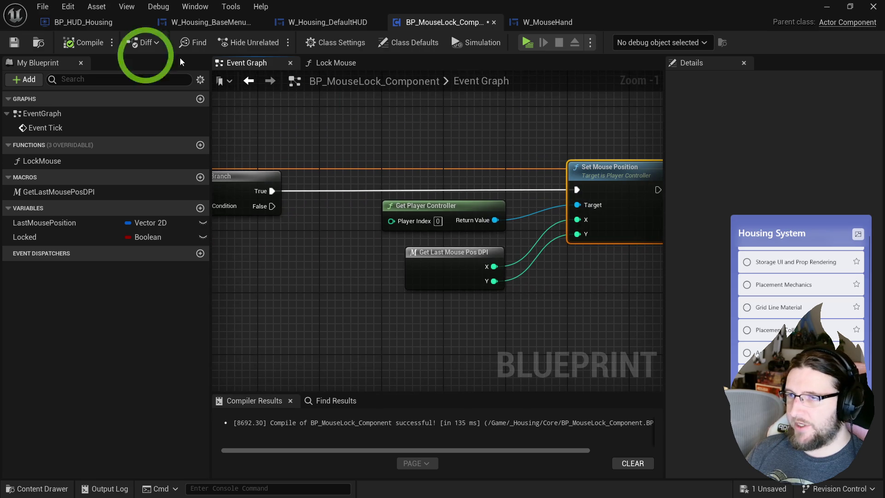
{"action": "left_click", "coordinate": [295, 23]}
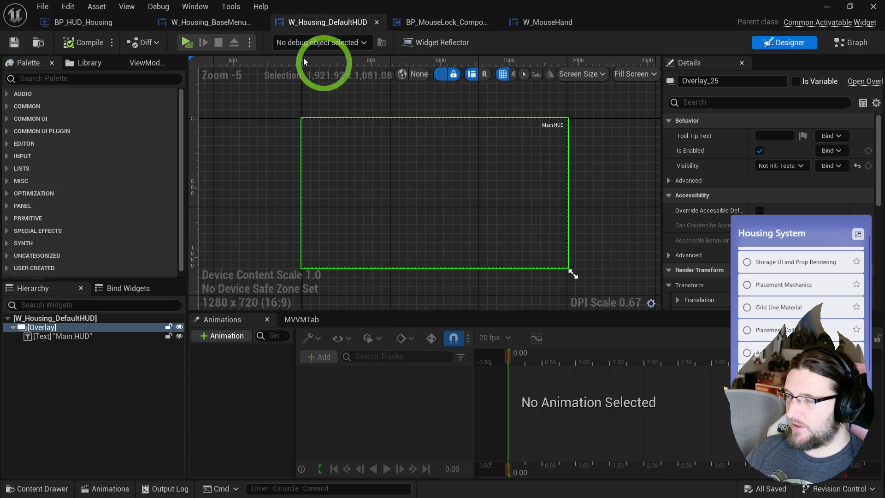
In Lock Mouse, wire SET Locked straight into the Branch, compile, and test in play.
{"action": "left_click", "coordinate": [454, 23]}
{"action": "mouse_move", "coordinate": [422, 94]}
{"action": "left_mouse_down"}
{"action": "mouse_move", "coordinate": [715, 119]}
{"action": "mouse_move", "coordinate": [473, 112]}
{"action": "mouse_move", "coordinate": [309, 131]}
{"action": "left_mouse_up"}
{"action": "left_click", "coordinate": [335, 63]}
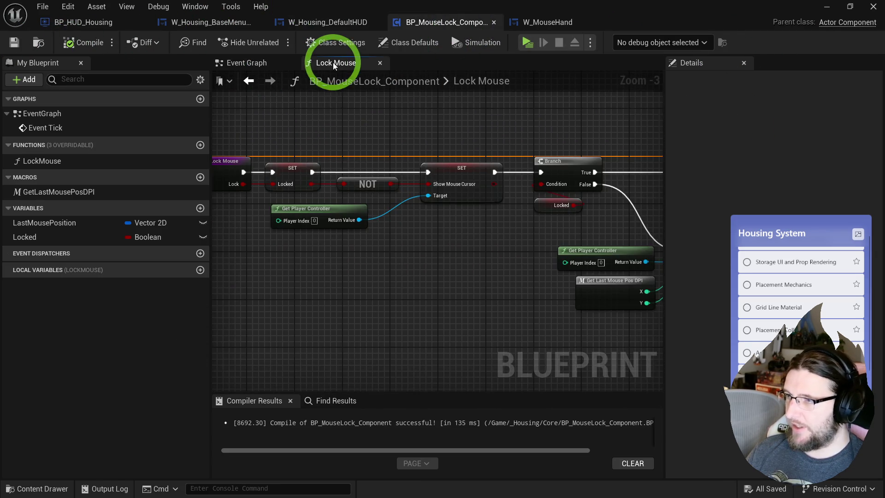
{"action": "left_click_drag", "start_coordinate": [354, 180], "coordinate": [581, 182]}
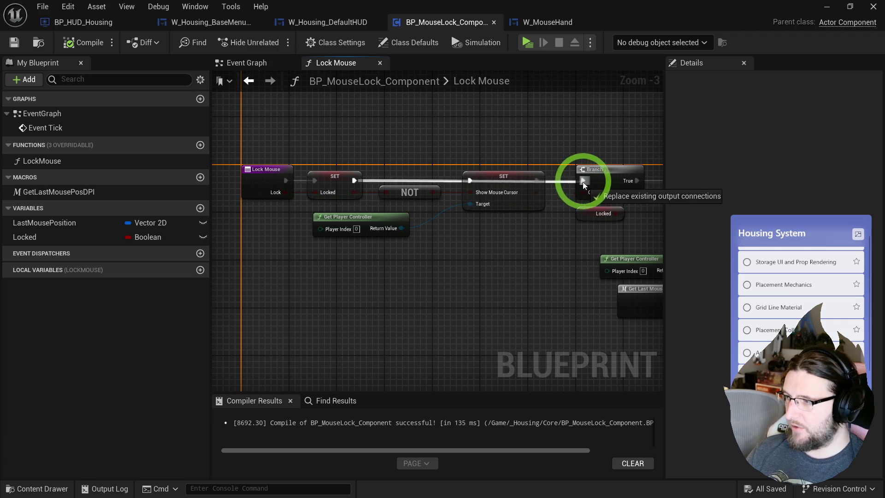
{"action": "left_click_drag", "start_coordinate": [521, 181], "coordinate": [521, 210]}
{"action": "left_click", "coordinate": [79, 42]}
{"action": "left_click", "coordinate": [526, 42]}
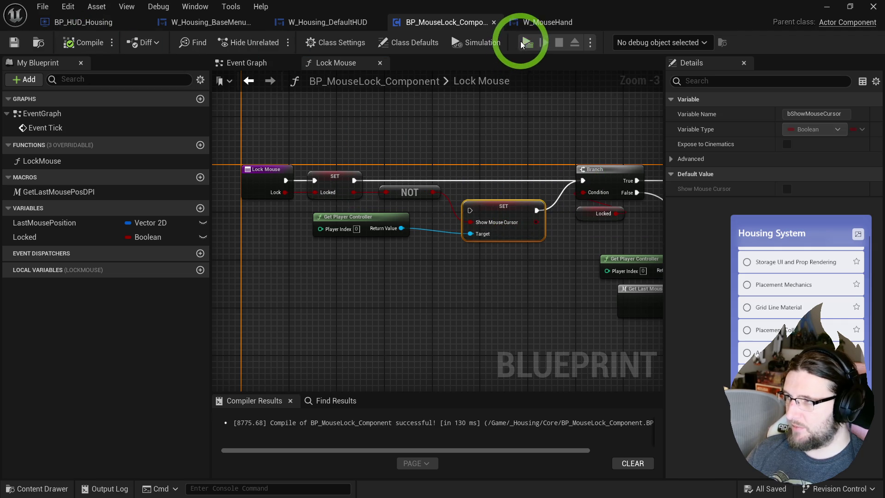
{"action": "key", "text": "Escape"}
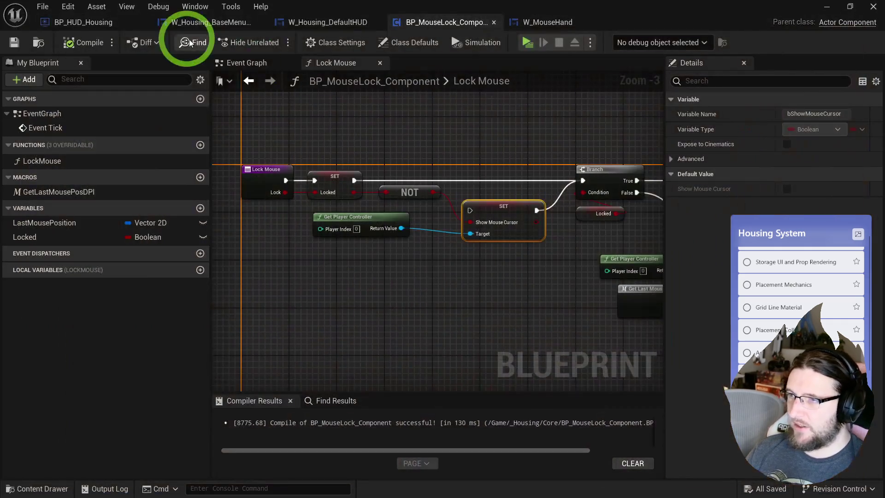
Recheck Hide Cursor During Capture in BP_HUD_Housing, connect Init Mouse Cursor to Set Focus, and retest.
{"action": "left_click", "coordinate": [95, 24]}
{"action": "left_click", "coordinate": [377, 249]}
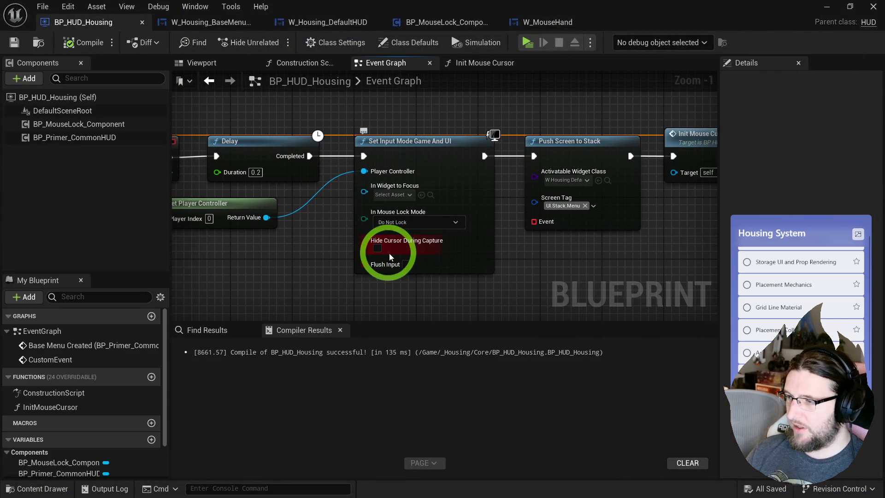
{"action": "left_click", "coordinate": [526, 42]}
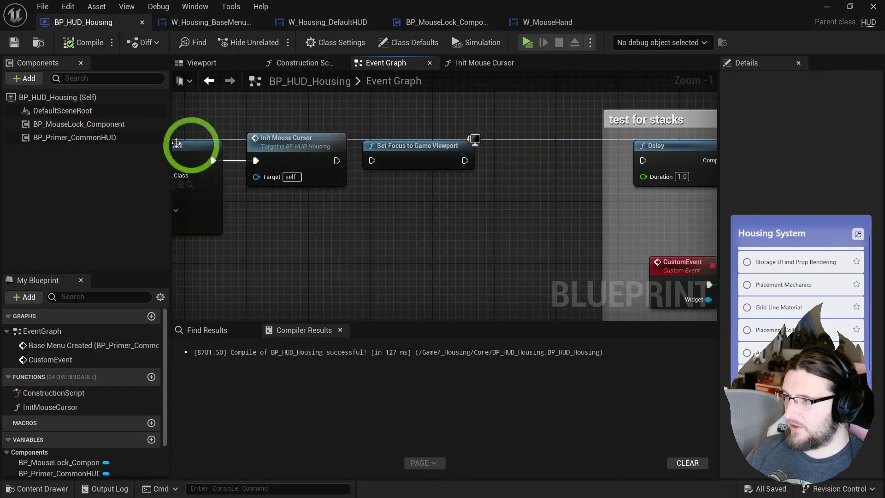
{"action": "left_click_drag", "start_coordinate": [337, 160], "coordinate": [372, 161]}
{"action": "left_click", "coordinate": [529, 47]}
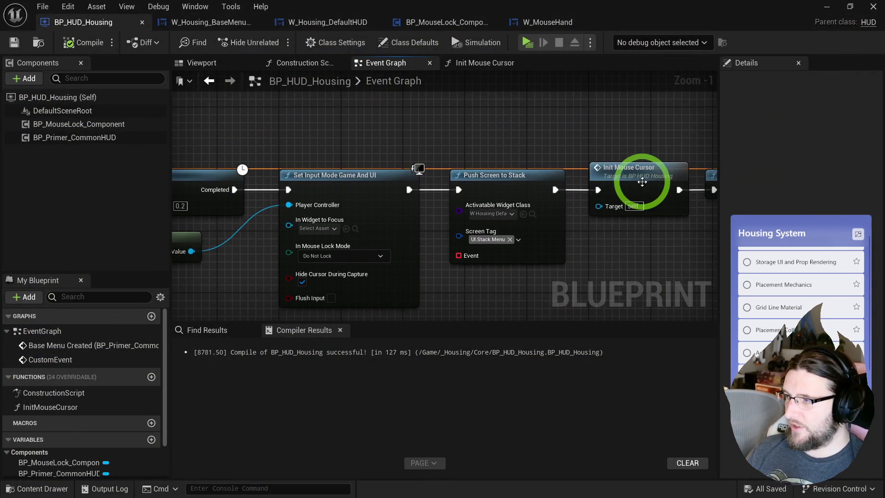
In Init Mouse Cursor, add an Add to Viewport node from the widget's Return Value.
{"action": "double_click", "coordinate": [643, 178]}
{"action": "left_click_drag", "start_coordinate": [381, 276], "coordinate": [553, 187]}
{"action": "left_click_drag", "start_coordinate": [410, 158], "coordinate": [434, 275]}
{"action": "left_click_drag", "start_coordinate": [301, 186], "coordinate": [345, 176]}
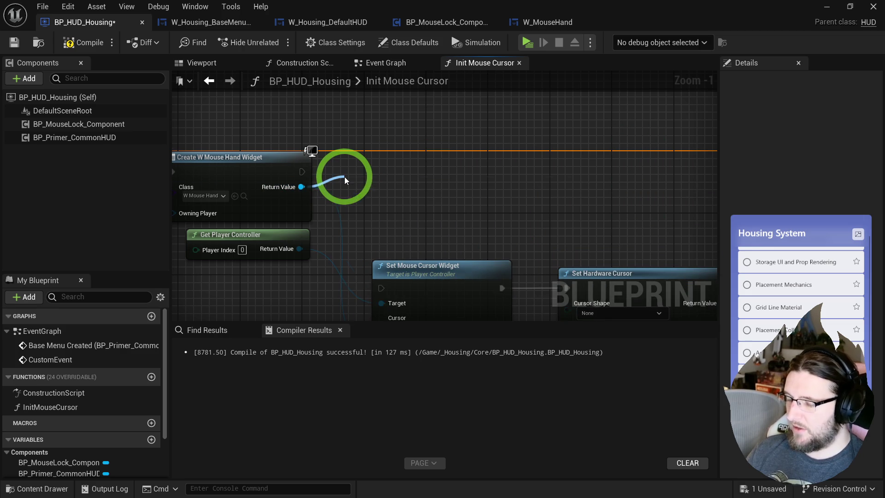
{"action": "type", "text": "add tio"}
{"action": "key", "text": "BackSpace"}
{"action": "key", "text": "BackSpace"}
{"action": "type", "text": "o view"}
{"action": "key", "text": "Return"}
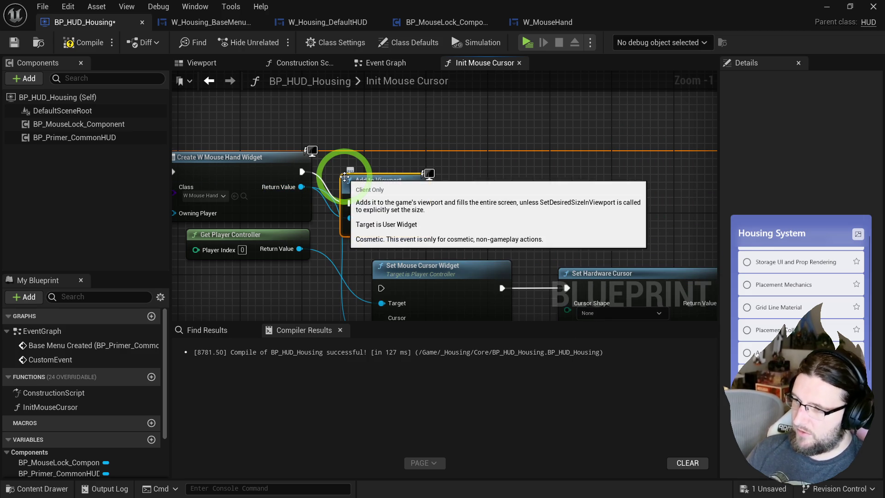
Test the gauntlet cursor in play mode, then open the W_MouseHand widget blueprint.
{"action": "left_click", "coordinate": [527, 44]}
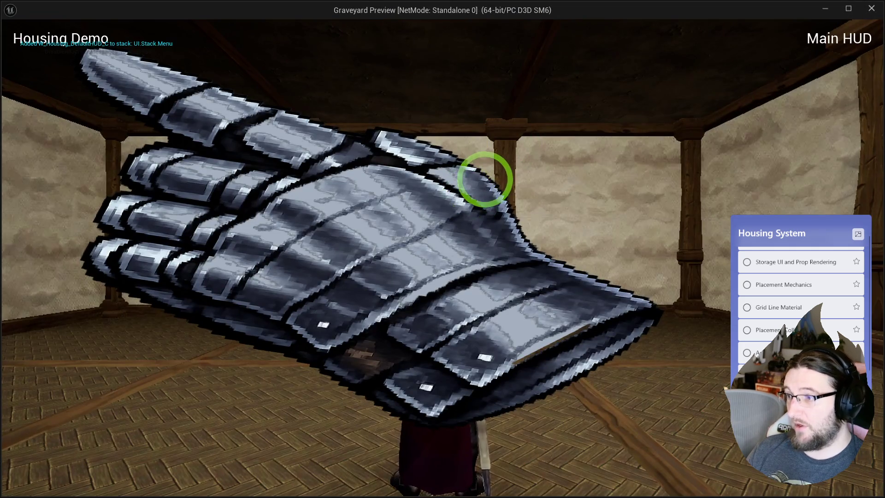
{"action": "key", "text": "Escape"}
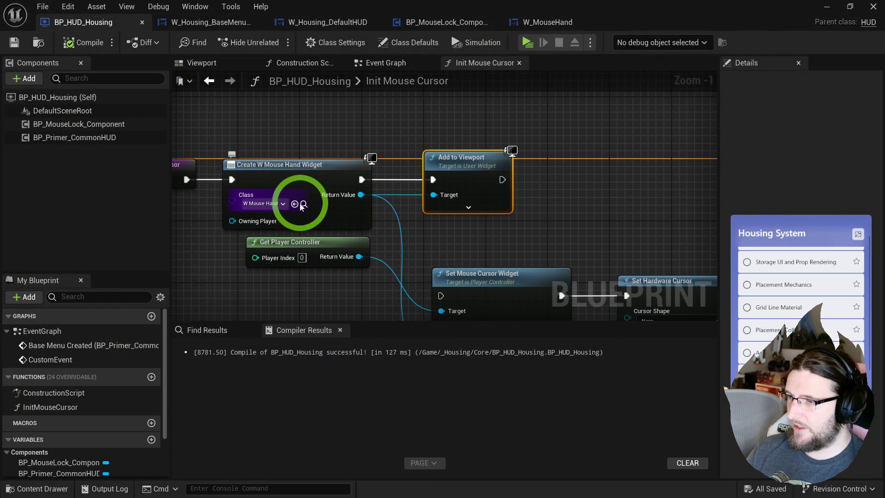
{"action": "left_click", "coordinate": [304, 203]}
{"action": "double_click", "coordinate": [347, 310]}
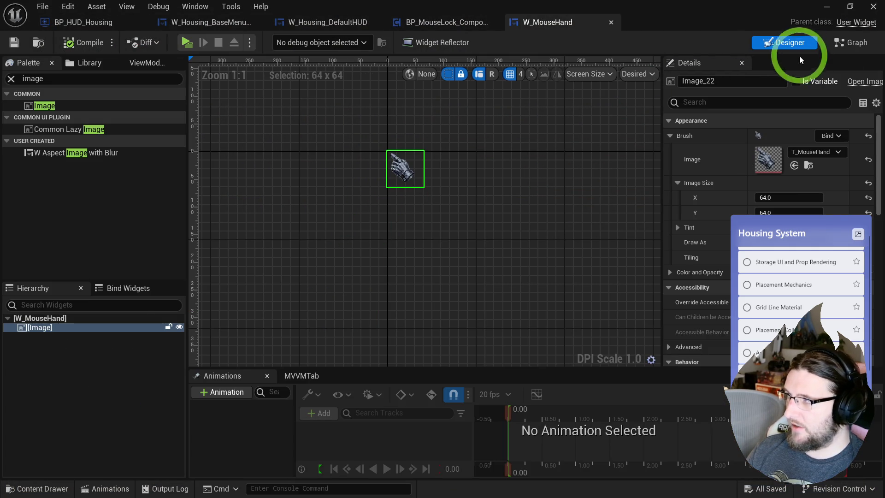
From Event Construct, add Set Alignment in Viewport with alignment X -1 and Y 0.5.
{"action": "left_click", "coordinate": [830, 42]}
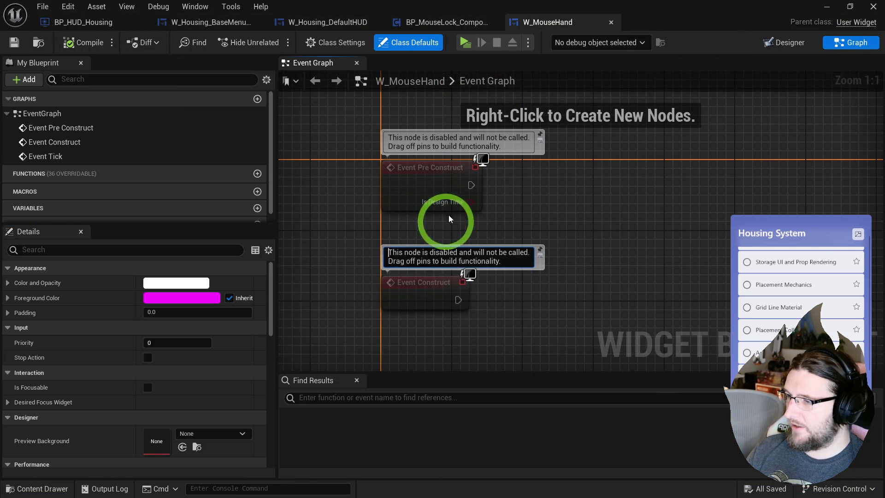
{"action": "left_click_drag", "start_coordinate": [424, 218], "coordinate": [484, 216]}
{"action": "type", "text": "set"}
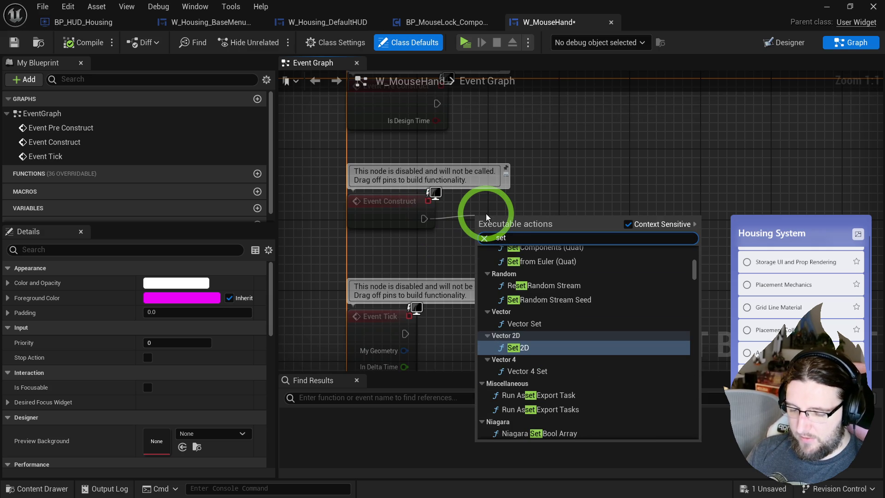
{"action": "type", "text": " alignment"}
{"action": "key", "text": "Return"}
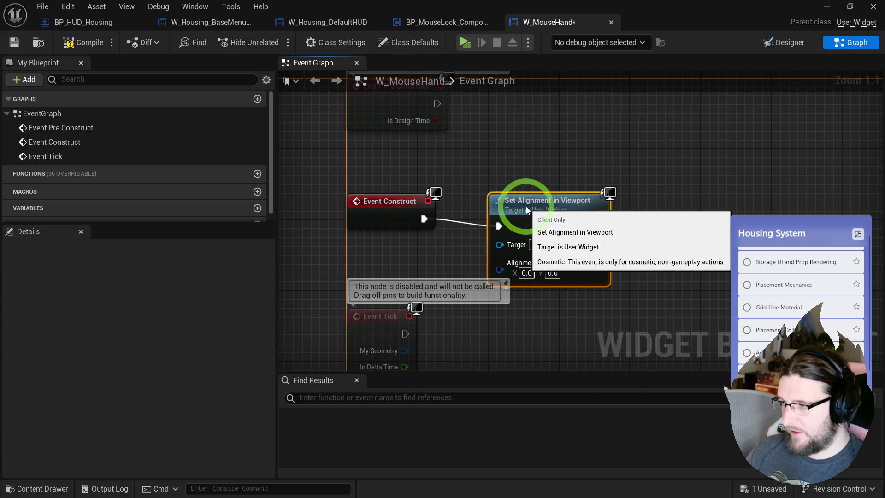
{"action": "left_click_drag", "start_coordinate": [526, 211], "coordinate": [525, 202]}
{"action": "left_click", "coordinate": [523, 266]}
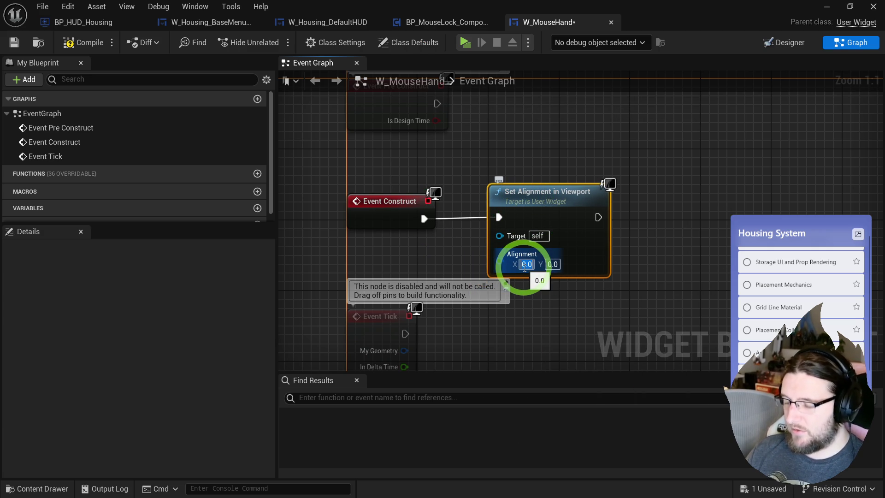
{"action": "type", "text": "-1"}
{"action": "key", "text": "Tab"}
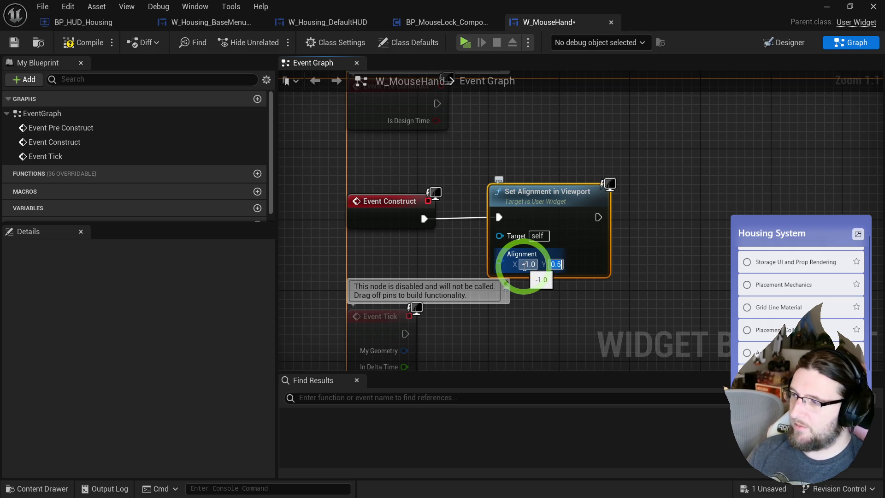
{"action": "type", "text": "0.5"}
{"action": "key", "text": "Return"}
{"action": "left_click", "coordinate": [357, 214]}
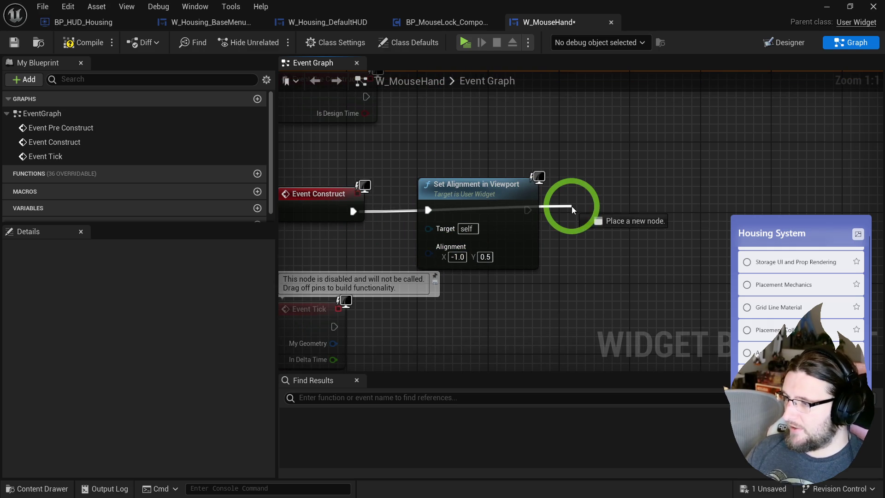
Chain Set Desired Size in Viewport with size 32 × 32, and move the disabled Event Tick lower.
{"action": "left_click_drag", "start_coordinate": [571, 206], "coordinate": [571, 206]}
{"action": "type", "text": "set desired"}
{"action": "key", "text": "Return"}
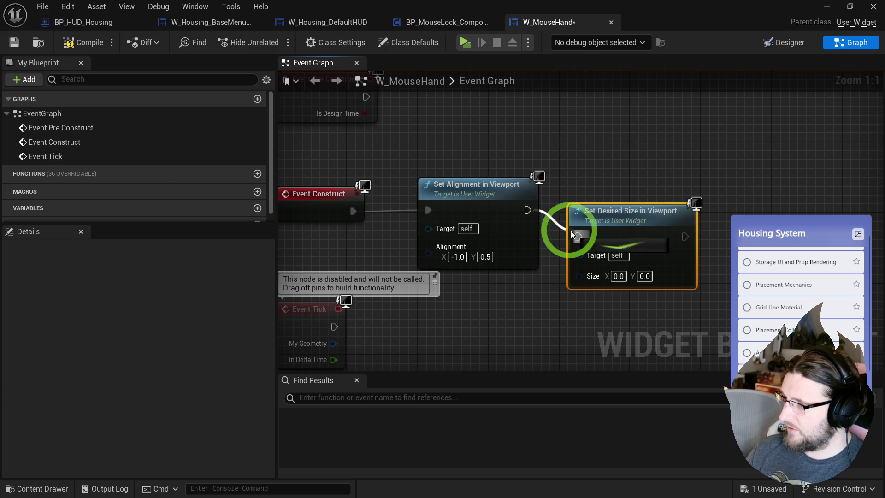
{"action": "left_click_drag", "start_coordinate": [590, 221], "coordinate": [582, 195]}
{"action": "left_click", "coordinate": [606, 250]}
{"action": "type", "text": "32"}
{"action": "key", "text": "Tab"}
{"action": "type", "text": "32"}
{"action": "key", "text": "Return"}
{"action": "mouse_move", "coordinate": [655, 298]}
{"action": "left_mouse_down"}
{"action": "mouse_move", "coordinate": [618, 292]}
{"action": "mouse_move", "coordinate": [685, 178]}
{"action": "left_mouse_up"}
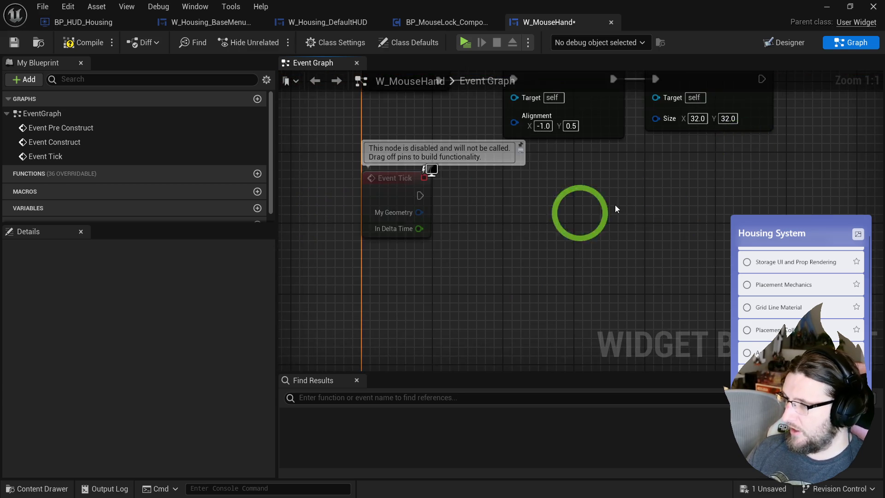
{"action": "left_click_drag", "start_coordinate": [429, 225], "coordinate": [428, 252]}
{"action": "left_click", "coordinate": [315, 95]}
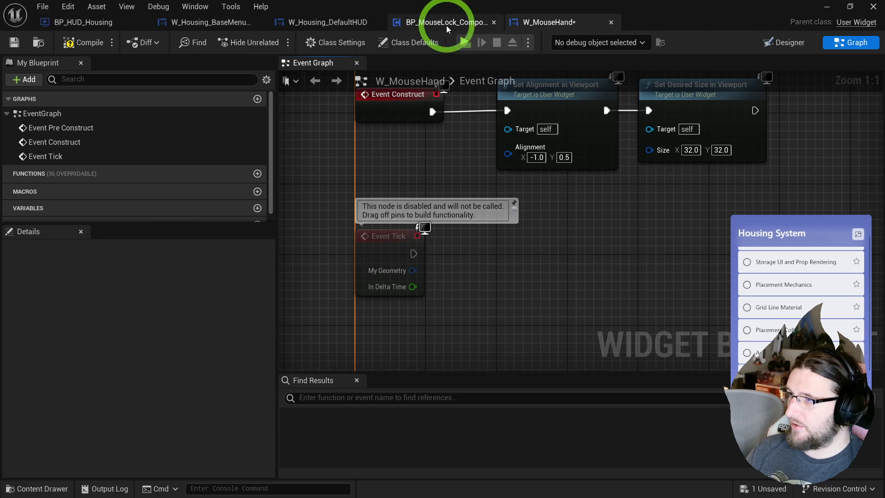
Review BP_MouseLock_Component's Lock Mouse graph and its Get Last Mouse Pos DPI macro.
{"action": "left_click", "coordinate": [446, 22]}
{"action": "mouse_move", "coordinate": [373, 187]}
{"action": "left_mouse_down"}
{"action": "mouse_move", "coordinate": [237, 170]}
{"action": "mouse_move", "coordinate": [349, 248]}
{"action": "left_mouse_up"}
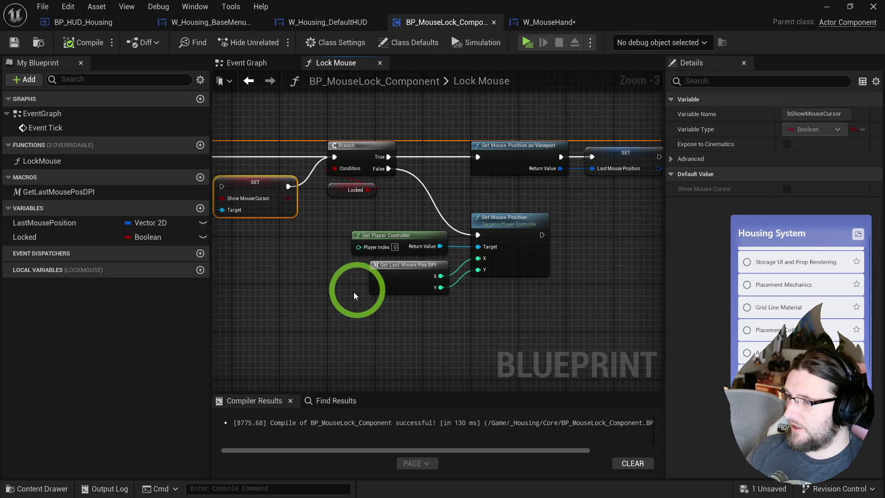
{"action": "double_click", "coordinate": [396, 279]}
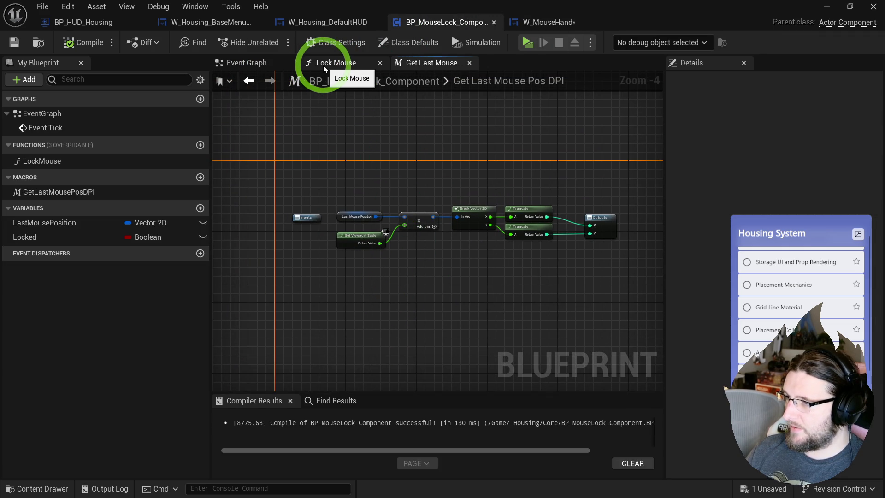
{"action": "left_click", "coordinate": [324, 65]}
{"action": "scroll", "coordinate": [484, 217], "scroll_direction": "up", "scroll_amount": 2}
Bring the Get Mouse Position on Viewport node into W_MouseHand's Event Graph.
{"action": "left_click", "coordinate": [377, 190]}
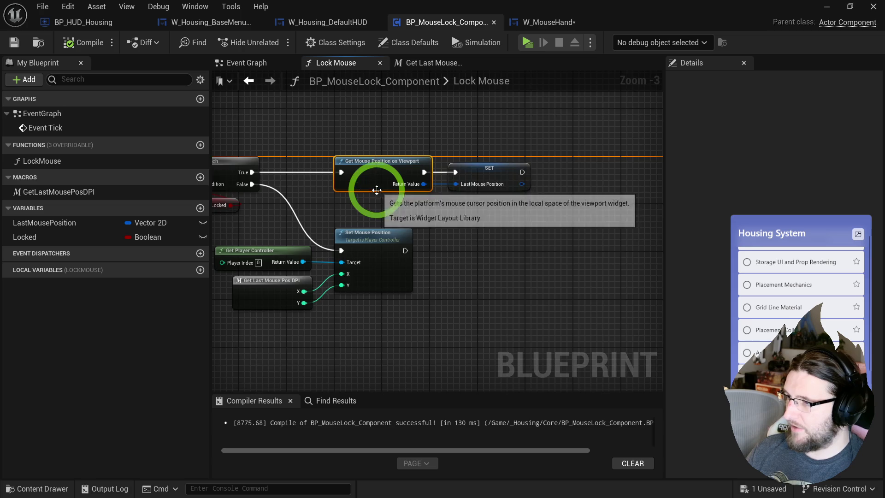
{"action": "left_click_drag", "start_coordinate": [376, 190], "coordinate": [438, 197]}
{"action": "left_click", "coordinate": [427, 66]}
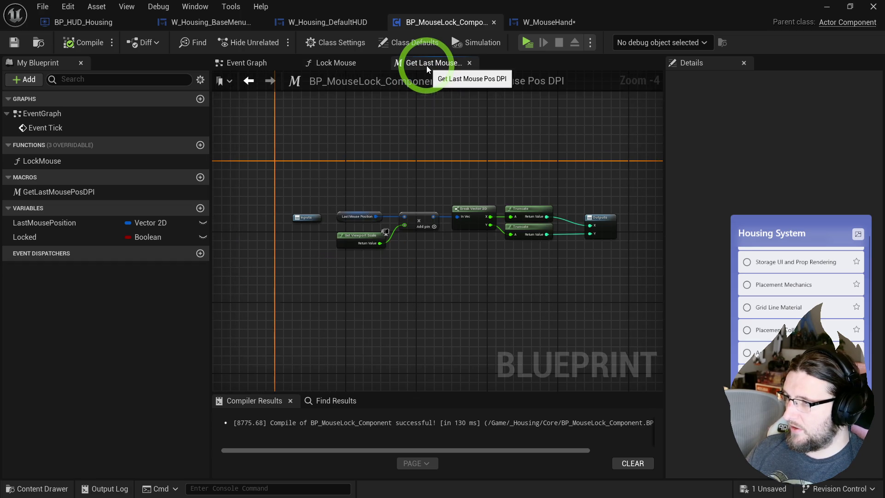
{"action": "left_click", "coordinate": [537, 23]}
{"action": "left_click", "coordinate": [453, 291]}
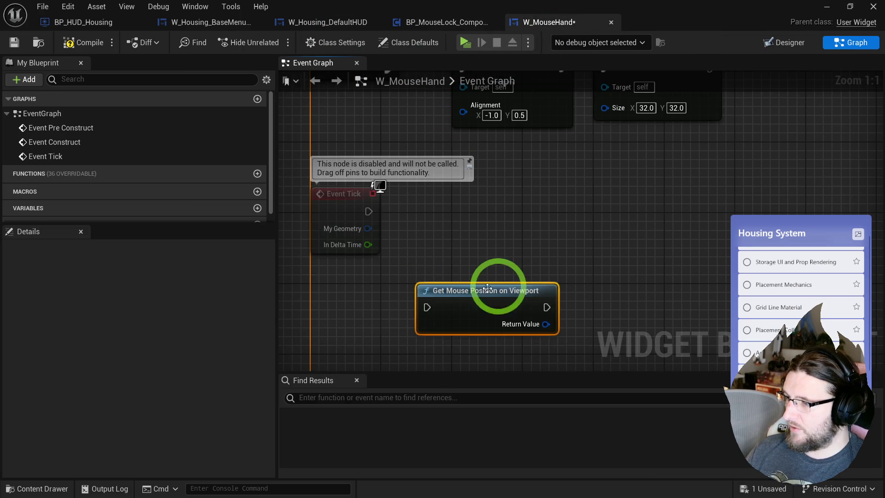
Wire Event Tick and Get Mouse Position on Viewport into a new Set Position in Viewport node.
{"action": "mouse_move", "coordinate": [467, 295]}
{"action": "left_mouse_down"}
{"action": "mouse_move", "coordinate": [468, 207]}
{"action": "mouse_move", "coordinate": [435, 217]}
{"action": "left_mouse_up"}
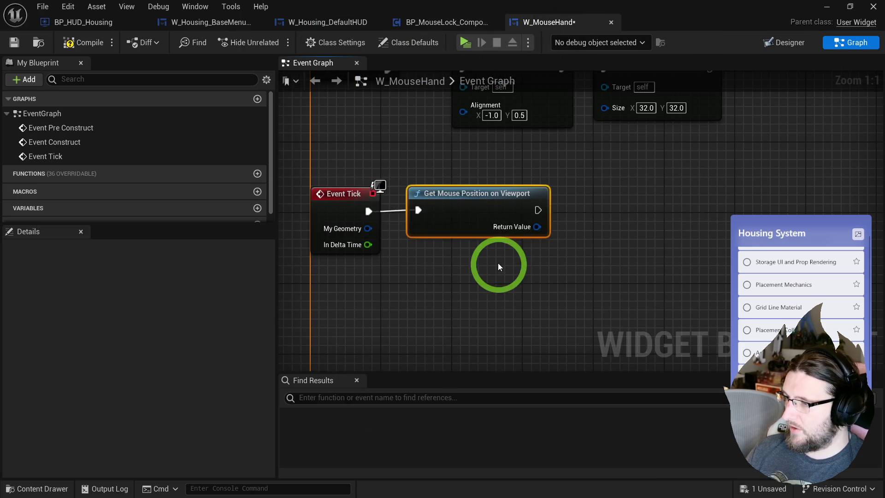
{"action": "right_click", "coordinate": [447, 289]}
{"action": "type", "text": "set pos in view"}
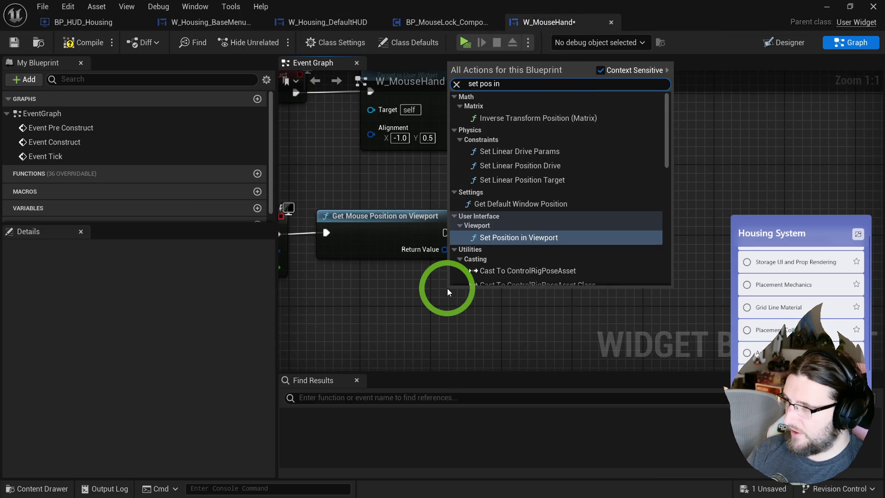
{"action": "key", "text": "Return"}
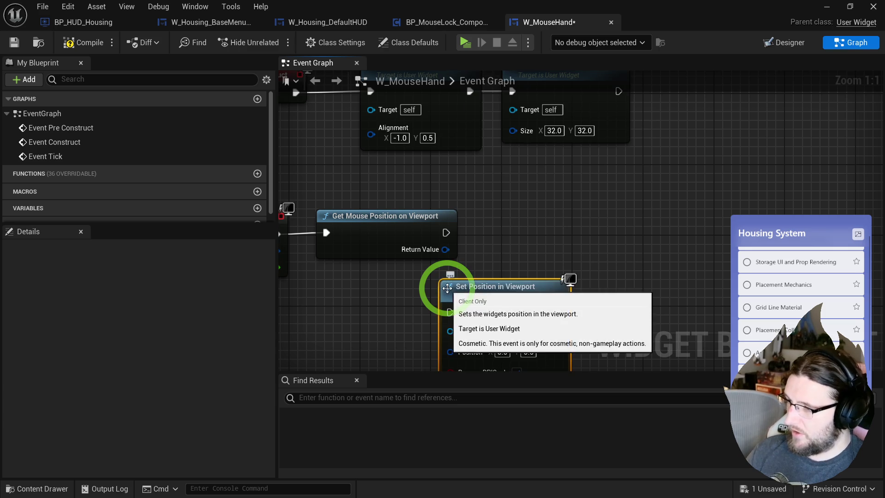
{"action": "left_click_drag", "start_coordinate": [533, 235], "coordinate": [549, 208]}
{"action": "mouse_move", "coordinate": [446, 249]}
{"action": "left_mouse_down"}
{"action": "mouse_move", "coordinate": [436, 252]}
{"action": "mouse_move", "coordinate": [500, 287]}
{"action": "left_mouse_up"}
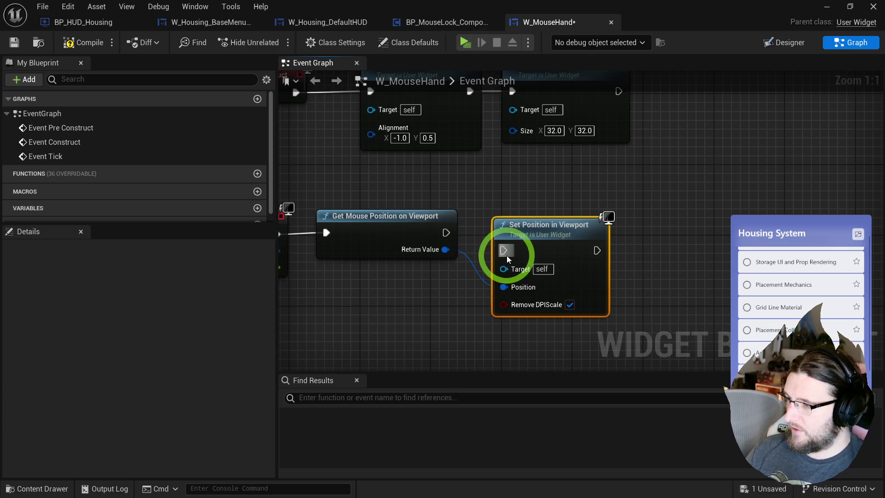
{"action": "left_click_drag", "start_coordinate": [425, 220], "coordinate": [540, 230]}
{"action": "left_click", "coordinate": [361, 228]}
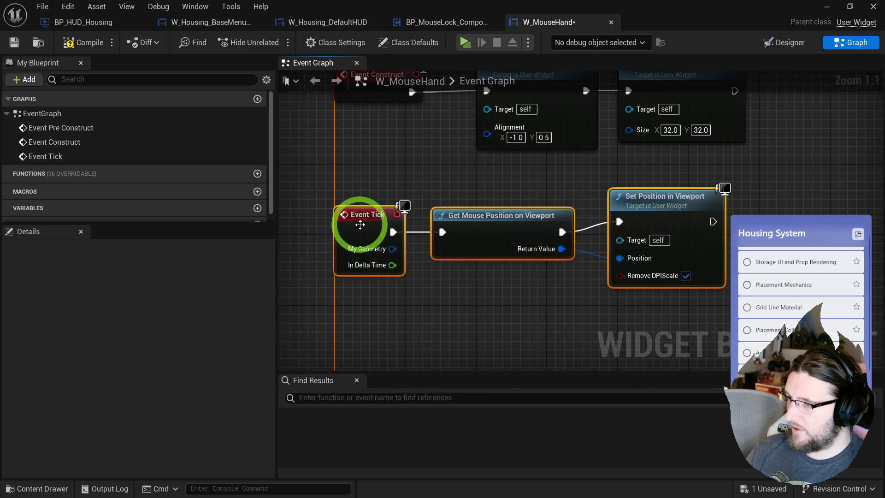
{"action": "left_click", "coordinate": [672, 219]}
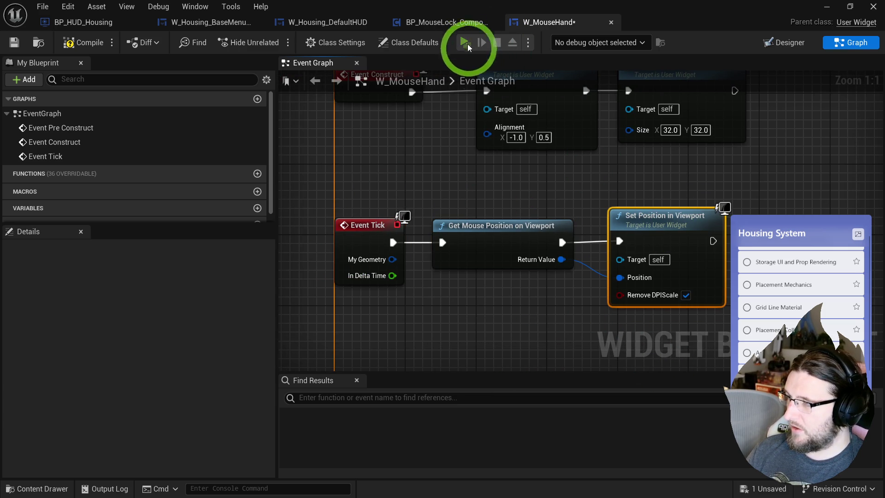
Test the following hand cursor in play mode, orbiting the camera to a top-down view.
{"action": "left_click", "coordinate": [465, 42]}
{"action": "mouse_move", "coordinate": [642, 140]}
{"action": "left_mouse_down"}
{"action": "mouse_move", "coordinate": [618, 170]}
{"action": "mouse_move", "coordinate": [620, 162]}
{"action": "left_mouse_up"}
{"action": "mouse_move", "coordinate": [218, 185]}
{"action": "left_mouse_down"}
{"action": "mouse_move", "coordinate": [178, 184]}
{"action": "mouse_move", "coordinate": [192, 184]}
{"action": "left_mouse_up"}
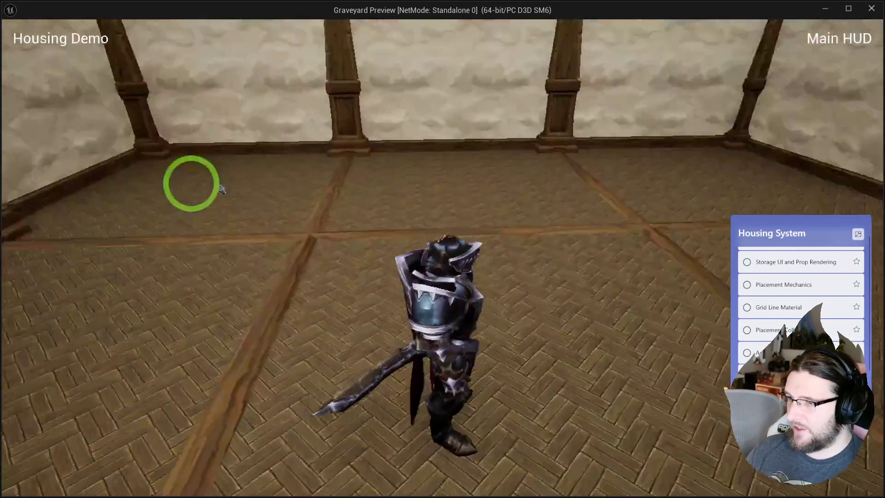
{"action": "key", "text": "Escape"}
Enlarge the widget's desired size to 64 × 64 and test it again in play.
{"action": "left_click", "coordinate": [665, 187]}
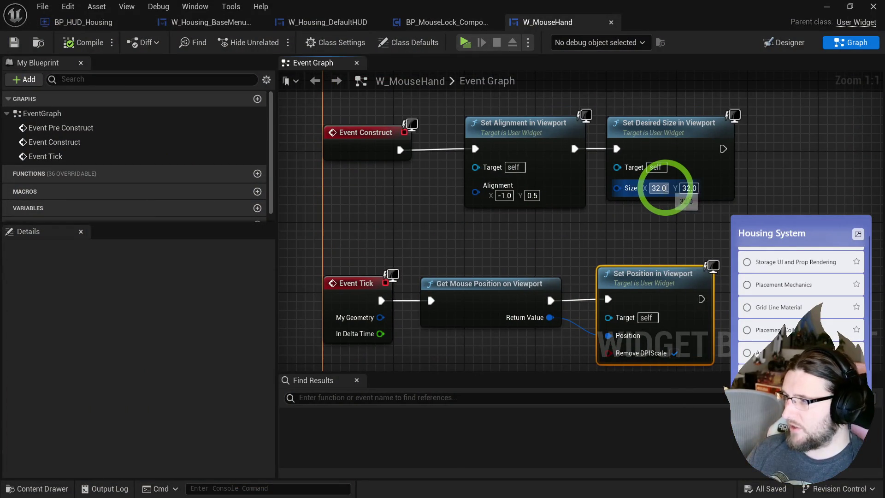
{"action": "type", "text": "64"}
{"action": "left_click", "coordinate": [622, 176]}
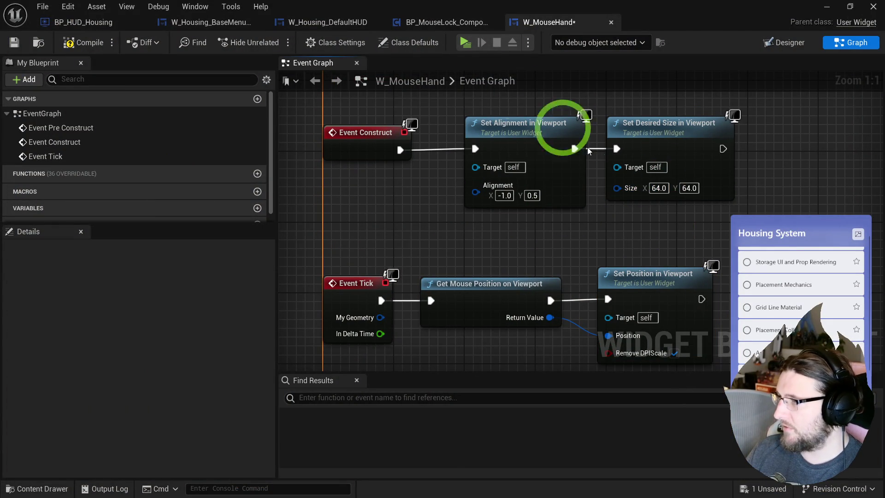
{"action": "left_click", "coordinate": [471, 42]}
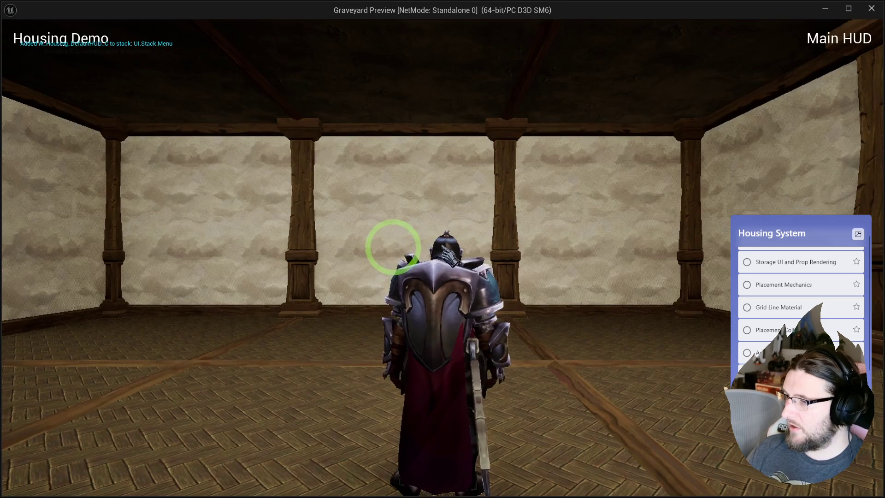
{"action": "key", "text": "Escape"}
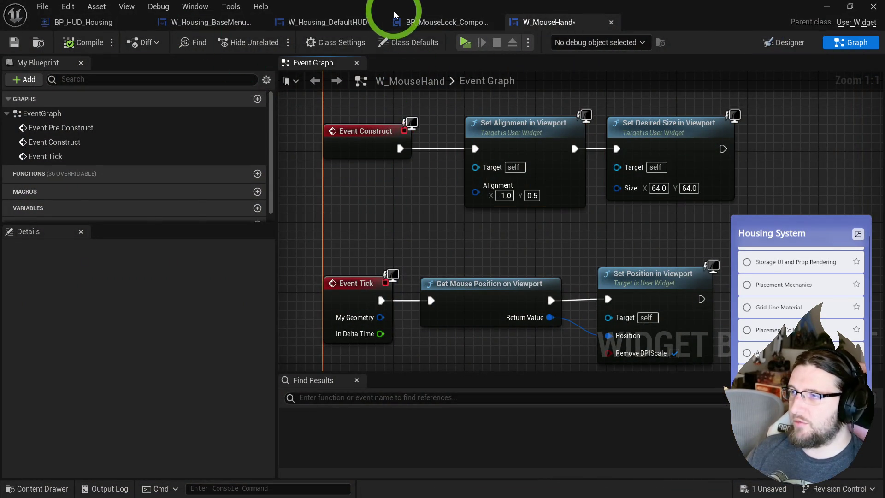
In the mouse lock component, add a CursorLocked event dispatcher with a Boolean Locked input.
{"action": "left_click", "coordinate": [414, 25]}
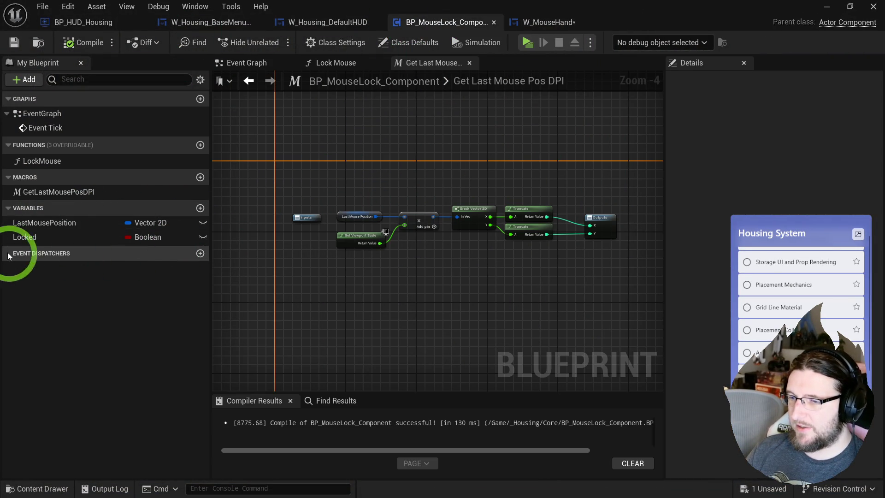
{"action": "left_click", "coordinate": [200, 254]}
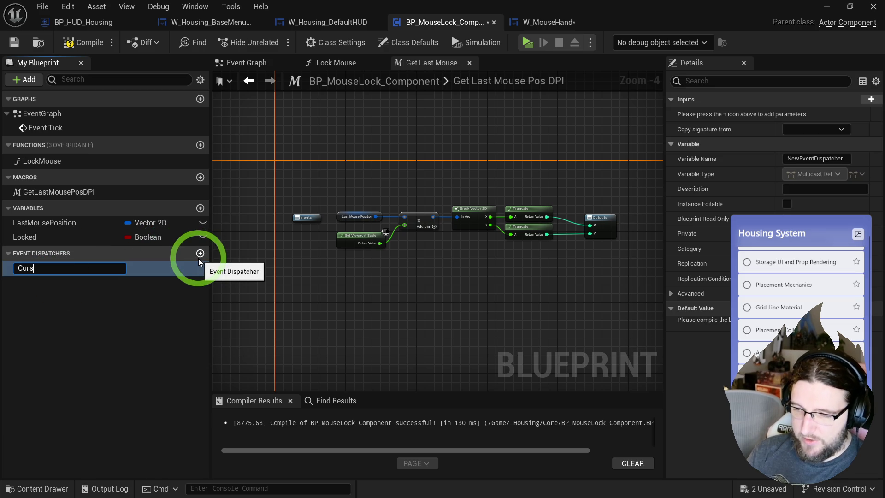
{"action": "left_click", "coordinate": [871, 99]}
{"action": "type", "text": "Locked"}
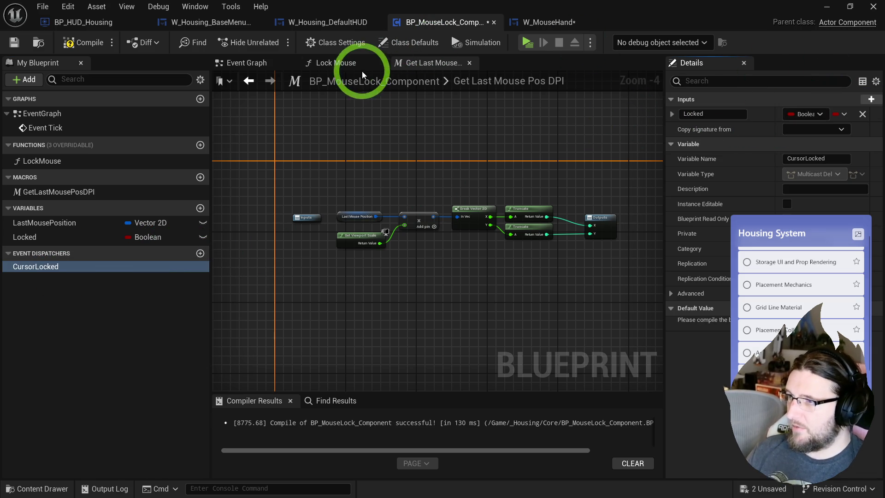
Call CursorLocked on both Lock Mouse branches, with Locked set to true on the first call.
{"action": "left_click", "coordinate": [362, 74]}
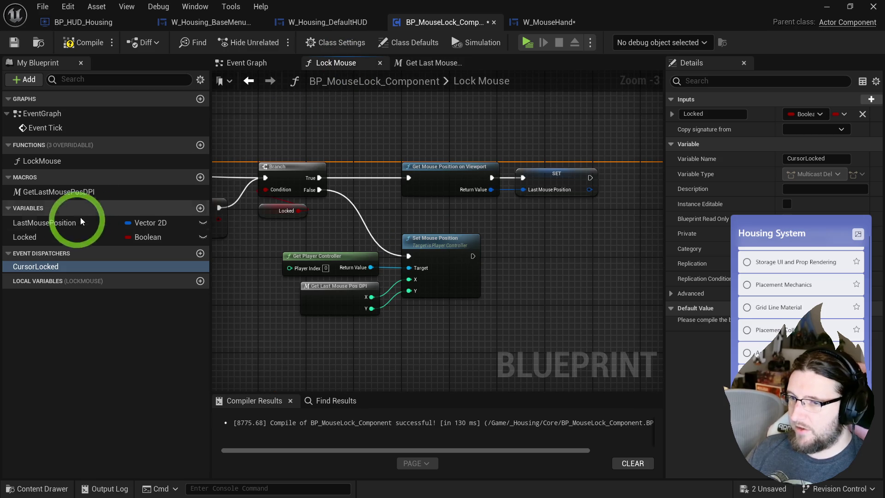
{"action": "mouse_move", "coordinate": [671, 174]}
{"action": "left_mouse_down"}
{"action": "mouse_move", "coordinate": [618, 172]}
{"action": "mouse_move", "coordinate": [607, 183]}
{"action": "left_mouse_up"}
{"action": "left_click", "coordinate": [630, 195]}
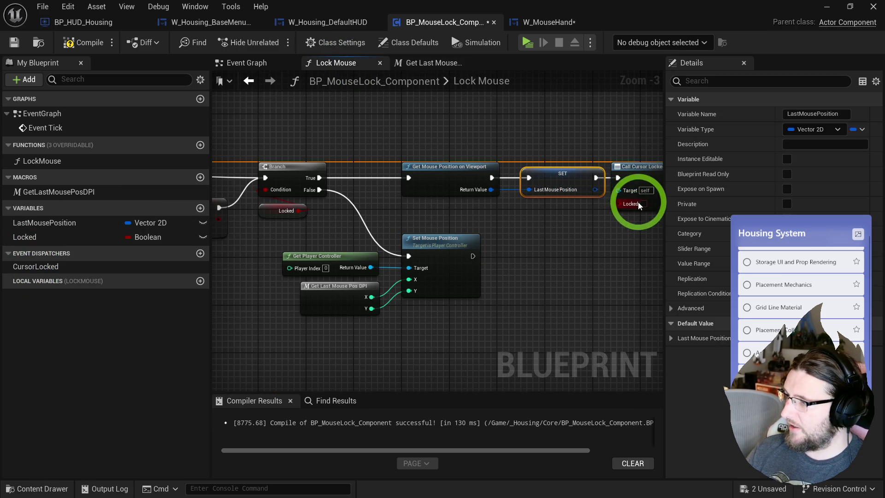
{"action": "left_click", "coordinate": [628, 162]}
{"action": "key", "text": "ctrl+c"}
{"action": "key", "text": "ctrl+v"}
{"action": "left_click_drag", "start_coordinate": [399, 248], "coordinate": [424, 252]}
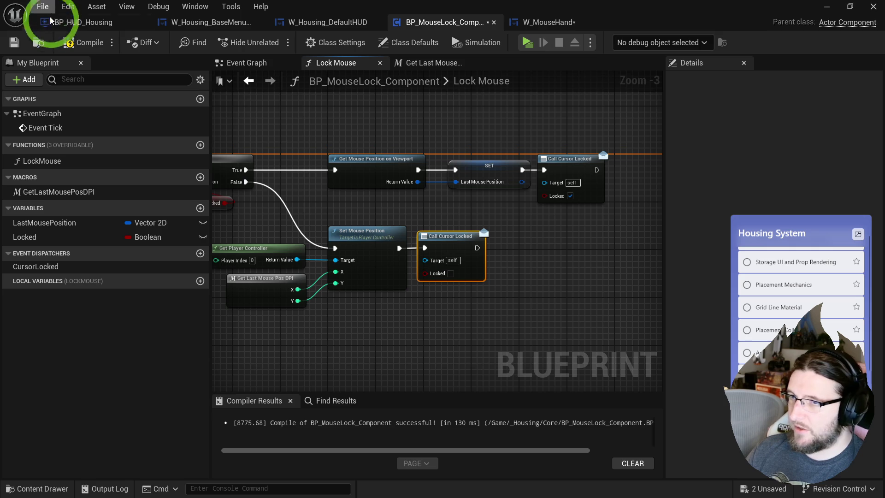
In W_MouseHand, delete Event Pre Construct and pull a wire from Set Desired Size's exec output.
{"action": "left_click", "coordinate": [549, 22]}
{"action": "mouse_move", "coordinate": [436, 159]}
{"action": "left_mouse_down"}
{"action": "mouse_move", "coordinate": [438, 258]}
{"action": "mouse_move", "coordinate": [413, 243]}
{"action": "left_mouse_up"}
{"action": "key", "text": "Delete"}
{"action": "mouse_move", "coordinate": [549, 207]}
{"action": "left_mouse_down"}
{"action": "mouse_move", "coordinate": [564, 174]}
{"action": "mouse_move", "coordinate": [368, 193]}
{"action": "mouse_move", "coordinate": [418, 194]}
{"action": "left_mouse_up"}
Chain Get Owning Player into Get HUD into Get Component by Class.
{"action": "right_click", "coordinate": [416, 243]}
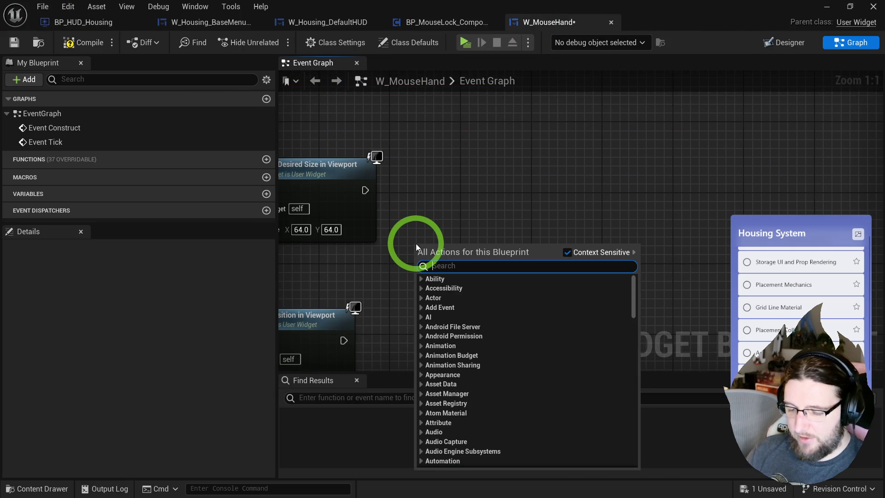
{"action": "key", "text": "Escape"}
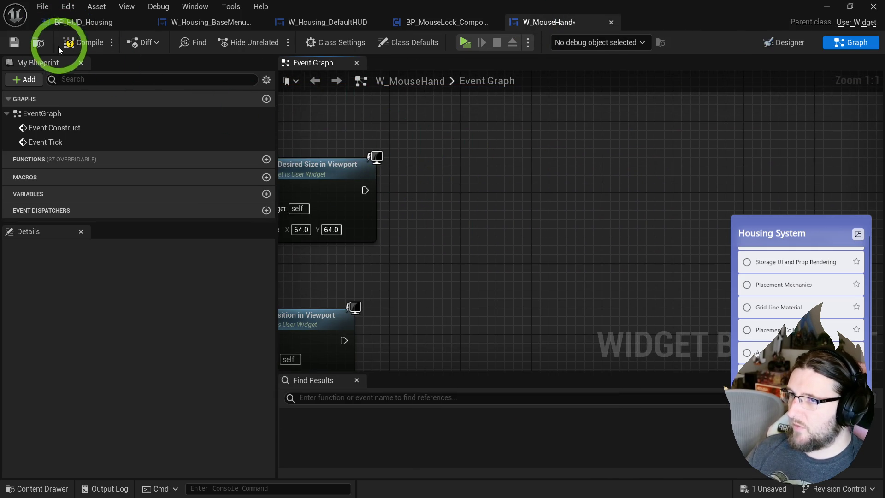
{"action": "right_click", "coordinate": [408, 206]}
{"action": "type", "text": "get"}
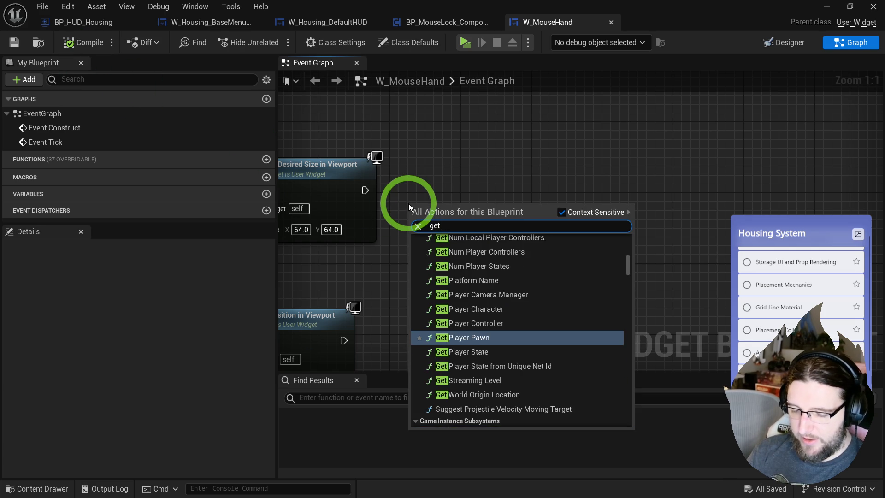
{"action": "type", "text": "owning pl"}
{"action": "key", "text": "Return"}
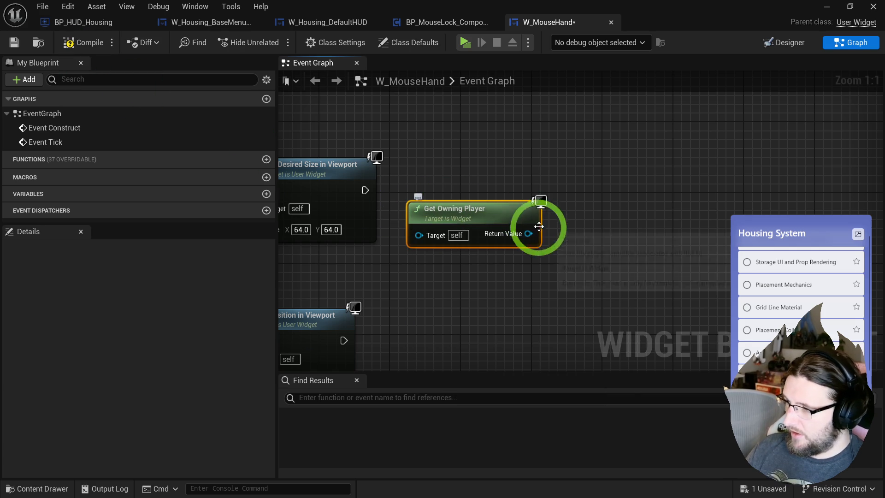
{"action": "left_click_drag", "start_coordinate": [574, 227], "coordinate": [574, 228]}
{"action": "type", "text": "get hud"}
{"action": "key", "text": "Return"}
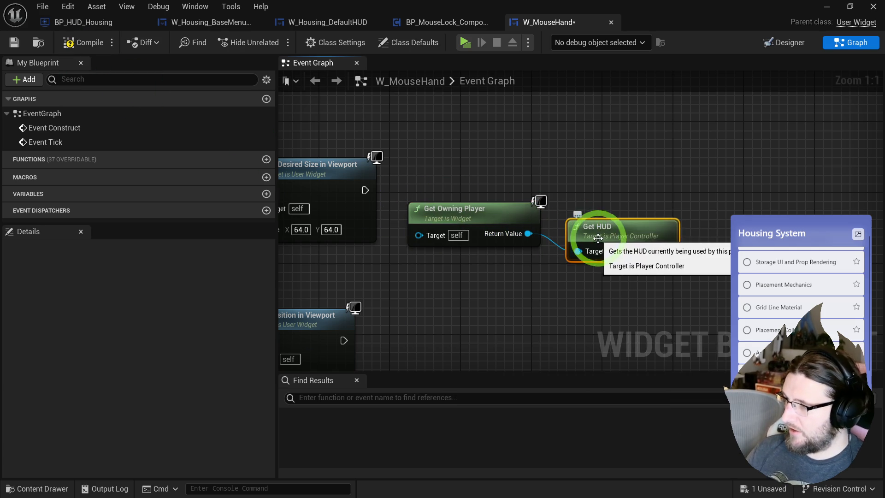
{"action": "left_click_drag", "start_coordinate": [695, 225], "coordinate": [695, 225]}
{"action": "type", "text": "get comp class"}
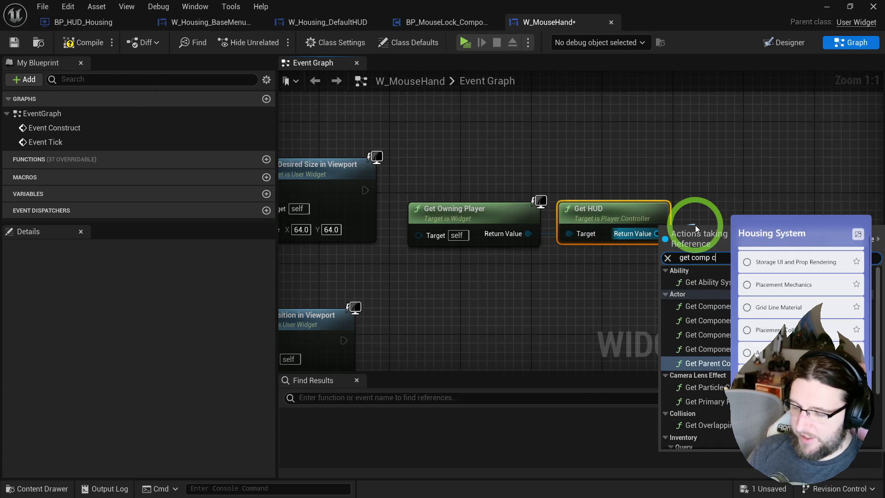
{"action": "key", "text": "Return"}
Set the component class to BP Mouse Lock and bind its CursorLocked dispatcher to CursorLocked_Event.
{"action": "left_click", "coordinate": [688, 275]}
{"action": "type", "text": "hous"}
{"action": "left_click", "coordinate": [709, 315]}
{"action": "left_click_drag", "start_coordinate": [758, 248], "coordinate": [716, 239]}
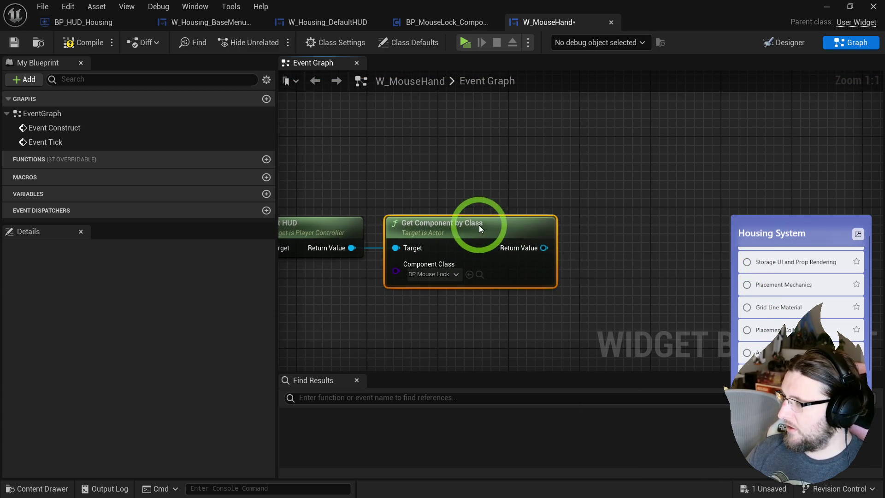
{"action": "left_click_drag", "start_coordinate": [540, 247], "coordinate": [625, 214]}
{"action": "type", "text": "assign"}
{"action": "key", "text": "Return"}
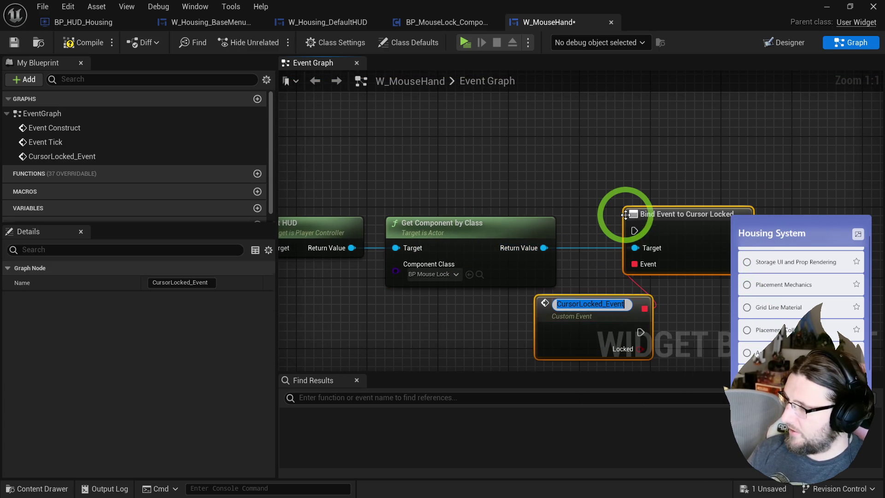
{"action": "mouse_move", "coordinate": [553, 178]}
{"action": "left_mouse_down"}
{"action": "mouse_move", "coordinate": [827, 205]}
{"action": "mouse_move", "coordinate": [848, 165]}
{"action": "mouse_move", "coordinate": [854, 170]}
{"action": "left_mouse_up"}
{"action": "left_click_drag", "start_coordinate": [448, 285], "coordinate": [480, 259]}
{"action": "left_click_drag", "start_coordinate": [538, 173], "coordinate": [585, 167]}
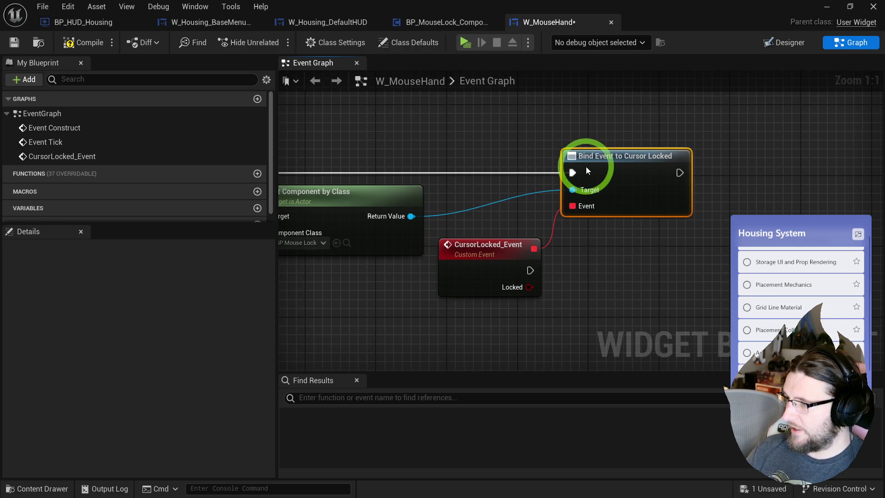
{"action": "left_click", "coordinate": [405, 262]}
{"action": "left_click", "coordinate": [458, 267]}
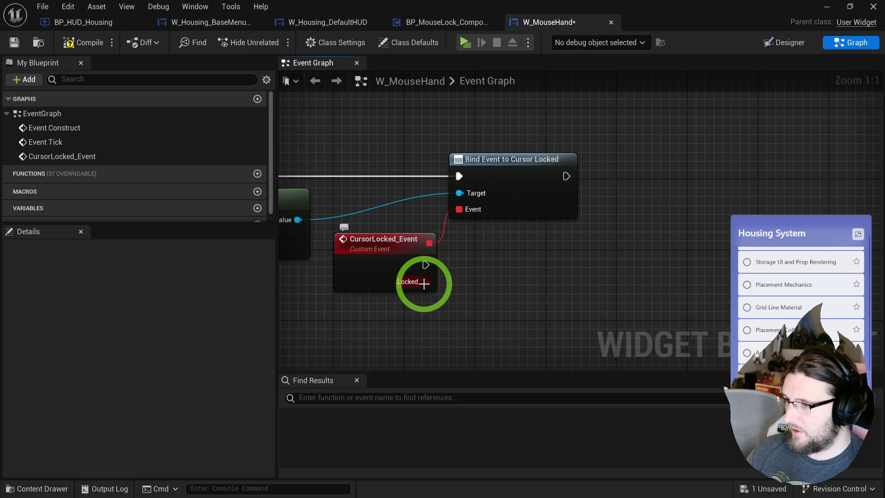
Add a Set Visibility node with a Select node feeding its In Visibility pin.
{"action": "right_click", "coordinate": [470, 272]}
{"action": "type", "text": "set visi"}
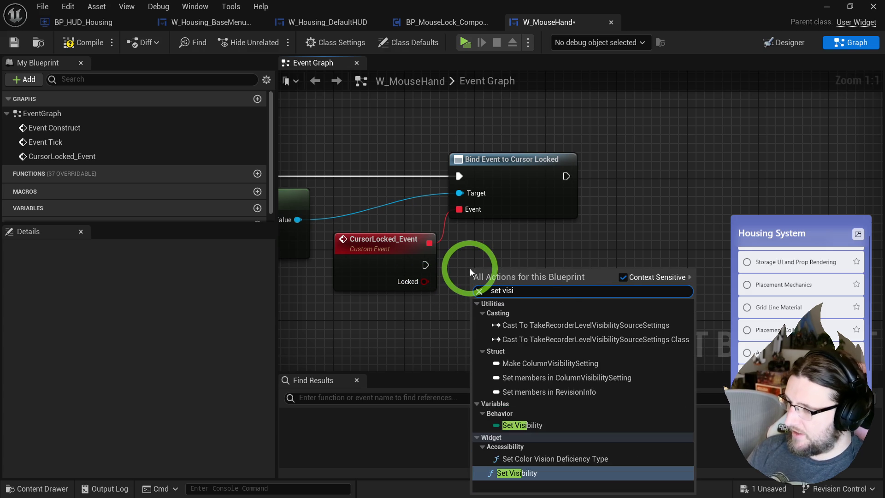
{"action": "key", "text": "Return"}
{"action": "left_click_drag", "start_coordinate": [469, 268], "coordinate": [602, 226]}
{"action": "left_click_drag", "start_coordinate": [610, 293], "coordinate": [551, 322]}
{"action": "type", "text": "sel"}
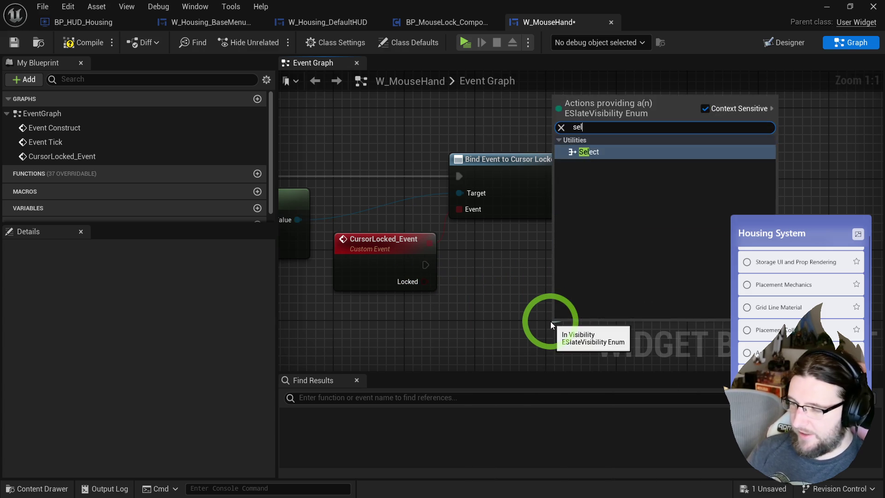
{"action": "key", "text": "Return"}
Drive Select with Locked, trigger Set Visibility from CursorLocked_Event, make True Collapsed, and play-test.
{"action": "left_click_drag", "start_coordinate": [417, 272], "coordinate": [391, 209]}
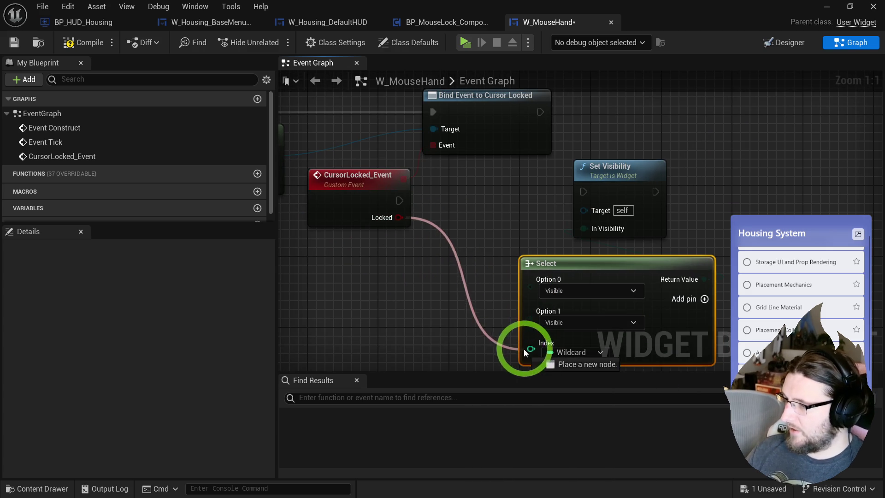
{"action": "left_click_drag", "start_coordinate": [523, 350], "coordinate": [530, 349]}
{"action": "left_click_drag", "start_coordinate": [538, 268], "coordinate": [484, 250]}
{"action": "left_click_drag", "start_coordinate": [573, 189], "coordinate": [702, 190]}
{"action": "left_click", "coordinate": [500, 273]}
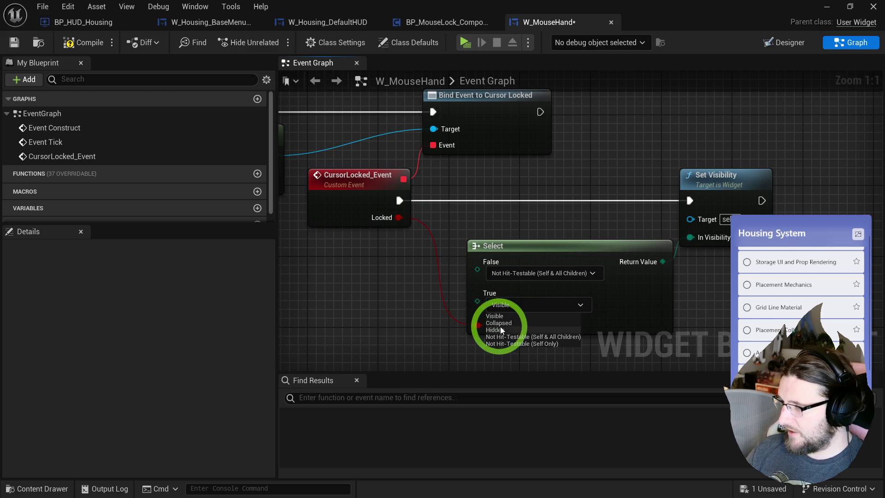
{"action": "left_click", "coordinate": [496, 324]}
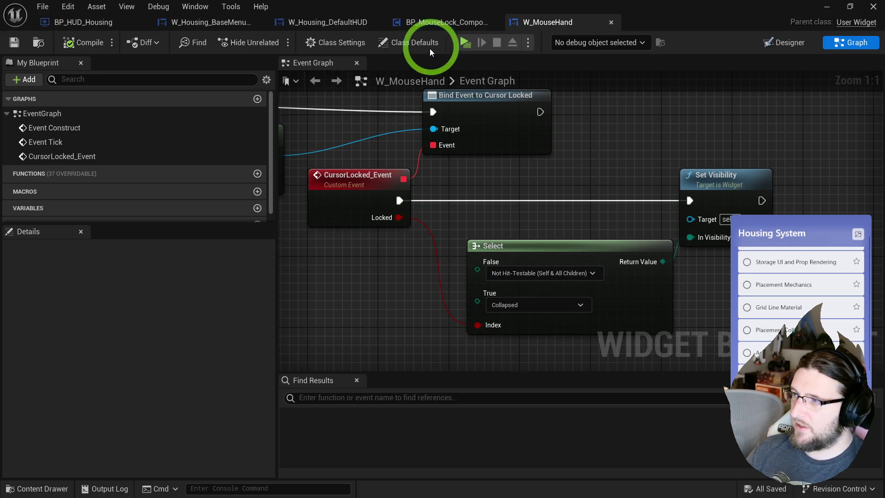
{"action": "left_click", "coordinate": [464, 42]}
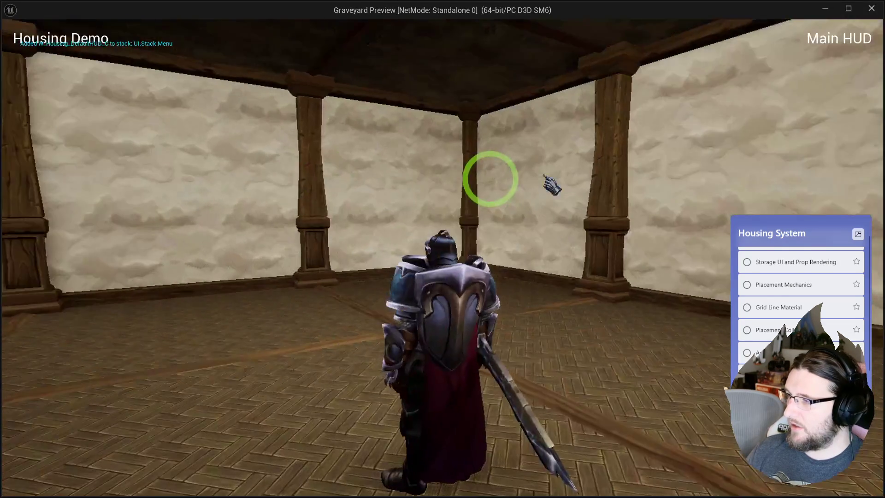
{"action": "key", "text": "w"}
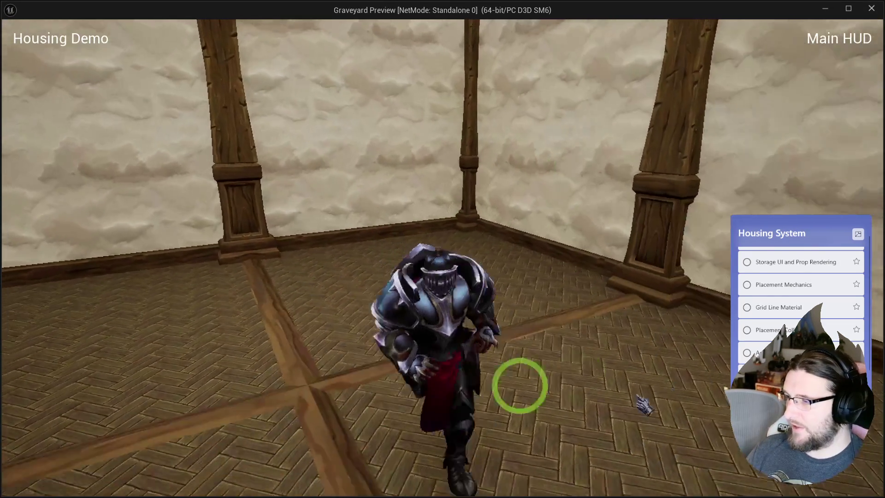
{"action": "key", "text": "w"}
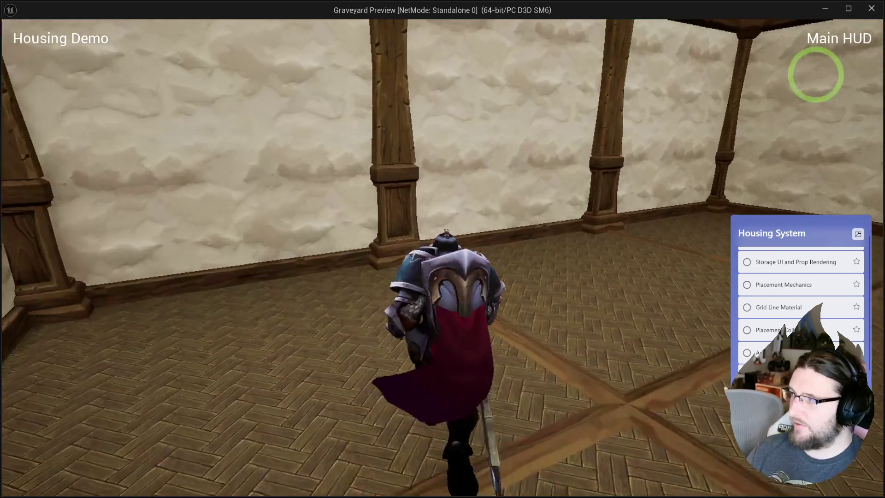
{"action": "key", "text": "s"}
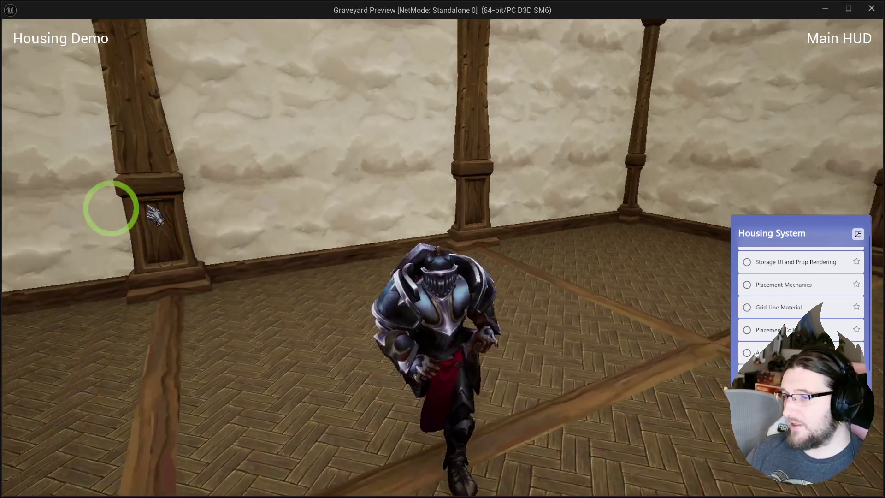
{"action": "key", "text": "w"}
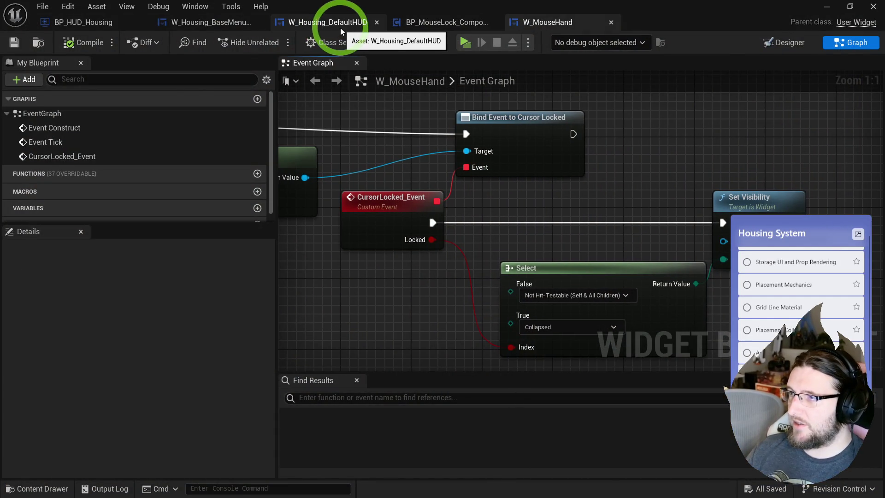
{"action": "left_click", "coordinate": [340, 23]}
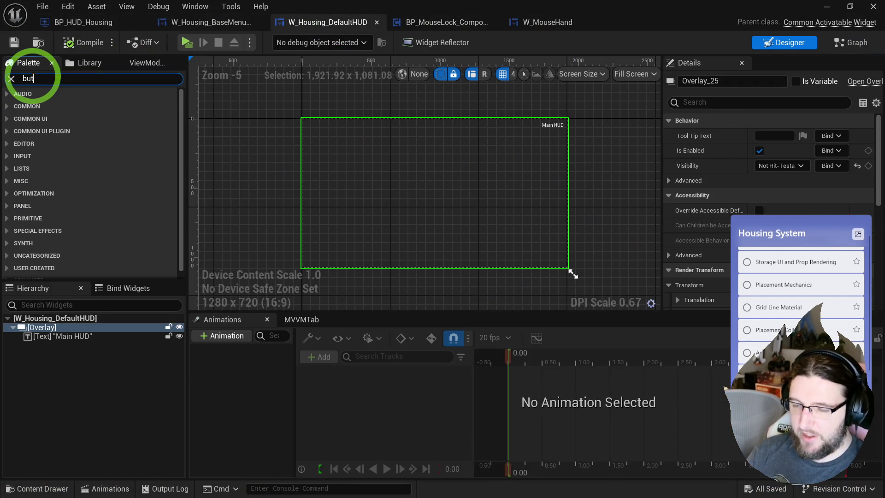
Add a Button to the HUD's Overlay and play-test it.
{"action": "mouse_move", "coordinate": [45, 105]}
{"action": "left_mouse_down"}
{"action": "mouse_move", "coordinate": [180, 131]}
{"action": "mouse_move", "coordinate": [593, 134]}
{"action": "left_mouse_up"}
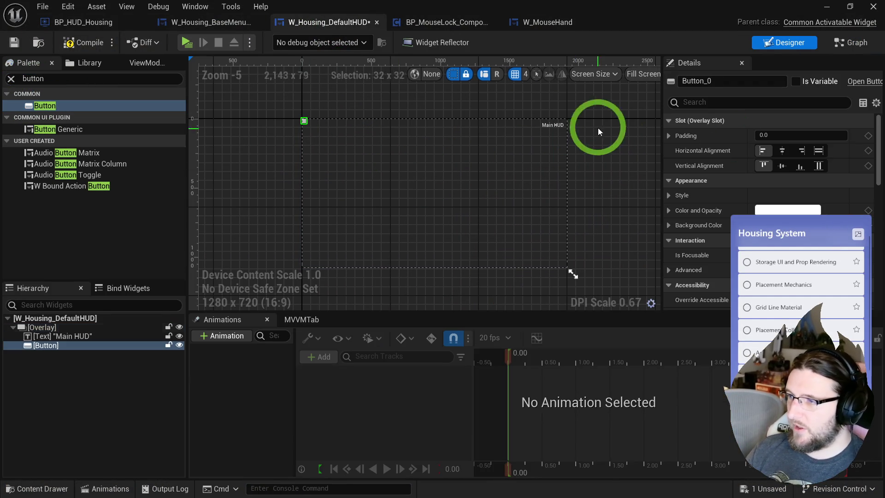
{"action": "left_click", "coordinate": [186, 43]}
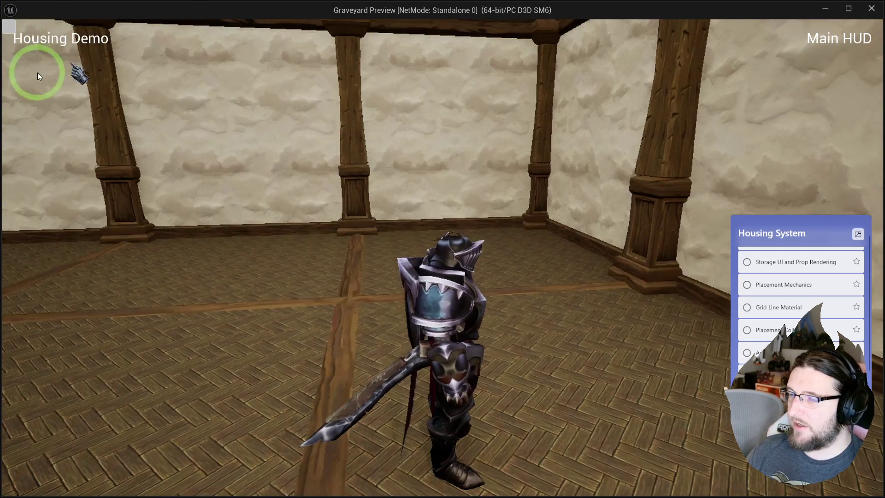
{"action": "key", "text": "Escape"}
Change the Overlay's visibility, play-test again, then go to the HUD's event graph.
{"action": "left_click", "coordinate": [42, 327]}
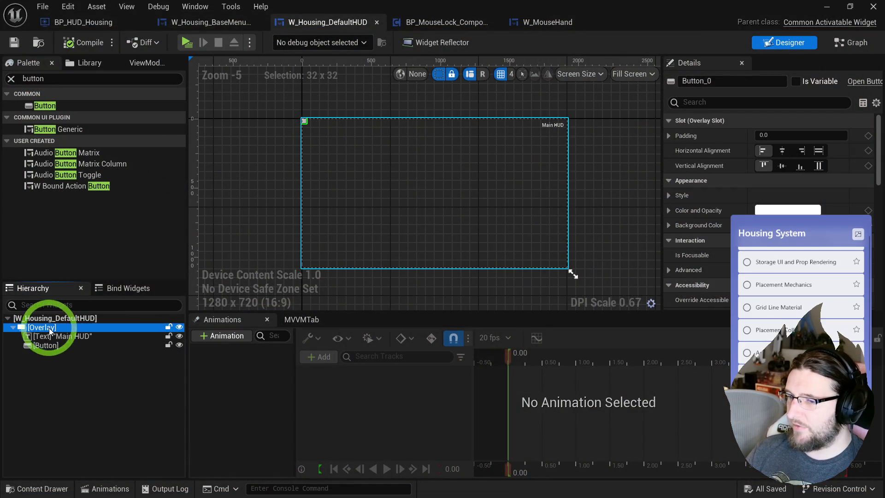
{"action": "left_click", "coordinate": [781, 169]}
{"action": "left_click", "coordinate": [783, 240]}
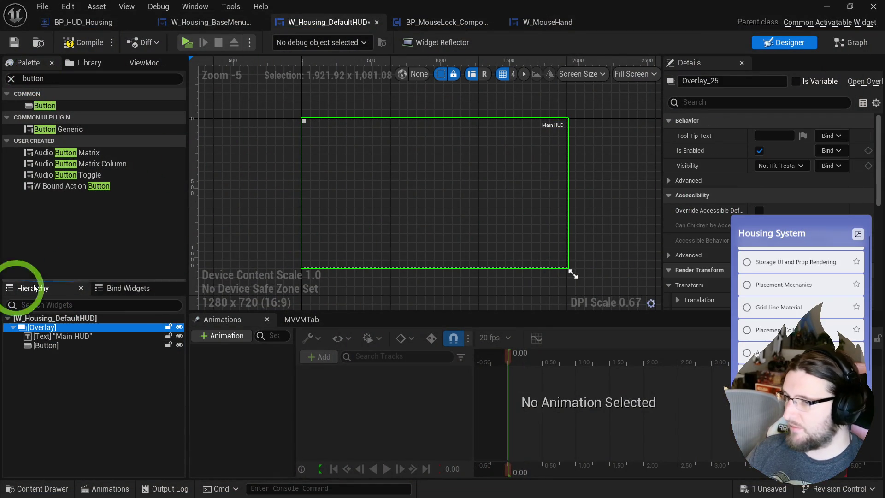
{"action": "left_click", "coordinate": [42, 318]}
{"action": "scroll", "coordinate": [735, 241], "scroll_direction": "down", "scroll_amount": 2}
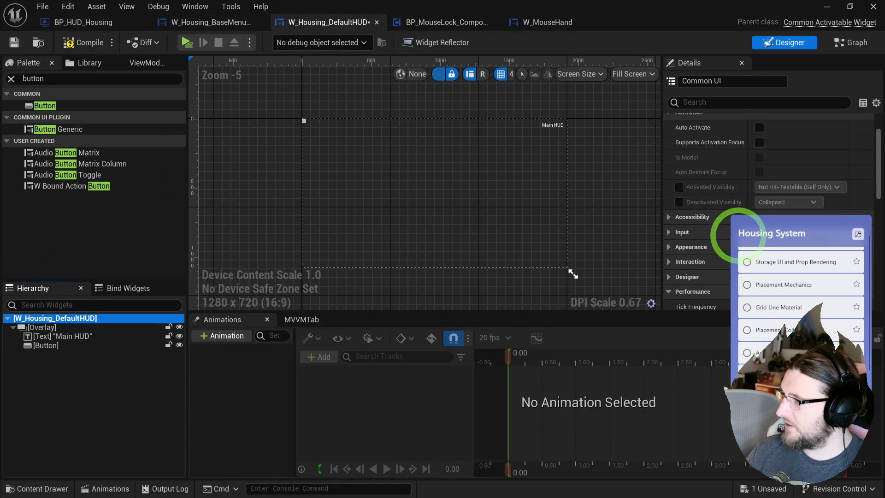
{"action": "scroll", "coordinate": [734, 234], "scroll_direction": "down", "scroll_amount": 1}
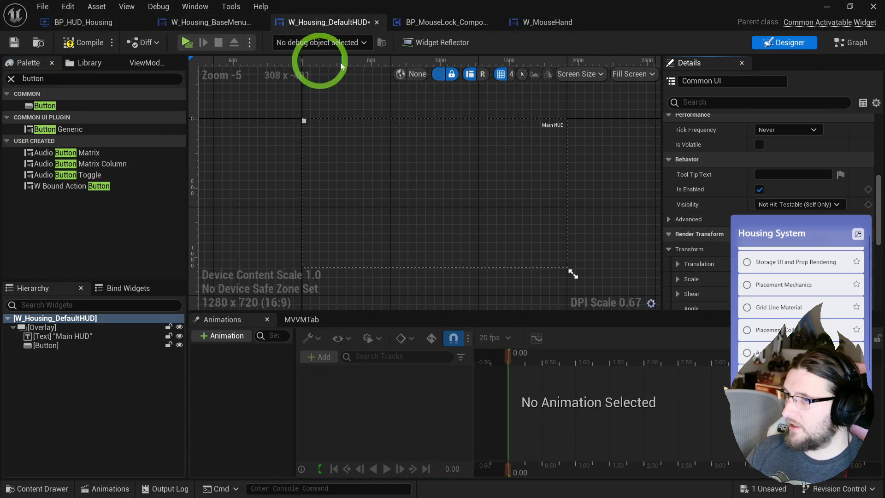
{"action": "left_click", "coordinate": [186, 43]}
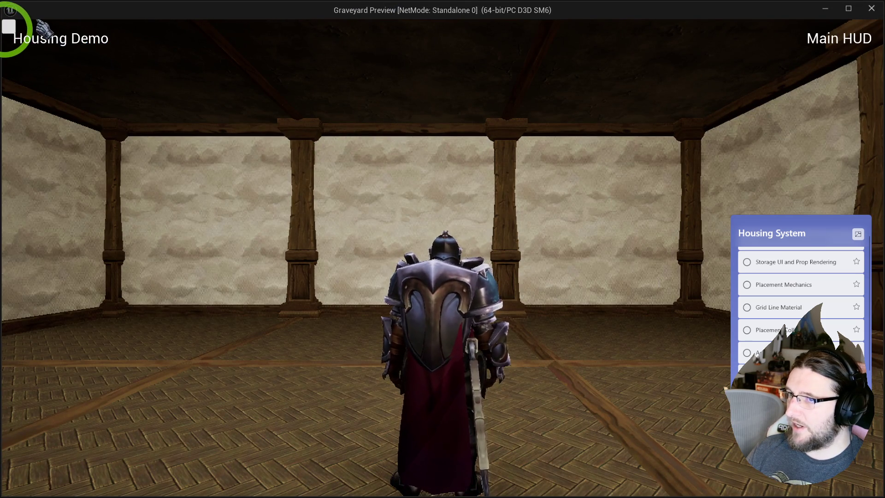
{"action": "key", "text": "Escape"}
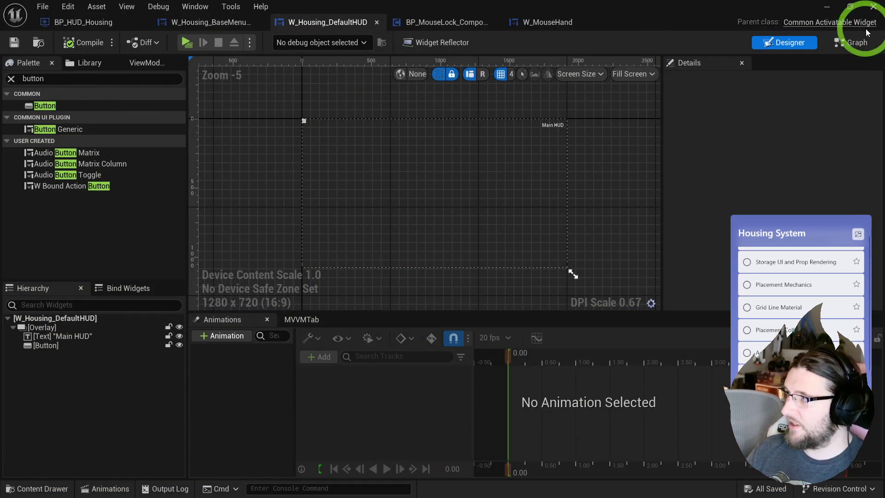
{"action": "left_click", "coordinate": [854, 41]}
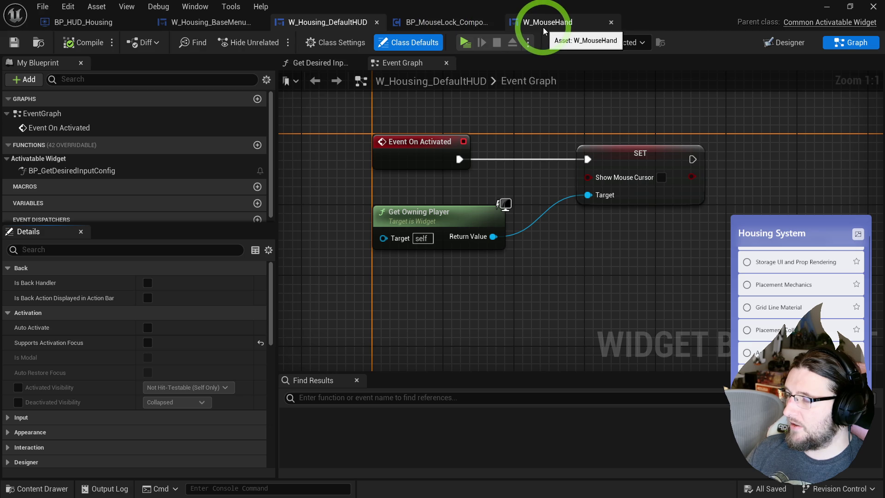
Show the mouse cursor on HUD activation, then uncheck Remove DPIScale in W_MouseHand's graph.
{"action": "left_click", "coordinate": [662, 177]}
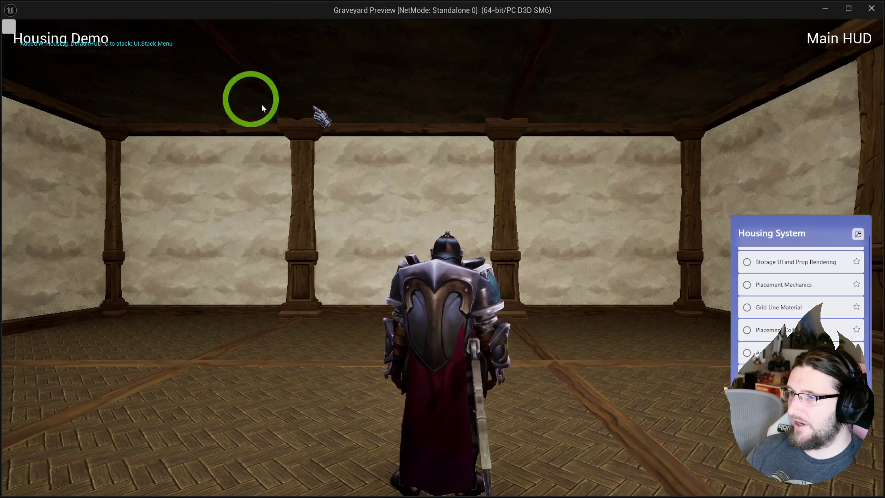
{"action": "key", "text": "Escape"}
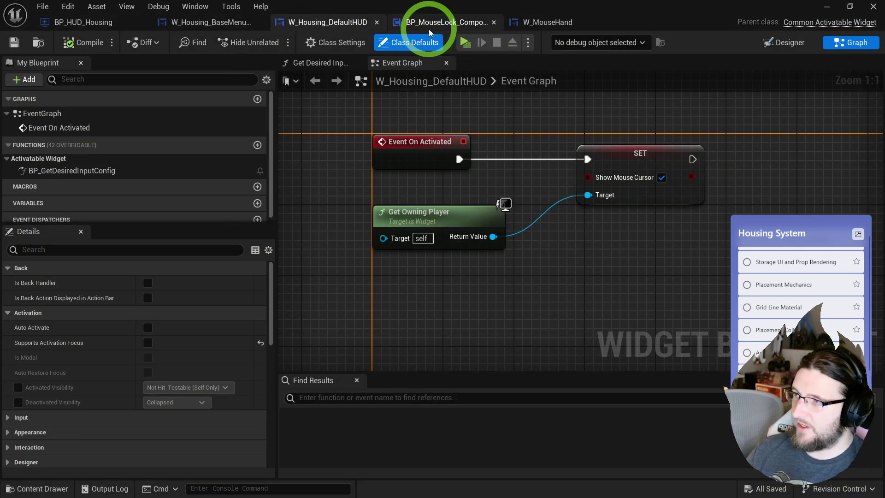
{"action": "left_click", "coordinate": [546, 27]}
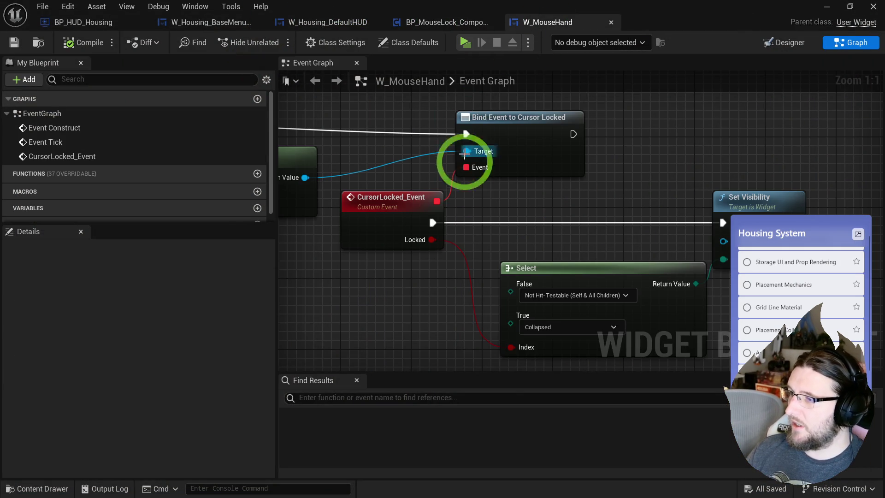
{"action": "scroll", "coordinate": [464, 140], "scroll_direction": "down", "scroll_amount": 2}
{"action": "scroll", "coordinate": [610, 248], "scroll_direction": "up", "scroll_amount": 3}
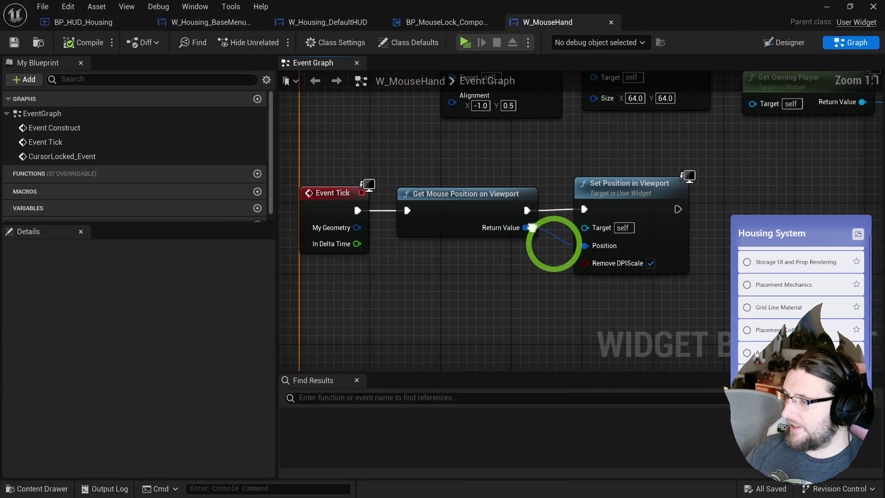
{"action": "left_click", "coordinate": [650, 263]}
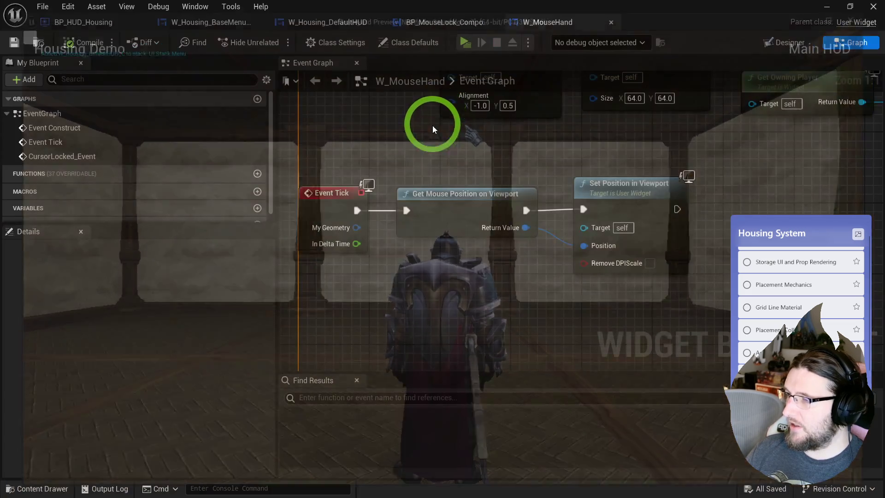
Set W_MouseHand's Alignment X and Y both to 0.
{"action": "left_click_drag", "start_coordinate": [499, 100], "coordinate": [441, 190]}
{"action": "type", "text": "0"}
{"action": "left_click", "coordinate": [444, 223]}
{"action": "left_click", "coordinate": [444, 57]}
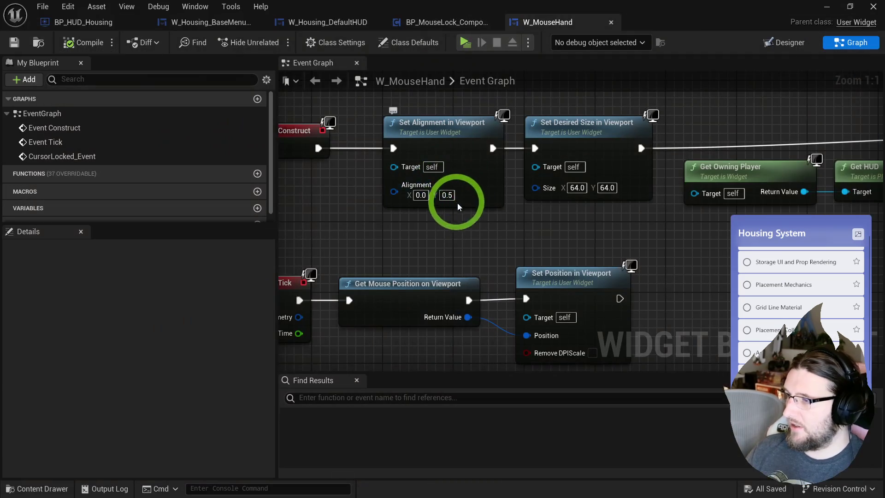
{"action": "left_click", "coordinate": [446, 194]}
{"action": "type", "text": "0"}
{"action": "left_click", "coordinate": [468, 247]}
{"action": "left_click", "coordinate": [475, 97]}
Play-test the hand cursor twice.
{"action": "left_click", "coordinate": [465, 42]}
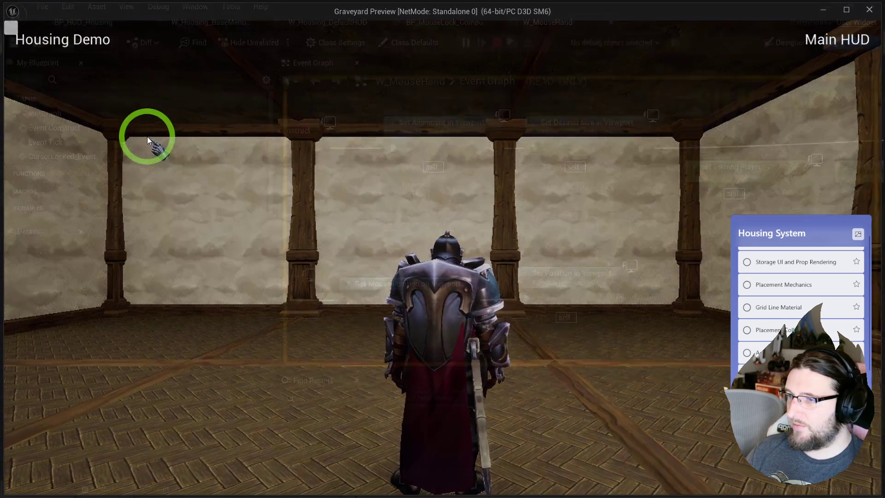
{"action": "key", "text": "Escape"}
{"action": "left_click_drag", "start_coordinate": [409, 241], "coordinate": [424, 211]}
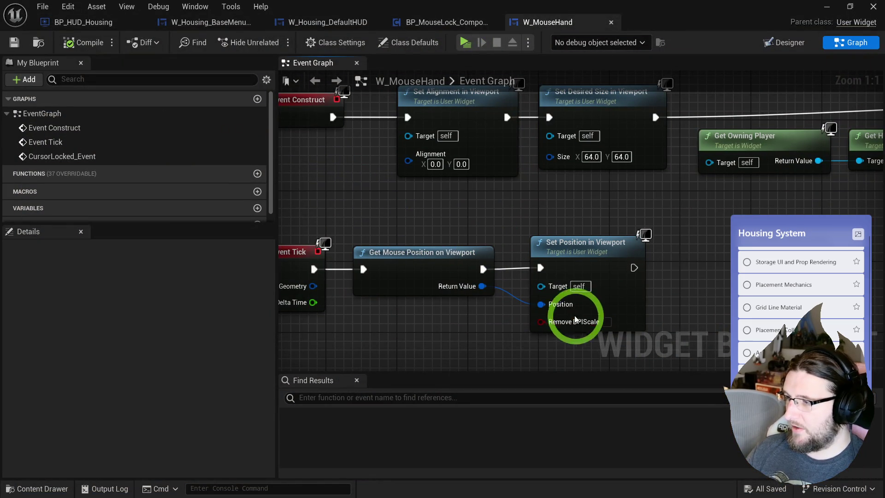
{"action": "left_click", "coordinate": [465, 43]}
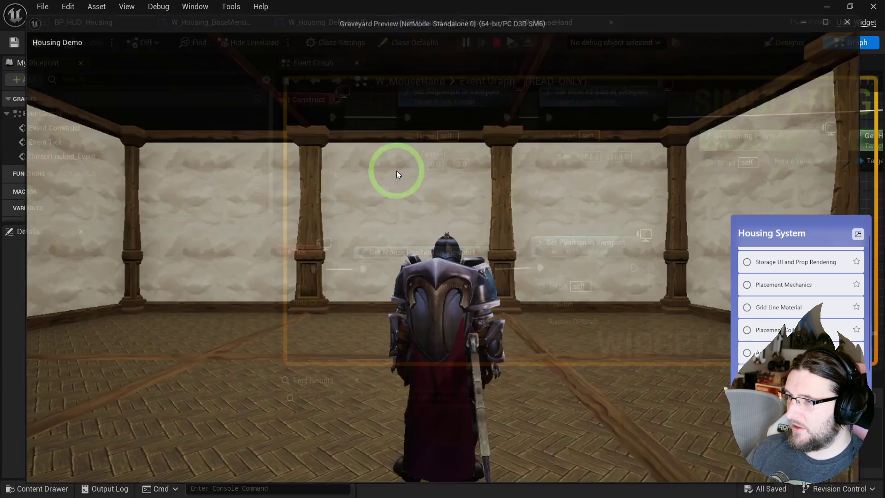
{"action": "key", "text": "Escape"}
{"action": "mouse_move", "coordinate": [458, 276]}
{"action": "left_mouse_down"}
{"action": "mouse_move", "coordinate": [433, 321]}
{"action": "mouse_move", "coordinate": [410, 311]}
{"action": "left_mouse_up"}
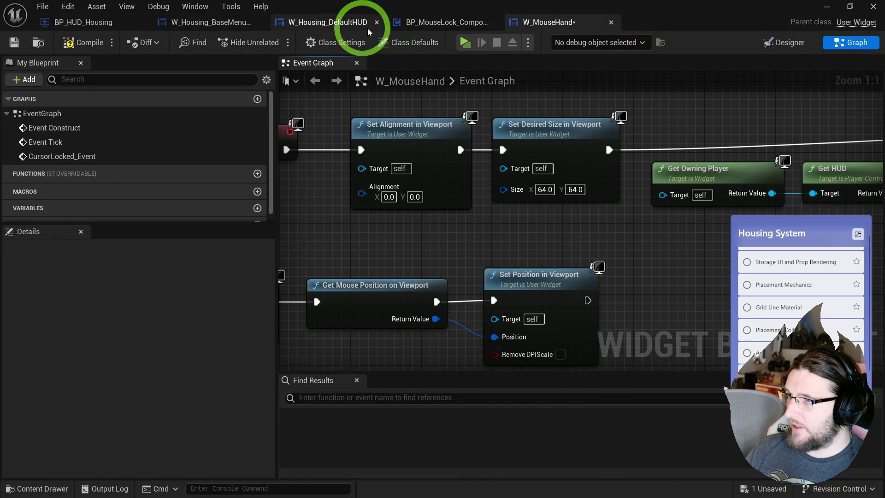
Delete the Get Owning Player and SET show-cursor nodes from W_Housing_DefaultHUD's graph.
{"action": "left_click", "coordinate": [373, 24]}
{"action": "left_click_drag", "start_coordinate": [434, 251], "coordinate": [608, 192]}
{"action": "key", "text": "Delete"}
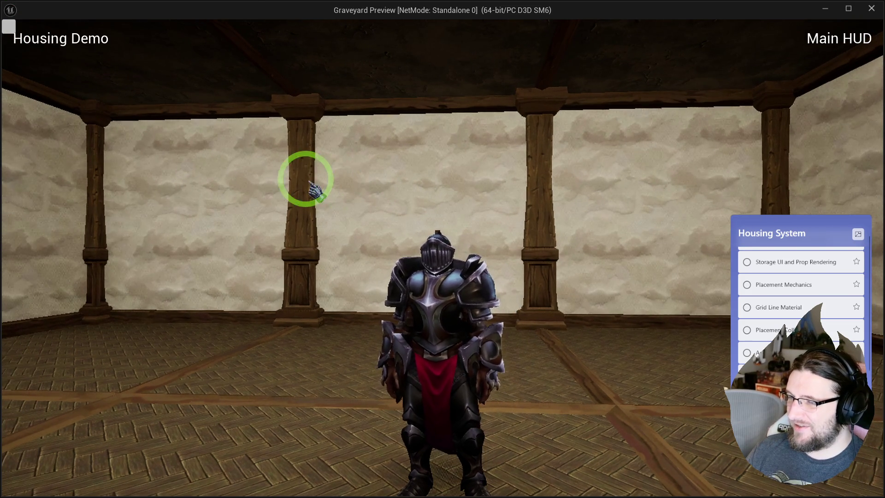
{"action": "key", "text": "Escape"}
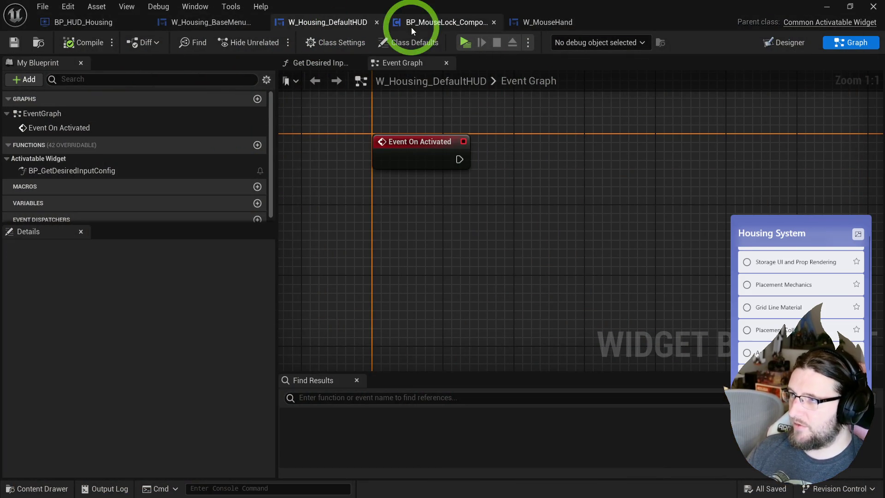
Set the HUD Button's Horizontal Alignment to Fill in the Designer.
{"action": "left_click", "coordinate": [783, 43]}
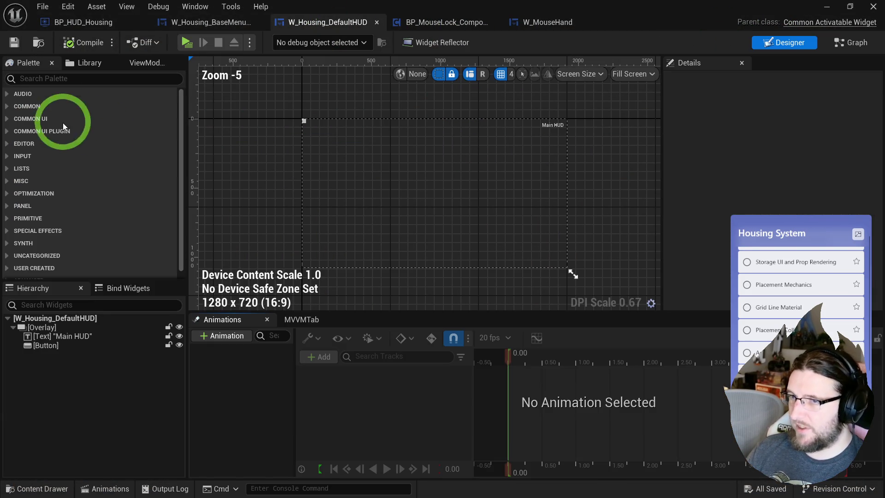
{"action": "left_click", "coordinate": [304, 121]}
{"action": "left_click", "coordinate": [818, 150]}
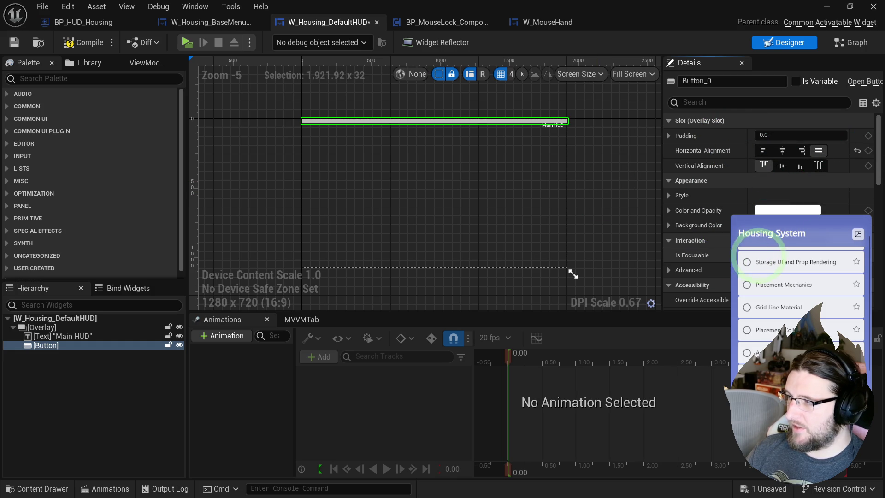
Play-test, running the character with A, W and S.
{"action": "left_click", "coordinate": [187, 43]}
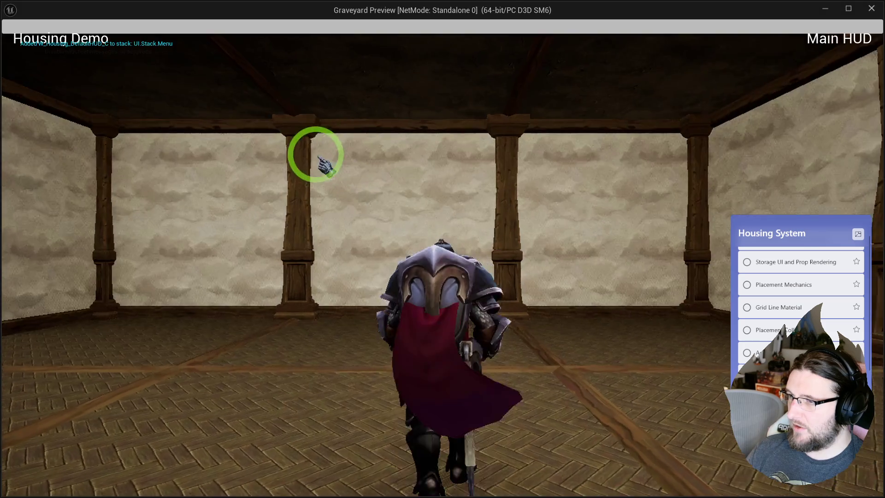
{"action": "key", "text": "a"}
{"action": "key", "text": "w"}
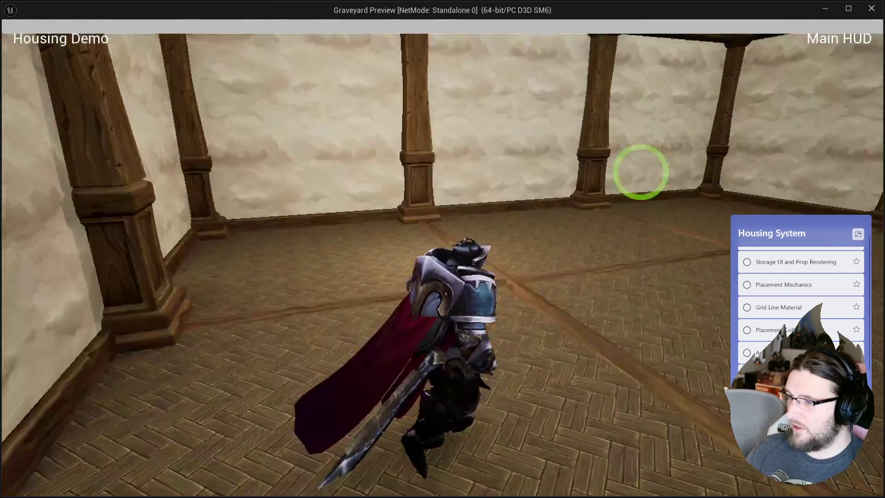
{"action": "key", "text": "s"}
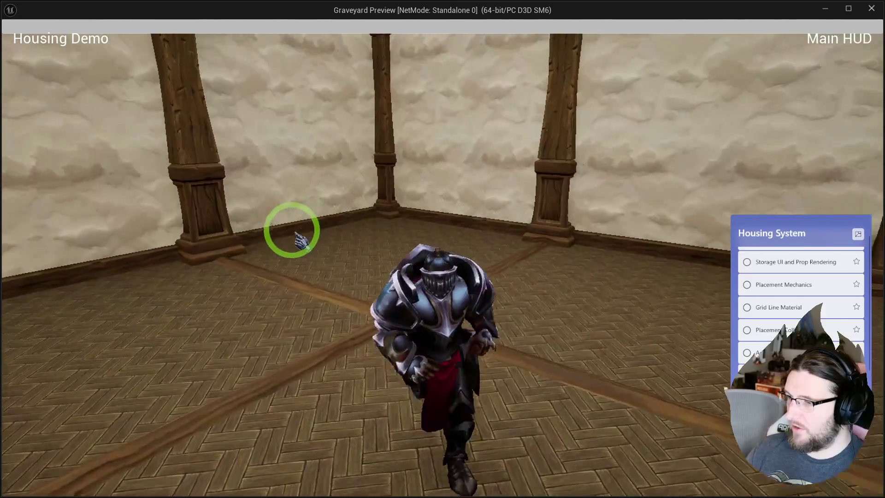
{"action": "key", "text": "Escape"}
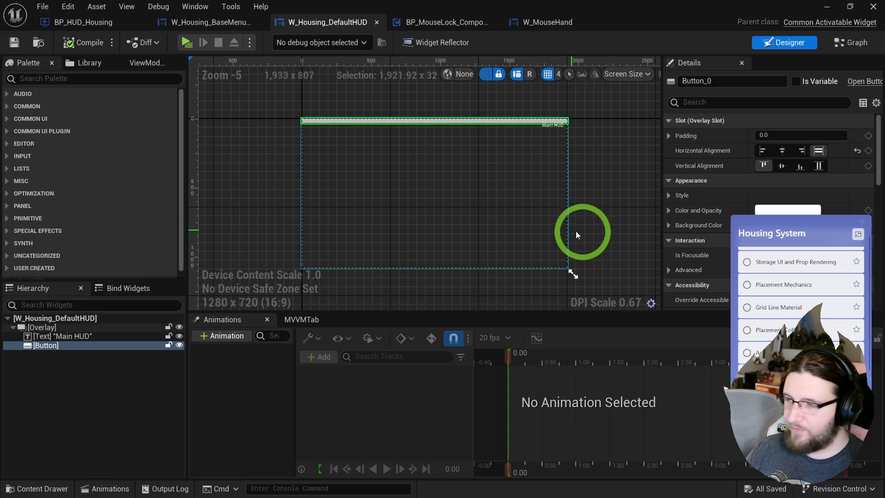
Delete the Button from the HUD hierarchy and compile the widget.
{"action": "left_click_drag", "start_coordinate": [527, 193], "coordinate": [482, 185]}
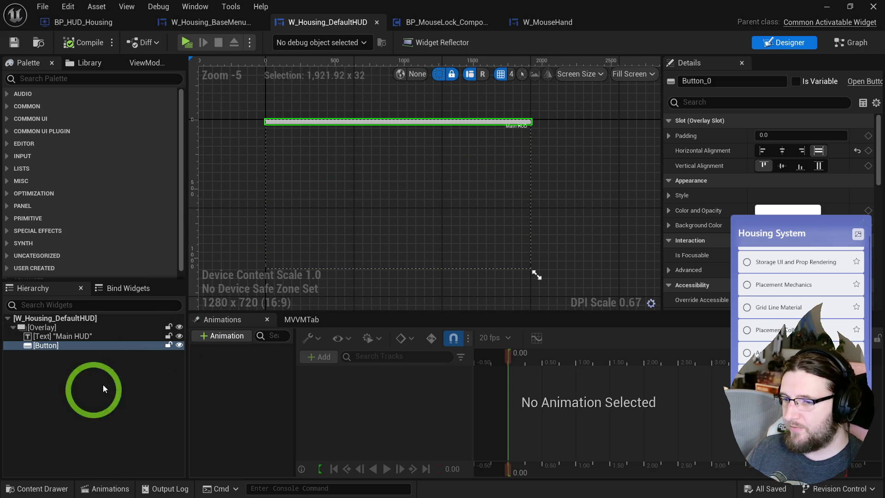
{"action": "left_click", "coordinate": [40, 346]}
{"action": "key", "text": "Delete"}
{"action": "left_click", "coordinate": [77, 47]}
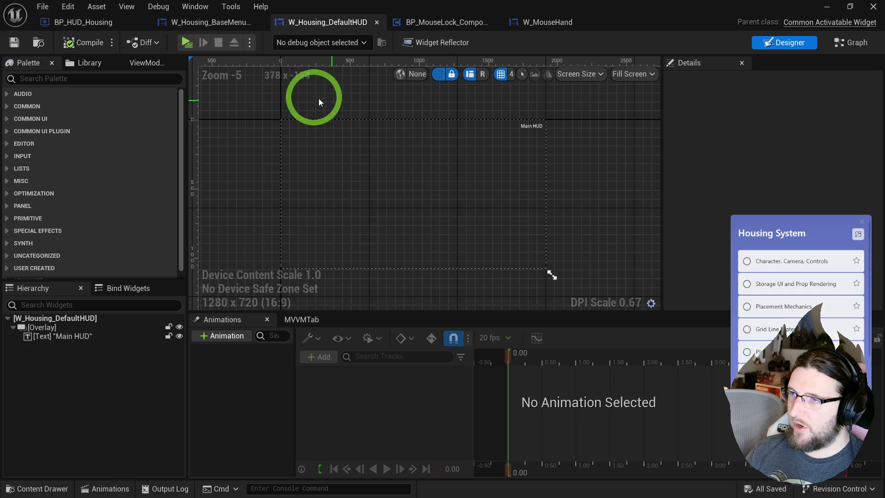
Close the four open asset editor tabs.
{"action": "middle_click", "coordinate": [101, 30]}
{"action": "middle_click", "coordinate": [101, 31]}
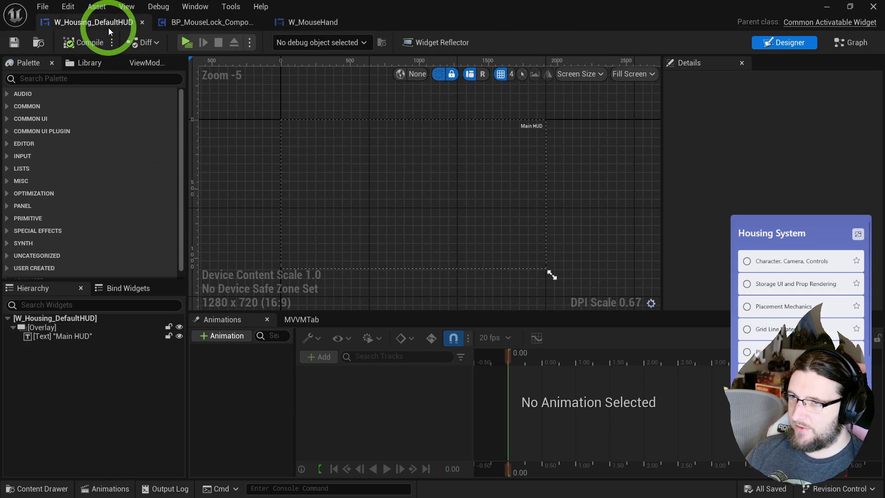
{"action": "middle_click", "coordinate": [109, 28]}
{"action": "middle_click", "coordinate": [109, 27]}
{"action": "middle_click", "coordinate": [108, 28]}
Play the level and orbit the camera around the walking character.
{"action": "left_click", "coordinate": [188, 120]}
{"action": "left_click_drag", "start_coordinate": [188, 120], "coordinate": [366, 223]}
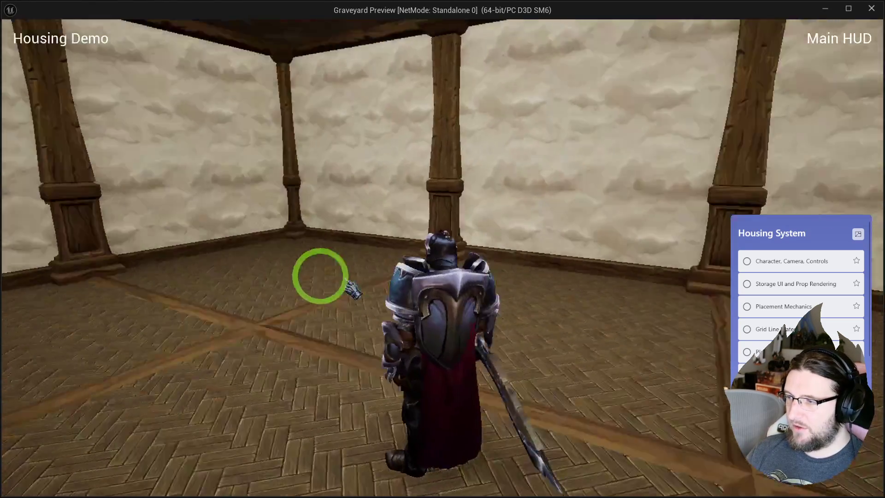
{"action": "mouse_move", "coordinate": [355, 289]}
{"action": "left_mouse_down"}
{"action": "mouse_move", "coordinate": [585, 194]}
{"action": "mouse_move", "coordinate": [369, 268]}
{"action": "mouse_move", "coordinate": [270, 272]}
{"action": "mouse_move", "coordinate": [577, 286]}
{"action": "mouse_move", "coordinate": [188, 293]}
{"action": "mouse_move", "coordinate": [76, 288]}
{"action": "mouse_move", "coordinate": [73, 276]}
{"action": "mouse_move", "coordinate": [318, 275]}
{"action": "left_mouse_up"}
{"action": "mouse_move", "coordinate": [267, 224]}
{"action": "left_mouse_down"}
{"action": "mouse_move", "coordinate": [487, 208]}
{"action": "mouse_move", "coordinate": [462, 231]}
{"action": "mouse_move", "coordinate": [291, 231]}
{"action": "mouse_move", "coordinate": [515, 223]}
{"action": "mouse_move", "coordinate": [510, 256]}
{"action": "mouse_move", "coordinate": [576, 230]}
{"action": "mouse_move", "coordinate": [264, 233]}
{"action": "mouse_move", "coordinate": [700, 227]}
{"action": "mouse_move", "coordinate": [679, 219]}
{"action": "mouse_move", "coordinate": [691, 217]}
{"action": "left_mouse_up"}
{"action": "key", "text": "Escape"}
{"action": "key", "text": "ctrl+space"}
Duplicate IA_MouseDown in the Core Input folder and rename it IA_RightMouseDown.
{"action": "left_click", "coordinate": [119, 344]}
{"action": "scroll", "coordinate": [67, 306], "scroll_direction": "up", "scroll_amount": 5}
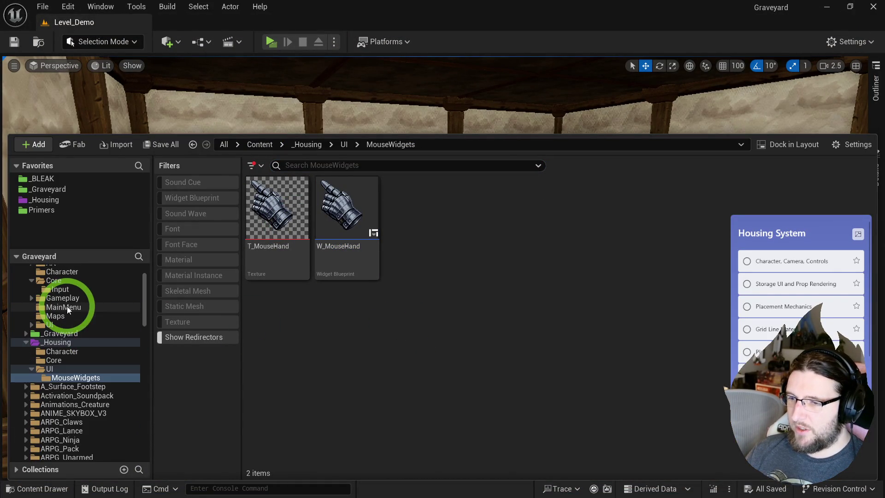
{"action": "left_click", "coordinate": [68, 332]}
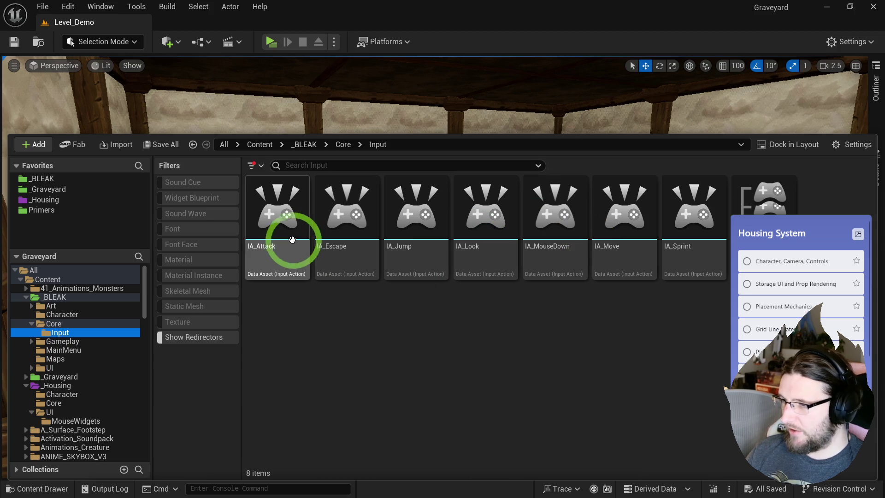
{"action": "left_click", "coordinate": [551, 240]}
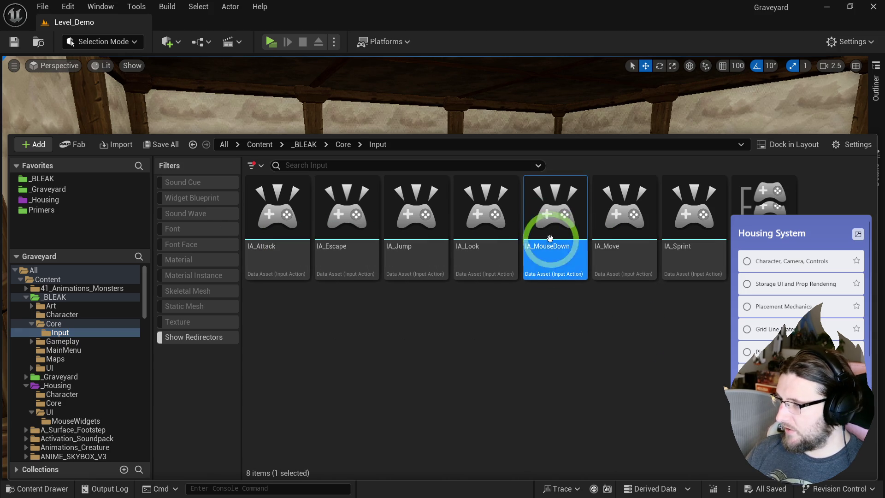
{"action": "key", "text": "ctrl+d"}
{"action": "key", "text": "End"}
{"action": "key", "text": "BackSpace"}
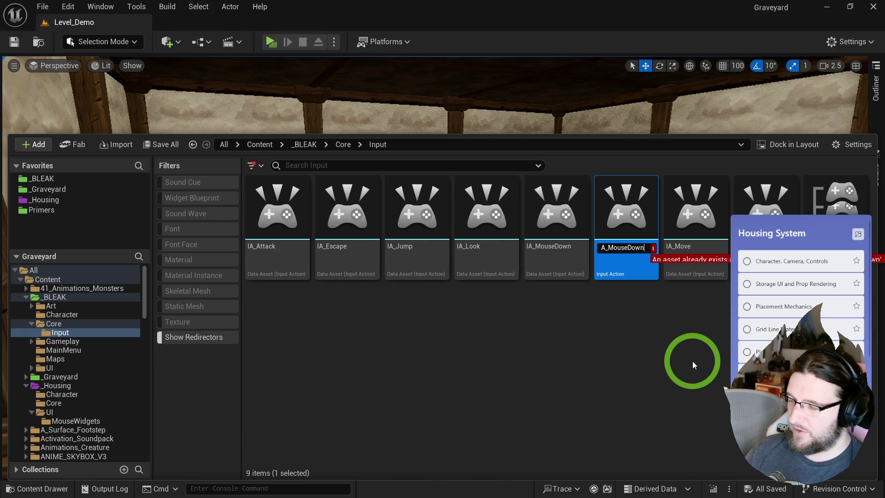
{"action": "type", "text": "Right"}
{"action": "key", "text": "Return"}
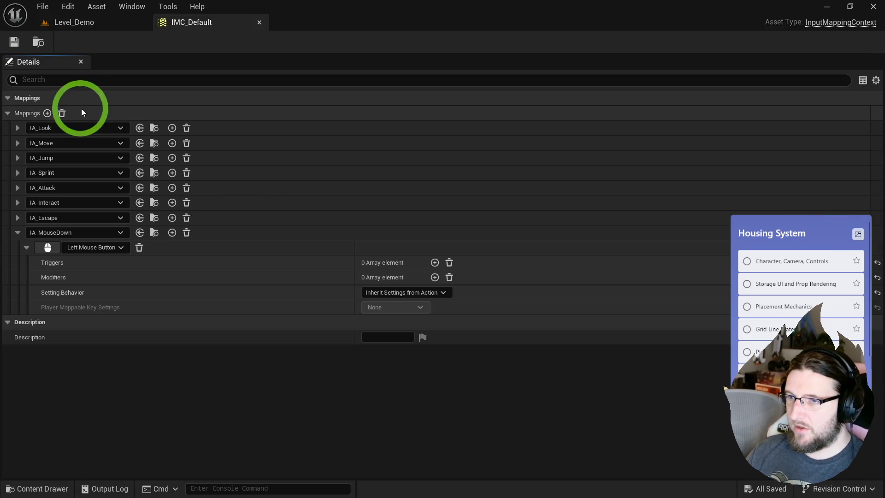
Add an IMC_Default mapping of IA_RightMouseDown to Right Mouse Button and save.
{"action": "left_click", "coordinate": [47, 113]}
{"action": "left_click", "coordinate": [65, 322]}
{"action": "type", "text": "right"}
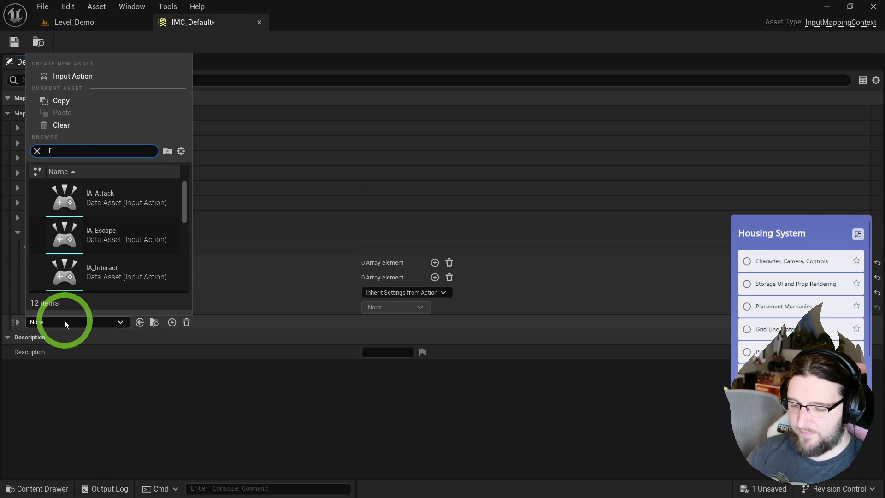
{"action": "left_click", "coordinate": [122, 189]}
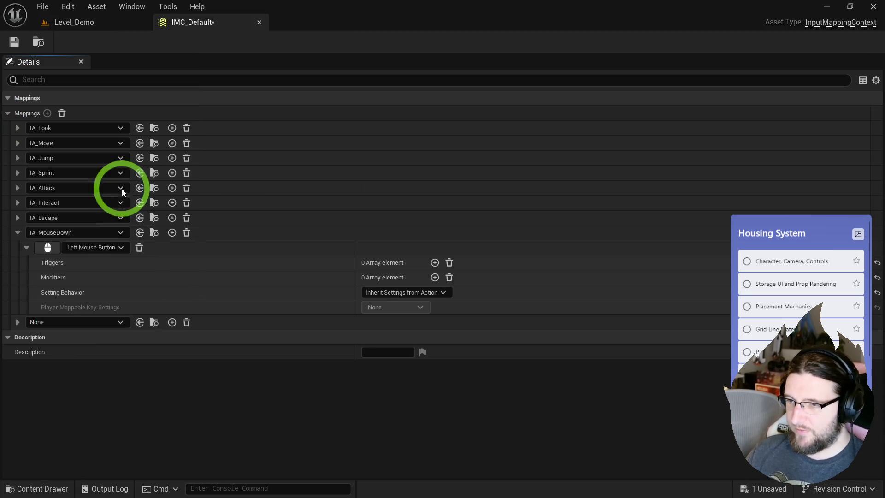
{"action": "left_click", "coordinate": [19, 322]}
{"action": "left_click", "coordinate": [51, 337]}
{"action": "right_click", "coordinate": [66, 419]}
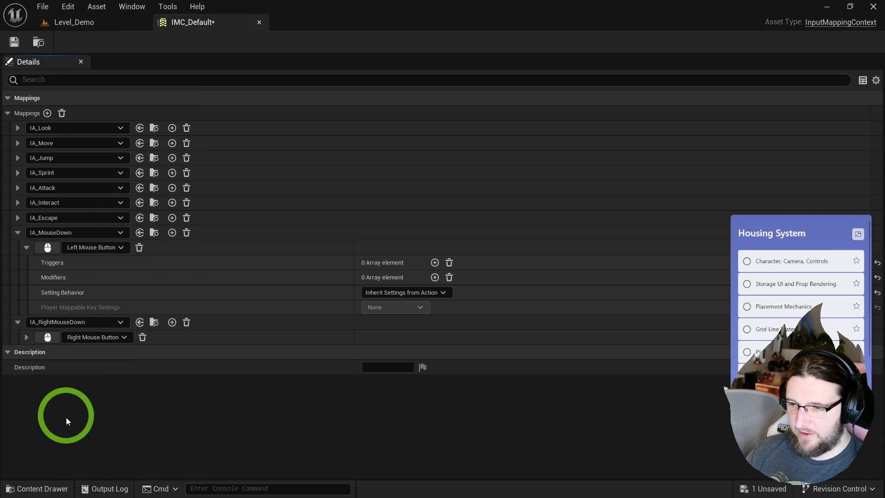
{"action": "left_click", "coordinate": [14, 42]}
Return to the level editor and close the IMC_Default tab.
{"action": "left_click", "coordinate": [118, 22]}
{"action": "mouse_move", "coordinate": [401, 231]}
{"action": "left_mouse_down"}
{"action": "mouse_move", "coordinate": [451, 233]}
{"action": "mouse_move", "coordinate": [428, 261]}
{"action": "mouse_move", "coordinate": [420, 233]}
{"action": "mouse_move", "coordinate": [428, 224]}
{"action": "left_mouse_up"}
{"action": "middle_click", "coordinate": [177, 26]}
{"action": "key", "text": "ctrl+space"}
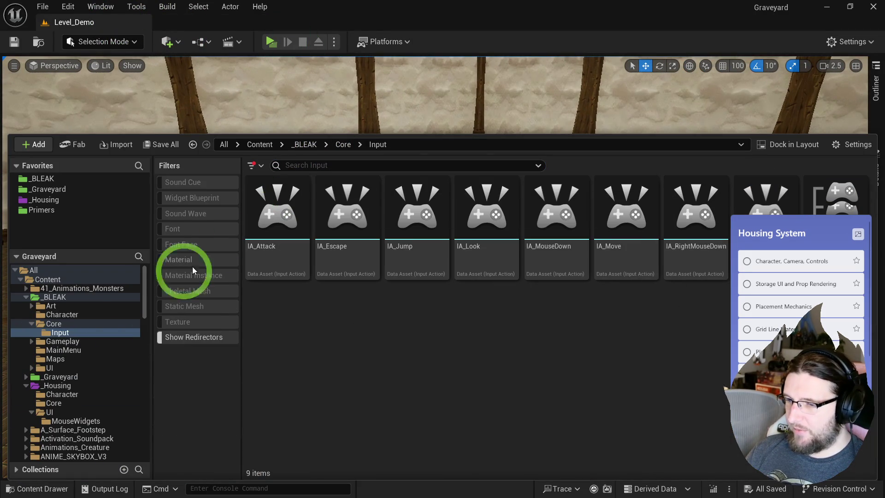
Open the BP_PC_Housing blueprint from the Housing Core folder.
{"action": "left_click", "coordinate": [75, 395]}
{"action": "left_click", "coordinate": [78, 404]}
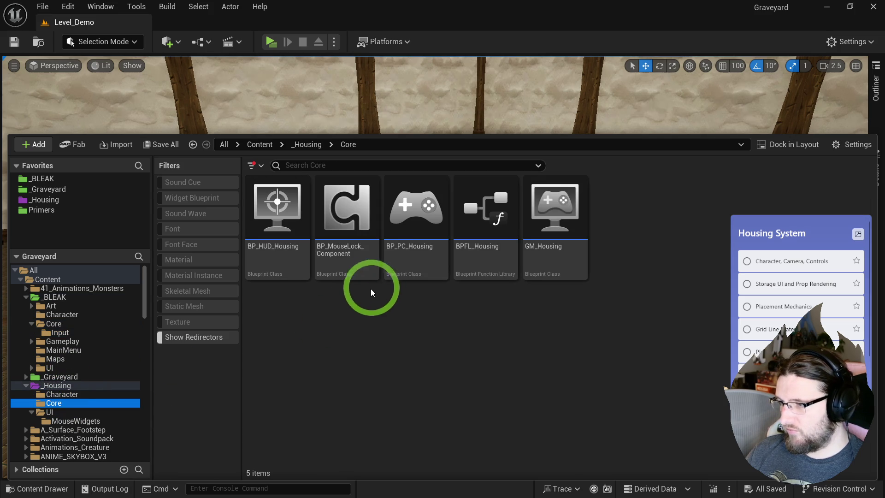
{"action": "double_click", "coordinate": [409, 245]}
{"action": "scroll", "coordinate": [401, 251], "scroll_direction": "down", "scroll_amount": 2}
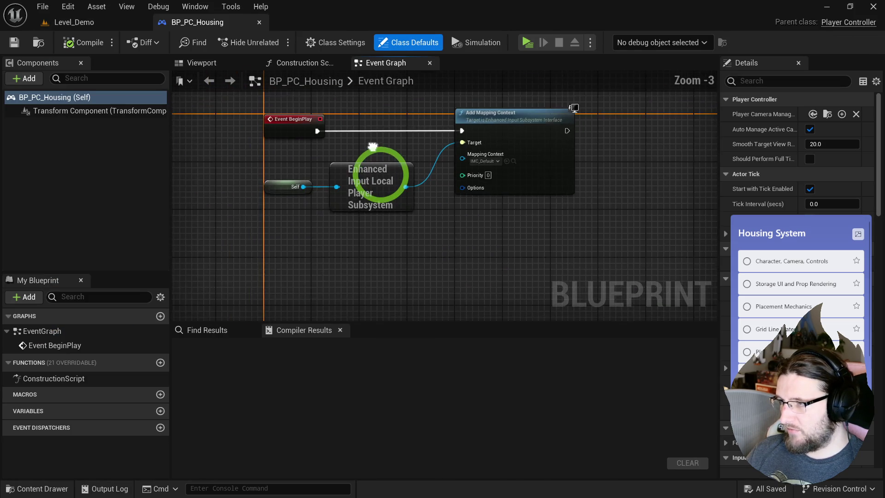
Open BP_HUD_Housing from the content drawer and save it on its Event Graph.
{"action": "key", "text": "ctrl+space"}
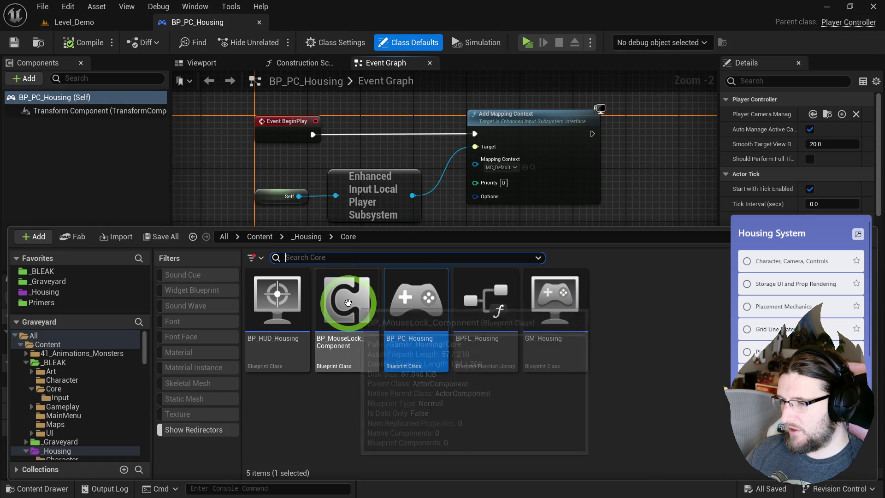
{"action": "double_click", "coordinate": [281, 304]}
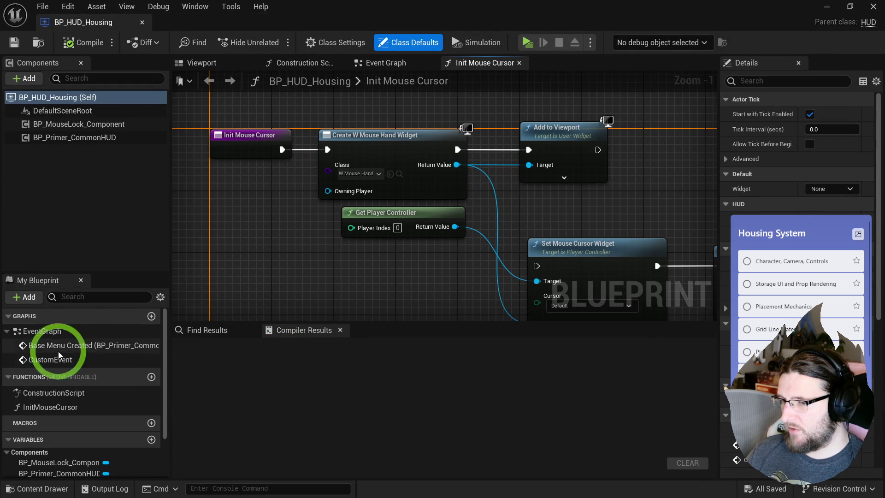
{"action": "left_click", "coordinate": [386, 62]}
{"action": "scroll", "coordinate": [339, 182], "scroll_direction": "down", "scroll_amount": 2}
{"action": "mouse_move", "coordinate": [326, 192]}
{"action": "left_mouse_down"}
{"action": "mouse_move", "coordinate": [326, 180]}
{"action": "mouse_move", "coordinate": [341, 183]}
{"action": "left_mouse_up"}
{"action": "left_click", "coordinate": [86, 63]}
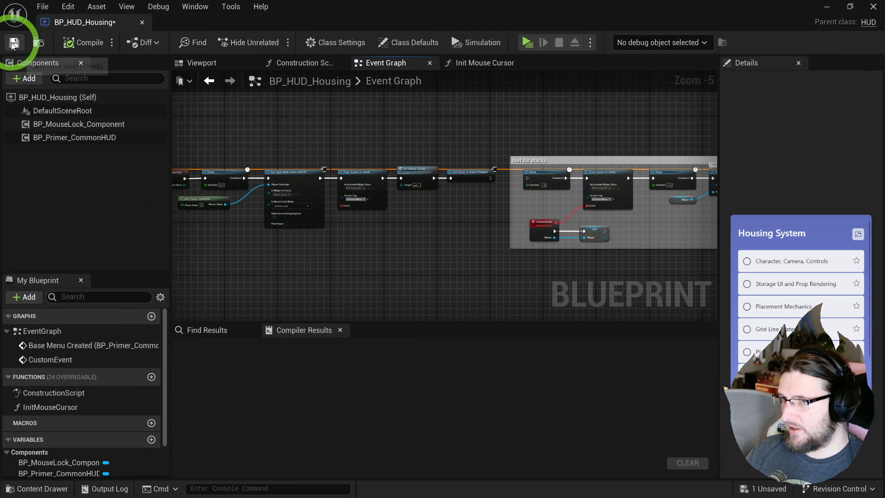
{"action": "left_click", "coordinate": [14, 43]}
Browse the content drawer to the _Housing UI folder and select the base menu example widget.
{"action": "left_click", "coordinate": [39, 43]}
{"action": "left_click", "coordinate": [336, 414]}
{"action": "left_click", "coordinate": [32, 408]}
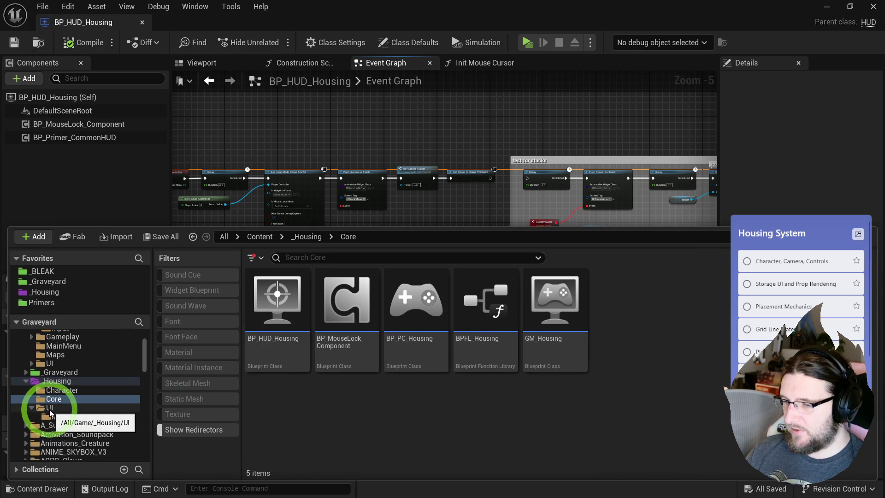
{"action": "left_click", "coordinate": [49, 408]}
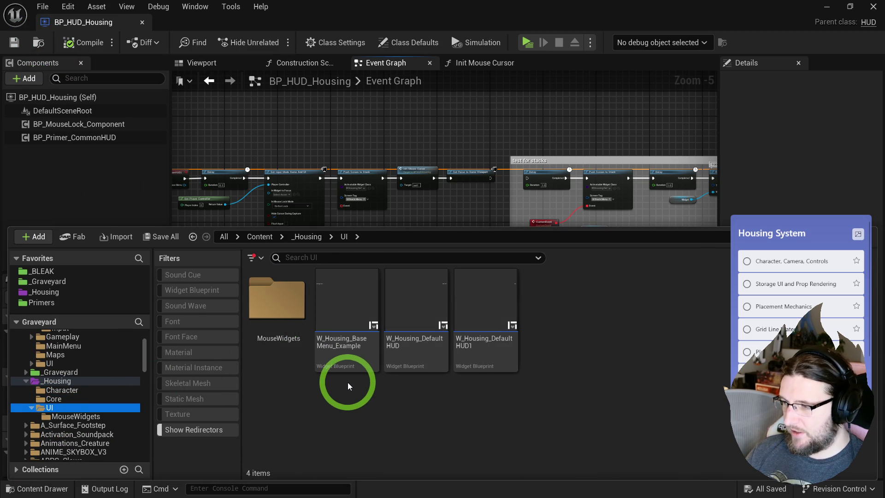
{"action": "left_click", "coordinate": [346, 341]}
Open W_Housing_BaseMenu_Example and rename the asset to W_Housing_BaseMenu.
{"action": "double_click", "coordinate": [352, 351]}
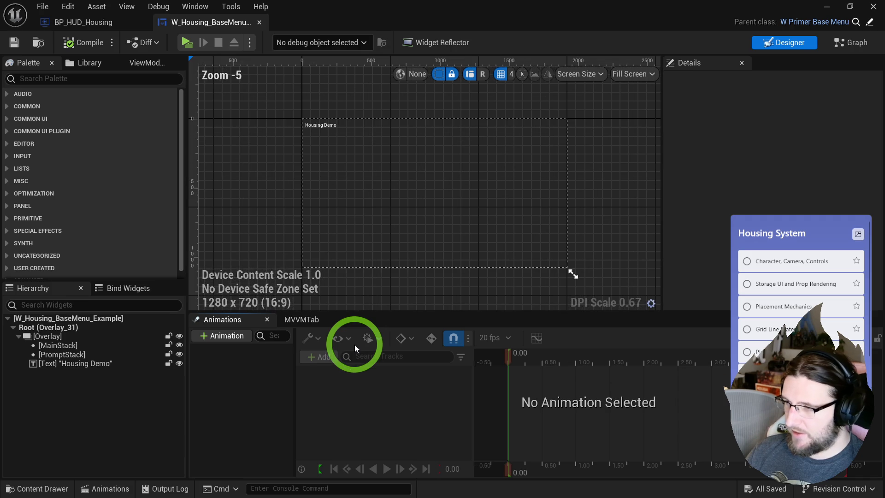
{"action": "left_click", "coordinate": [38, 42]}
{"action": "key", "text": "F2"}
{"action": "key", "text": "End"}
{"action": "key", "text": "shift+Left"}
{"action": "key", "text": "shift+Left"}
{"action": "key", "text": "shift+Left"}
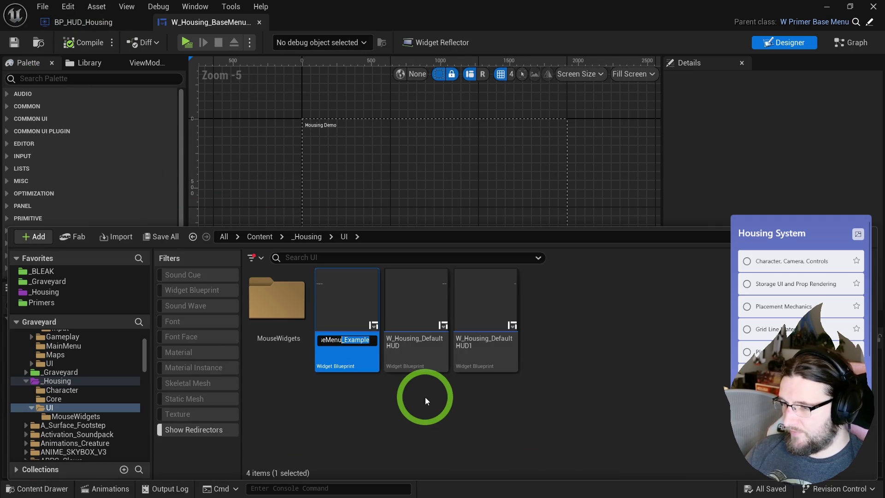
{"action": "key", "text": "shift+Right"}
{"action": "key", "text": "BackSpace"}
{"action": "key", "text": "Return"}
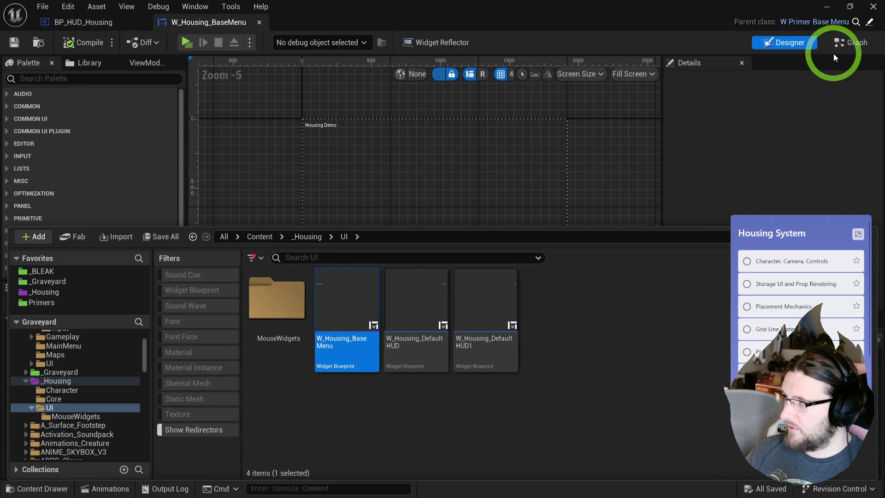
Add an IA_RightMouseDown event in the widget graph, then cut it to the clipboard.
{"action": "left_click", "coordinate": [839, 45]}
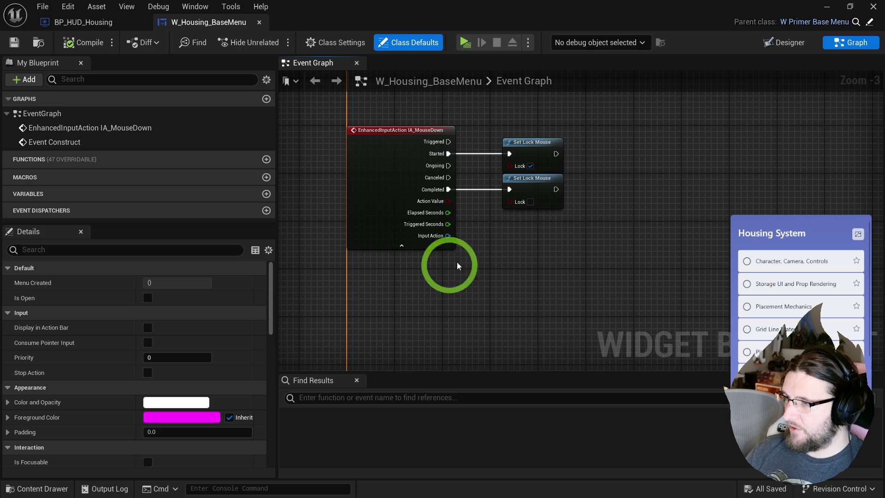
{"action": "right_click", "coordinate": [388, 292]}
{"action": "type", "text": "input mous"}
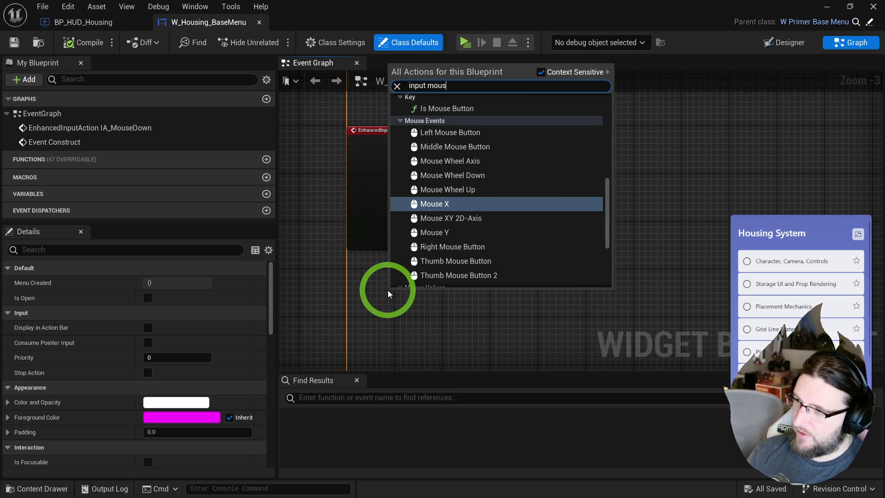
{"action": "type", "text": " up"}
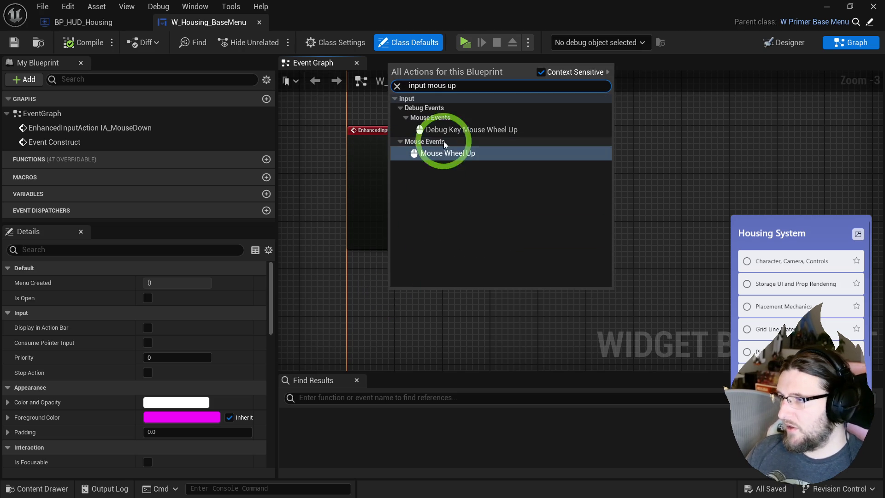
{"action": "key", "text": "ctrl+a"}
{"action": "type", "text": "ia"}
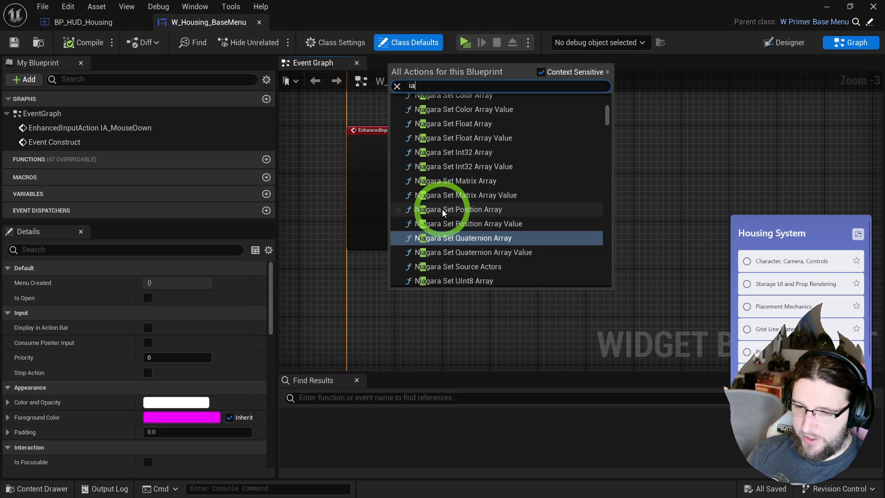
{"action": "type", "text": " right mou"}
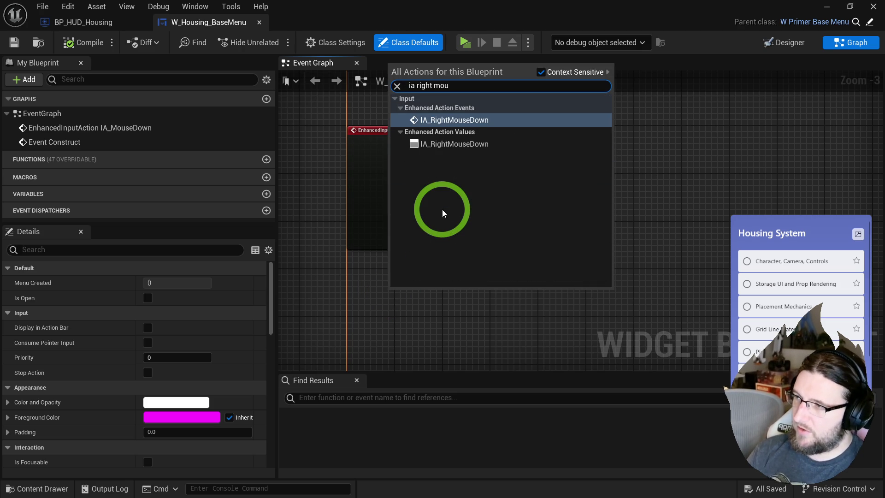
{"action": "key", "text": "Return"}
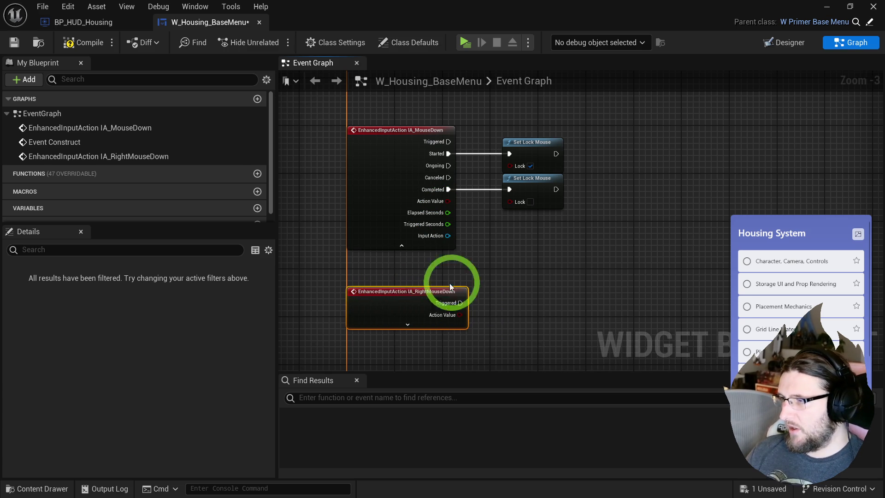
{"action": "key", "text": "Delete"}
Compile W_Housing_BaseMenu, close it, and return to BP_HUD_Housing.
{"action": "left_click_drag", "start_coordinate": [306, 148], "coordinate": [577, 300]}
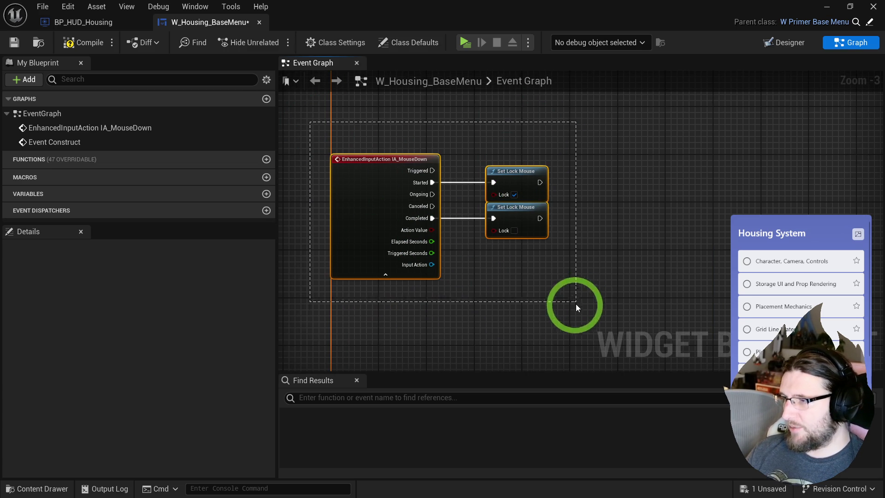
{"action": "left_click", "coordinate": [68, 42]}
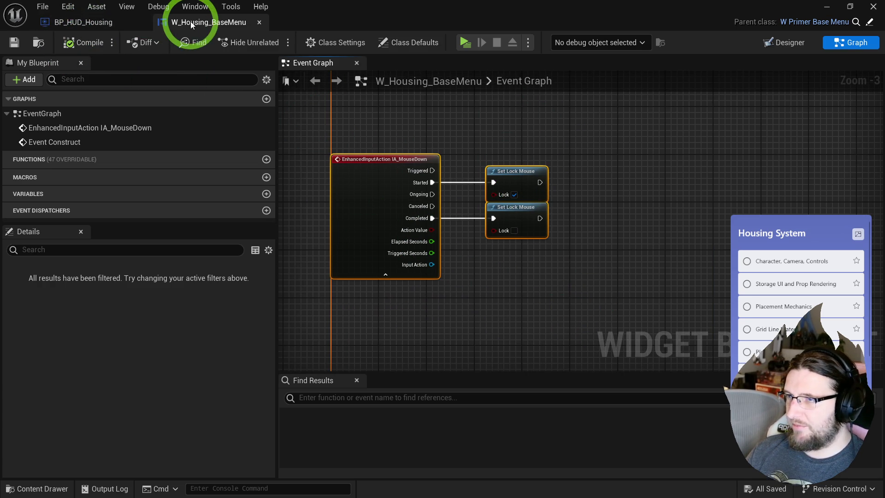
{"action": "middle_click", "coordinate": [197, 23]}
{"action": "left_click", "coordinate": [304, 23]}
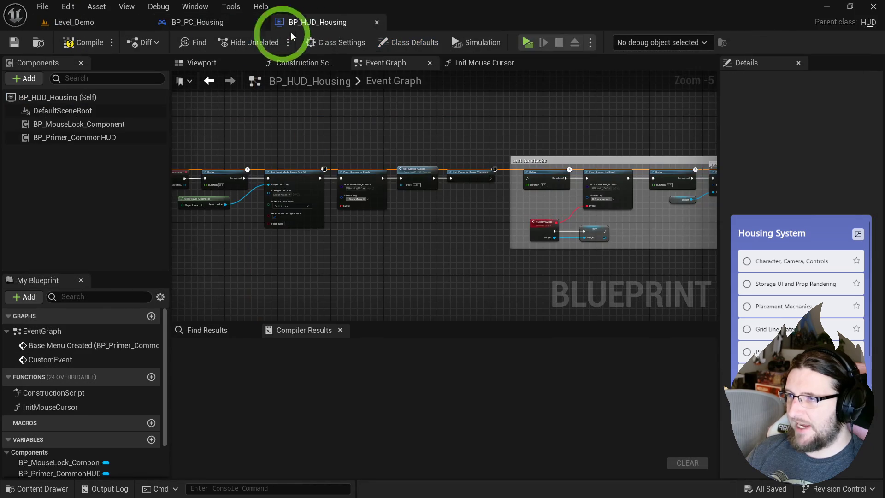
Paste the IA_RightMouseDown event into BP_PC_Housing's Event Graph, then compile and save.
{"action": "left_click", "coordinate": [197, 22]}
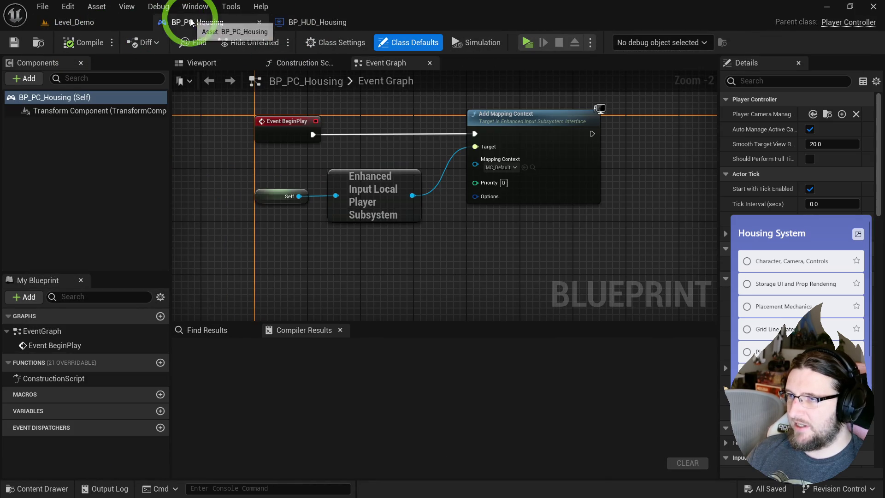
{"action": "key", "text": "ctrl+v"}
{"action": "left_click_drag", "start_coordinate": [331, 190], "coordinate": [311, 170]}
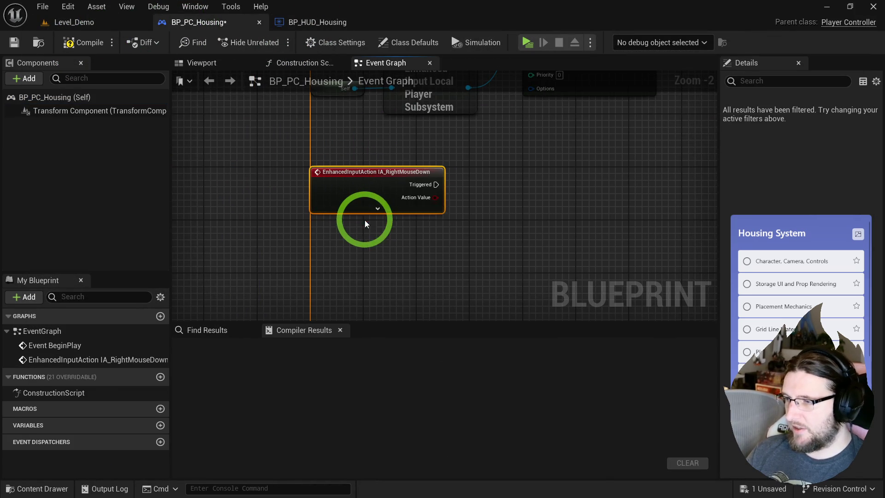
{"action": "left_click", "coordinate": [83, 43]}
{"action": "left_click", "coordinate": [38, 43]}
Open BP_Char_Housing from the Housing Character folder in the content drawer.
{"action": "left_click", "coordinate": [324, 336]}
{"action": "left_click", "coordinate": [283, 412]}
{"action": "left_click", "coordinate": [62, 390]}
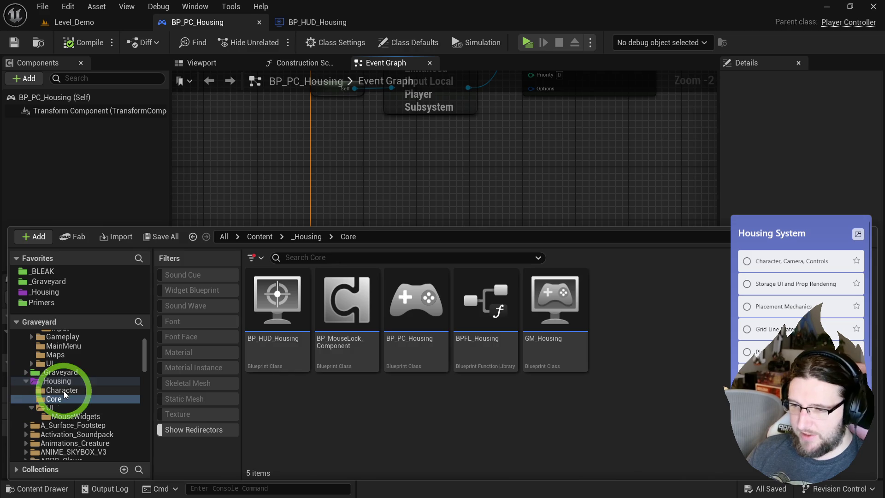
{"action": "double_click", "coordinate": [276, 326]}
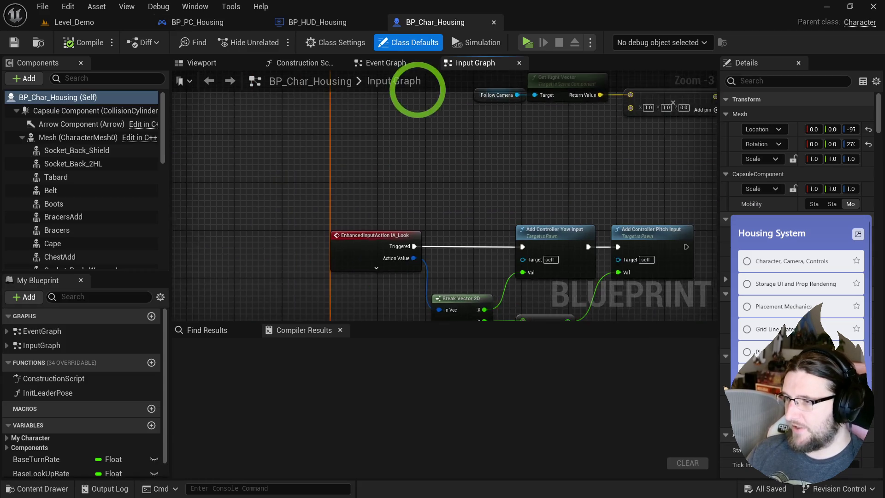
Paste IA_RightMouseDown and wrap the upper and lower input node groups in comments.
{"action": "key", "text": "ctrl+v"}
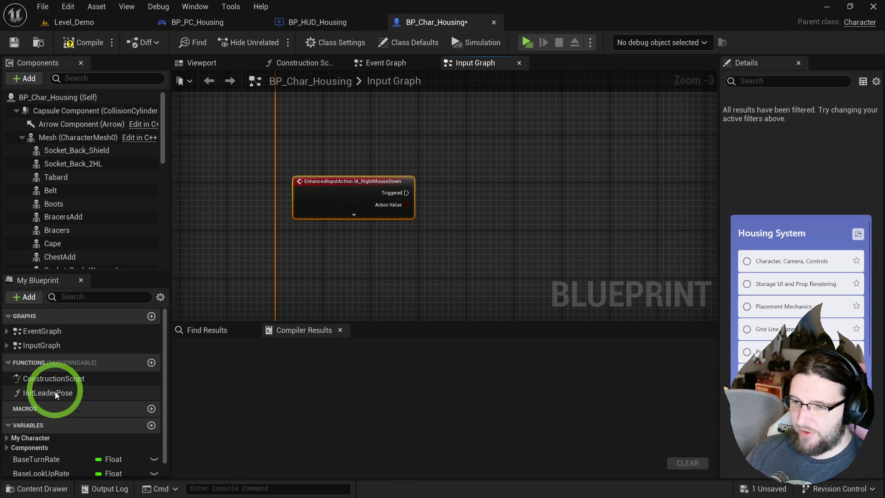
{"action": "left_click_drag", "start_coordinate": [350, 197], "coordinate": [337, 203]}
{"action": "scroll", "coordinate": [336, 203], "scroll_direction": "down", "scroll_amount": 3}
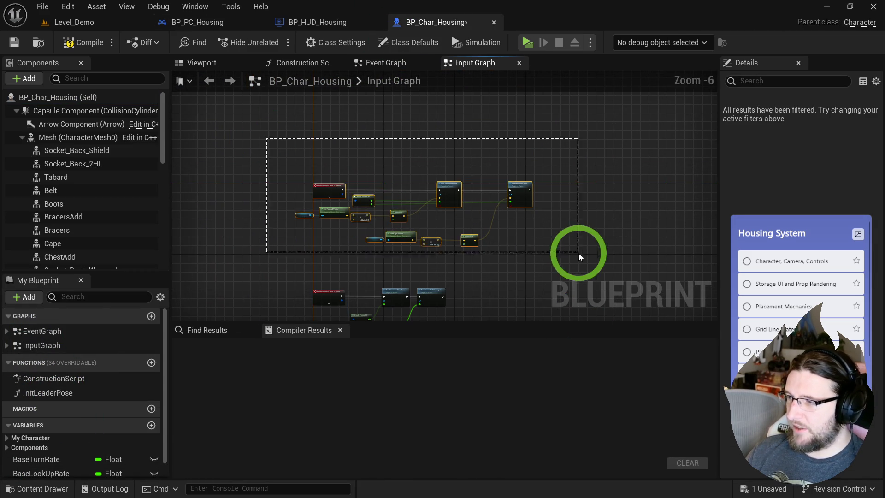
{"action": "key", "text": "c"}
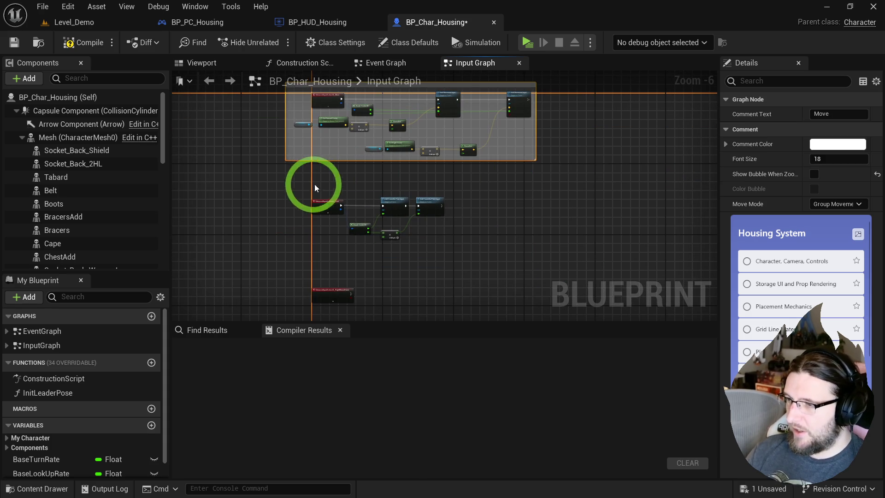
{"action": "left_click_drag", "start_coordinate": [316, 182], "coordinate": [478, 251]}
{"action": "key", "text": "c"}
Wrap the RightMouseDown event in a 'Turn With Camera' comment and widen the box.
{"action": "scroll", "coordinate": [480, 252], "scroll_direction": "up", "scroll_amount": 1}
{"action": "scroll", "coordinate": [486, 152], "scroll_direction": "up", "scroll_amount": 1}
{"action": "scroll", "coordinate": [379, 173], "scroll_direction": "down", "scroll_amount": 1}
{"action": "left_click", "coordinate": [379, 178]}
{"action": "key", "text": "c"}
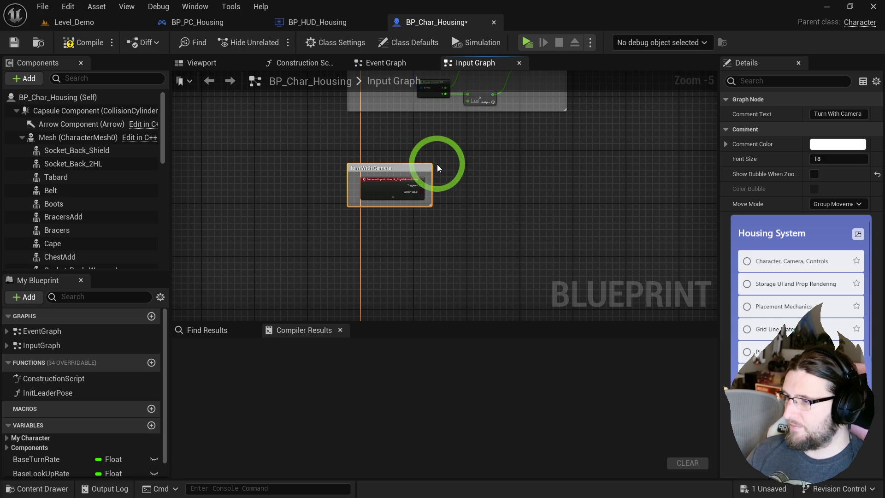
{"action": "left_click_drag", "start_coordinate": [431, 164], "coordinate": [675, 206]}
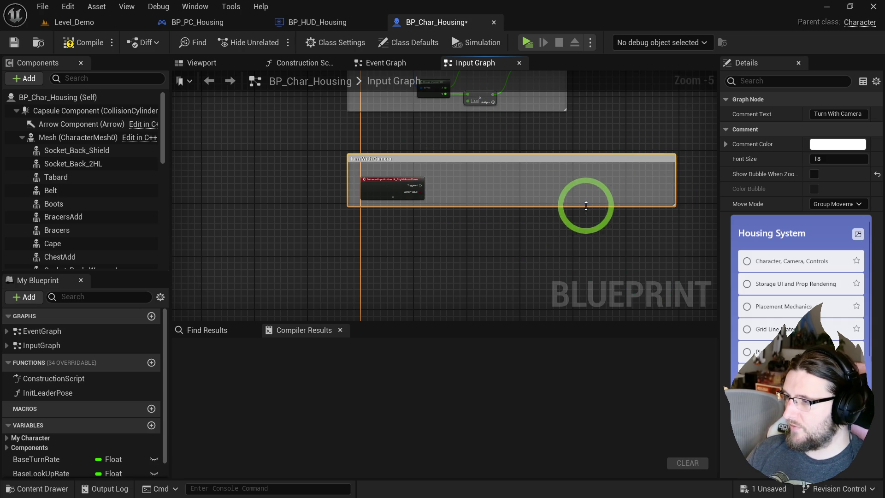
{"action": "left_click_drag", "start_coordinate": [586, 205], "coordinate": [578, 233]}
Enlarge the Turn With Camera comment at its top-left and compile the character blueprint.
{"action": "left_click", "coordinate": [361, 143]}
{"action": "scroll", "coordinate": [361, 144], "scroll_direction": "up", "scroll_amount": 2}
{"action": "left_click_drag", "start_coordinate": [337, 161], "coordinate": [331, 155]}
{"action": "left_click_drag", "start_coordinate": [435, 146], "coordinate": [402, 124]}
{"action": "left_click", "coordinate": [56, 48]}
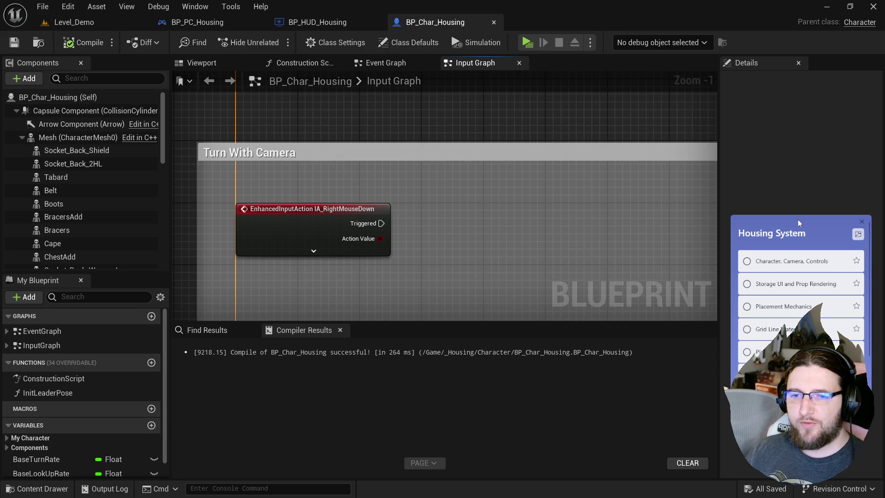
{"action": "left_click_drag", "start_coordinate": [456, 229], "coordinate": [465, 195]}
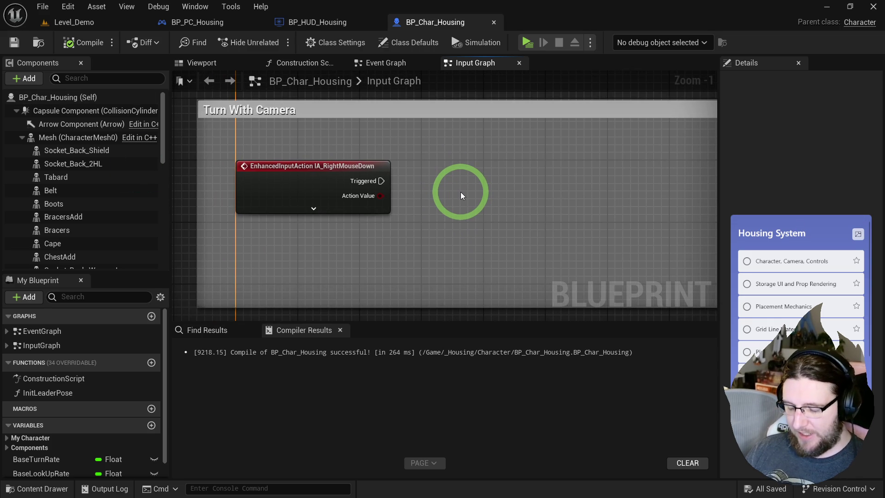
Add a Character Movement reference node to the Turn With Camera group.
{"action": "right_click", "coordinate": [440, 204]}
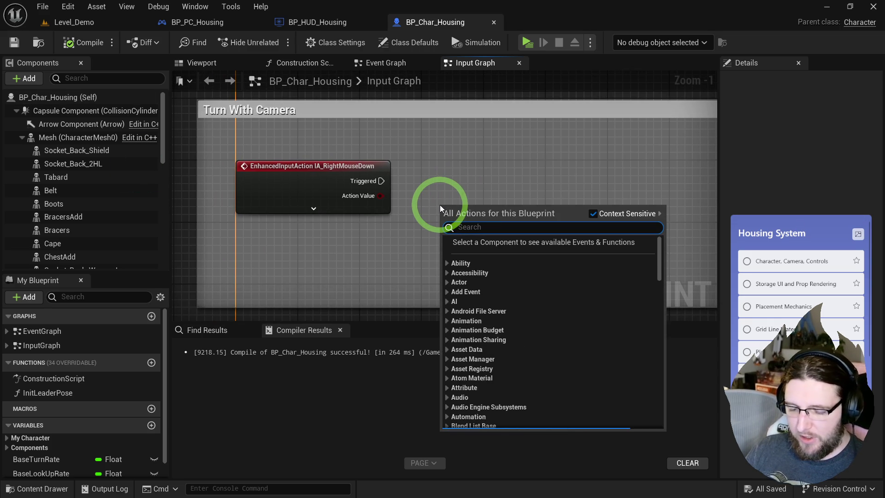
{"action": "type", "text": "set rotat to movbe"}
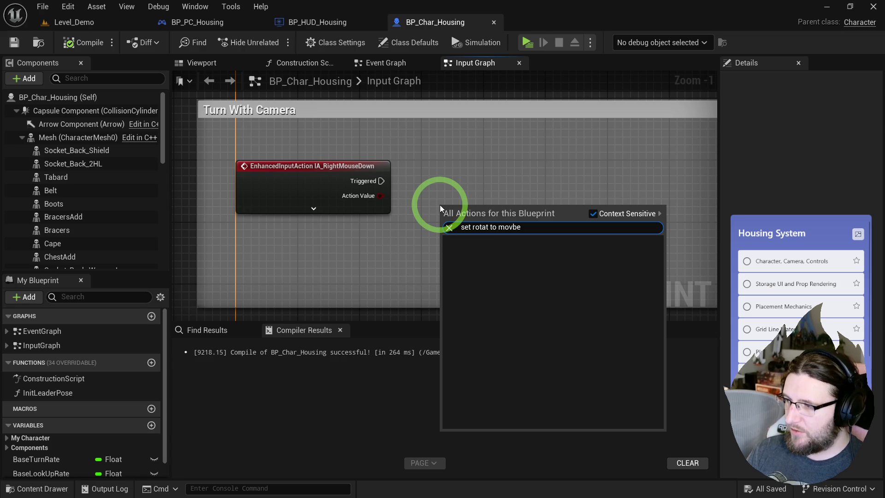
{"action": "key", "text": "BackSpace"}
{"action": "key", "text": "BackSpace"}
{"action": "type", "text": "e"}
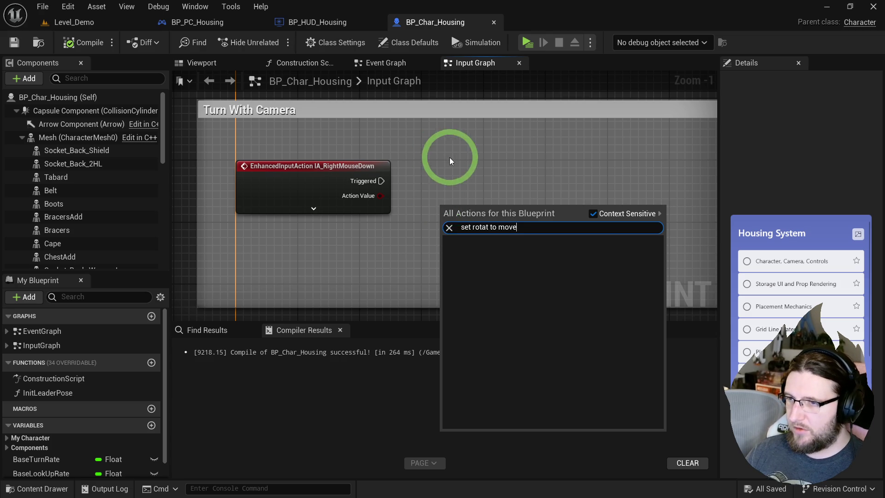
{"action": "left_click", "coordinate": [439, 154]}
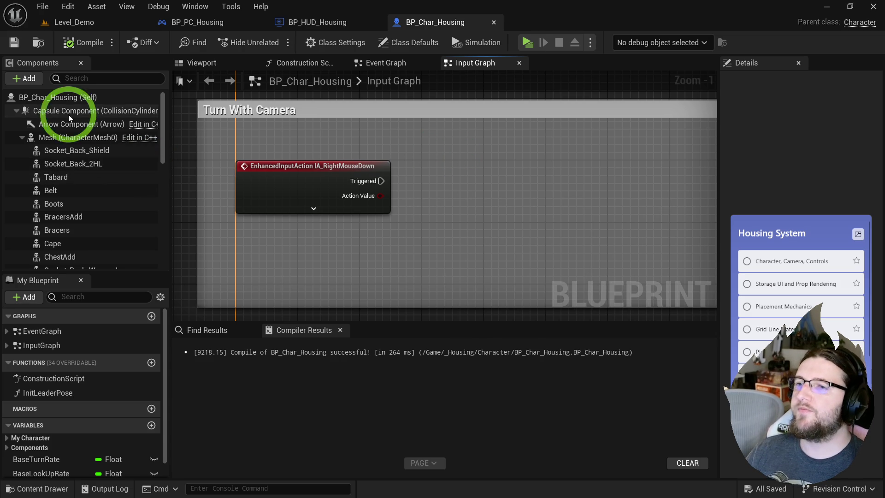
{"action": "scroll", "coordinate": [76, 217], "scroll_direction": "down", "scroll_amount": 4}
{"action": "scroll", "coordinate": [76, 218], "scroll_direction": "down", "scroll_amount": 4}
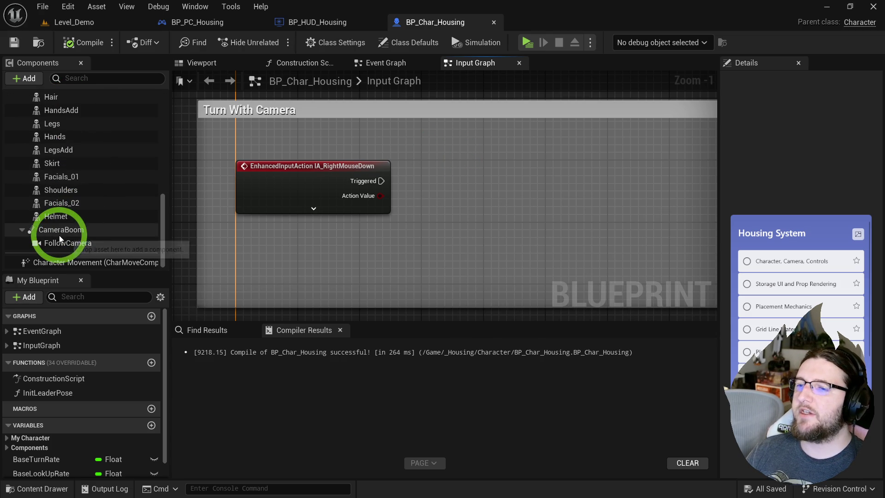
{"action": "left_click_drag", "start_coordinate": [25, 267], "coordinate": [253, 255]}
Add Set Use Controller Rotation Yaw, wire Started and Completed into it, and play-test.
{"action": "right_click", "coordinate": [436, 236]}
{"action": "type", "text": "sset use con"}
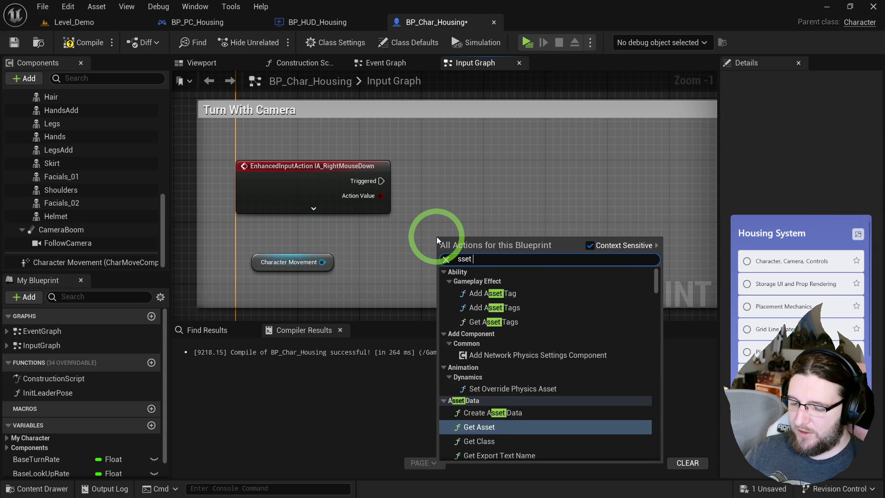
{"action": "key", "text": "ctrl+a"}
{"action": "type", "text": "set use yaw"}
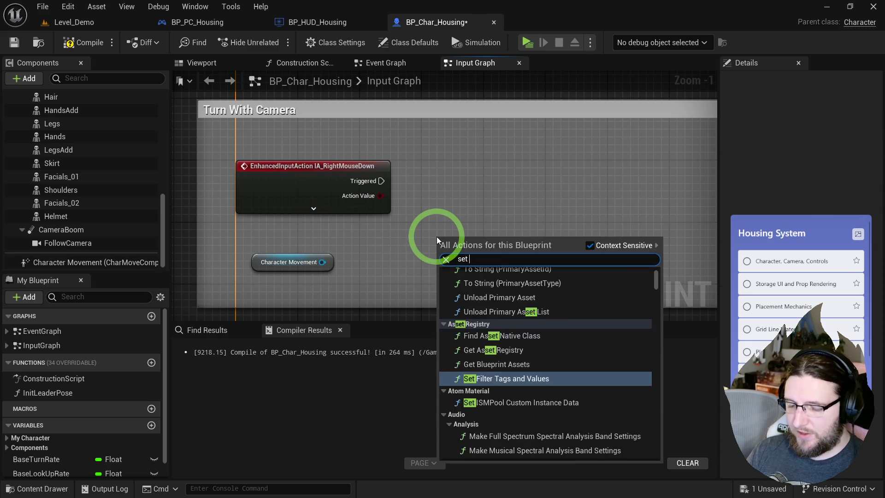
{"action": "key", "text": "Return"}
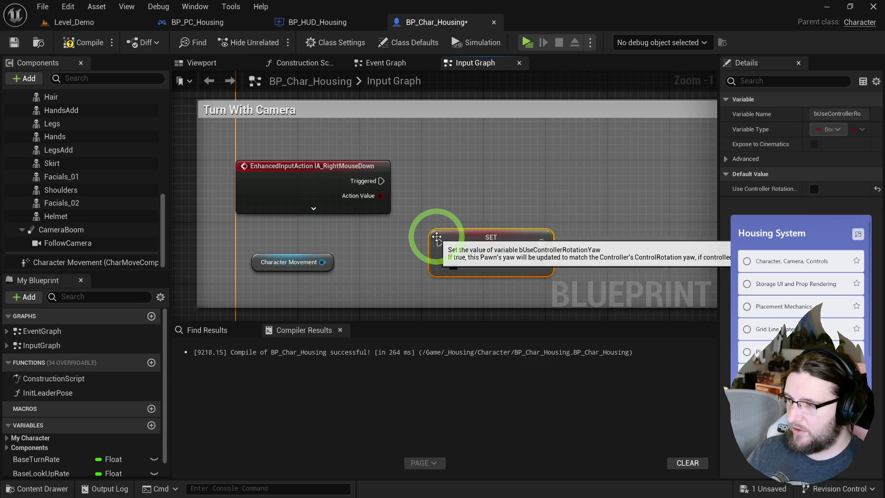
{"action": "left_click", "coordinate": [453, 266]}
{"action": "left_click", "coordinate": [356, 208]}
{"action": "mouse_move", "coordinate": [476, 257]}
{"action": "left_mouse_down"}
{"action": "mouse_move", "coordinate": [483, 241]}
{"action": "mouse_move", "coordinate": [446, 245]}
{"action": "mouse_move", "coordinate": [399, 197]}
{"action": "left_mouse_up"}
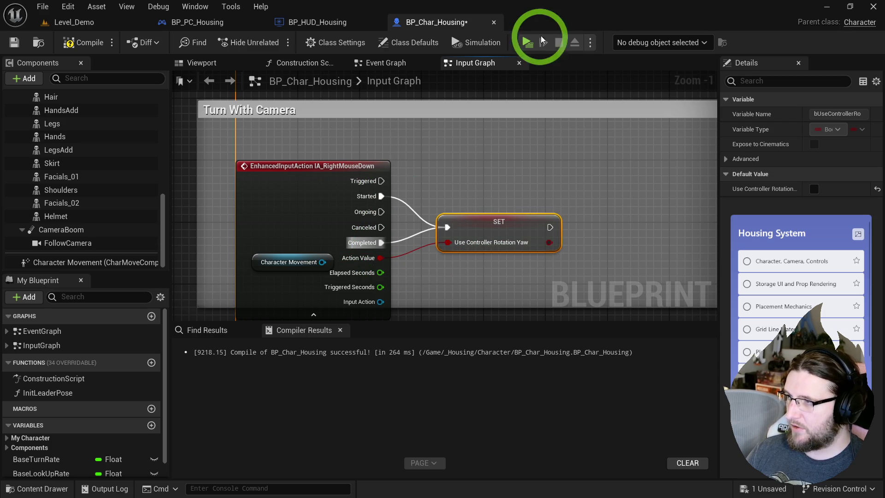
{"action": "left_click", "coordinate": [527, 43]}
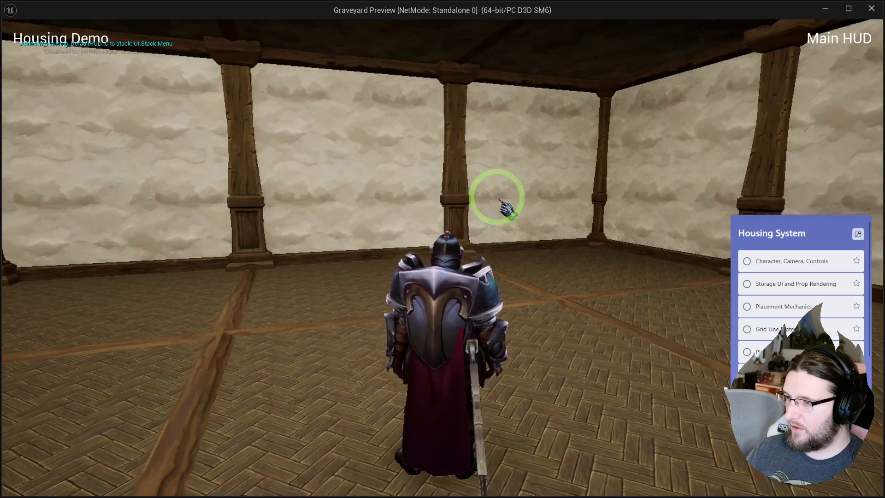
Stop the play test and filter the character's Class Defaults by 'rate'.
{"action": "mouse_move", "coordinate": [506, 208]}
{"action": "left_mouse_down"}
{"action": "mouse_move", "coordinate": [265, 208]}
{"action": "mouse_move", "coordinate": [675, 202]}
{"action": "mouse_move", "coordinate": [805, 211]}
{"action": "left_mouse_up"}
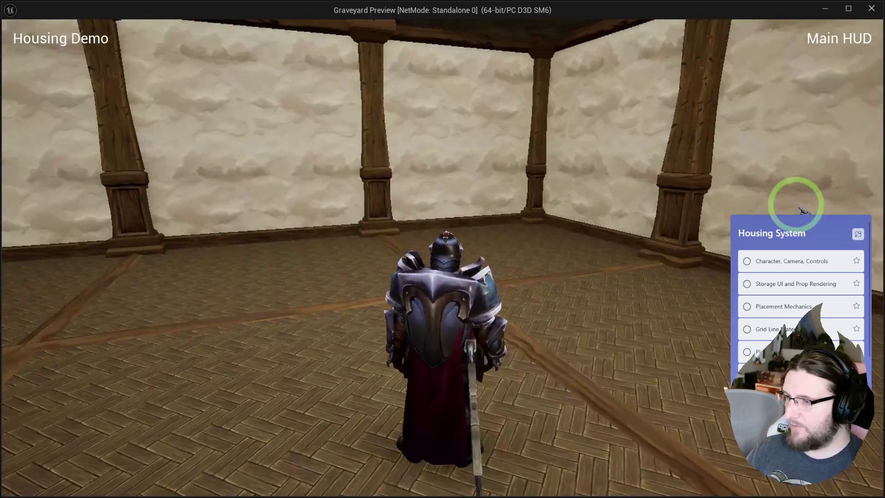
{"action": "key", "text": "Escape"}
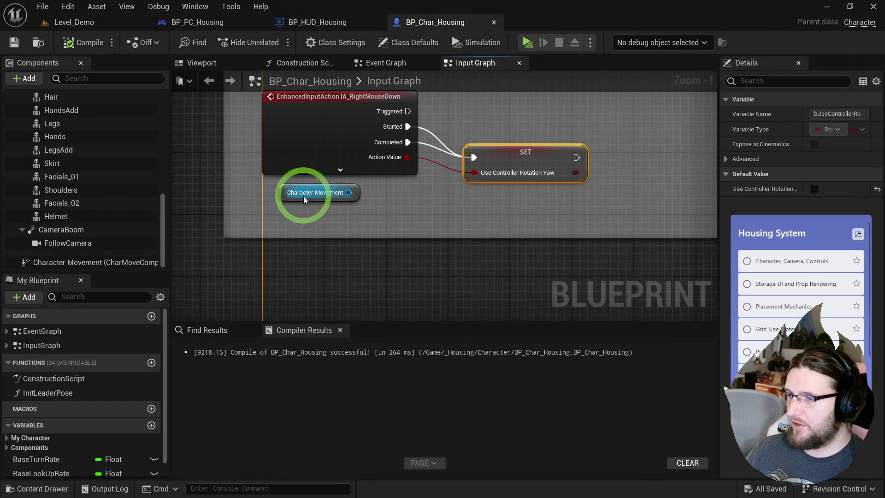
{"action": "left_click", "coordinate": [89, 262]}
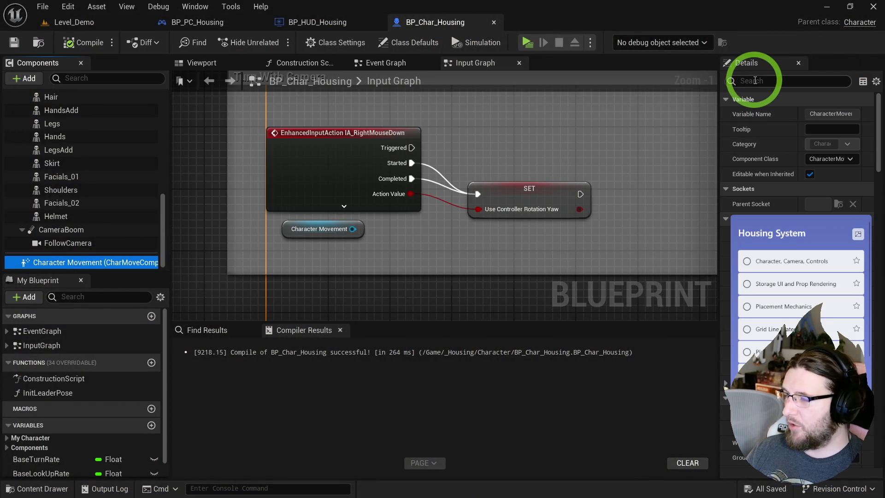
{"action": "left_click_drag", "start_coordinate": [719, 94], "coordinate": [635, 99]}
{"action": "scroll", "coordinate": [49, 129], "scroll_direction": "up", "scroll_amount": 10}
{"action": "left_click", "coordinate": [62, 98]}
{"action": "scroll", "coordinate": [695, 204], "scroll_direction": "down", "scroll_amount": 6}
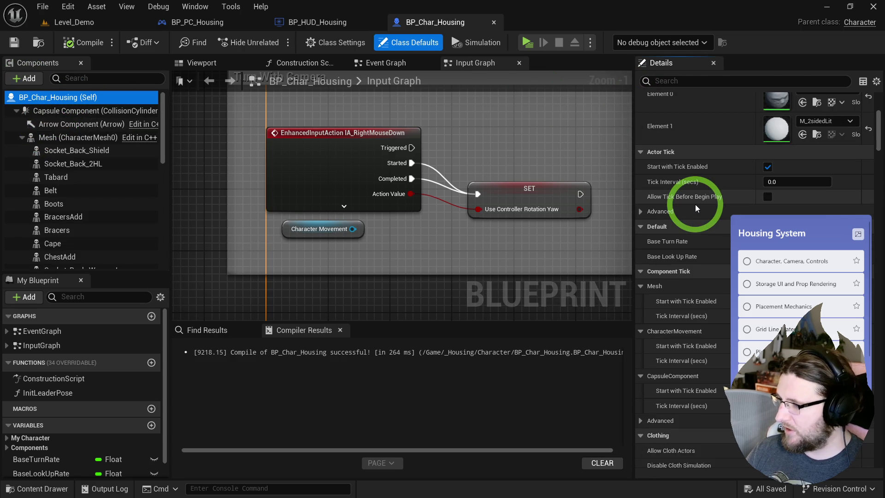
{"action": "left_click", "coordinate": [675, 81]}
{"action": "type", "text": "rate"}
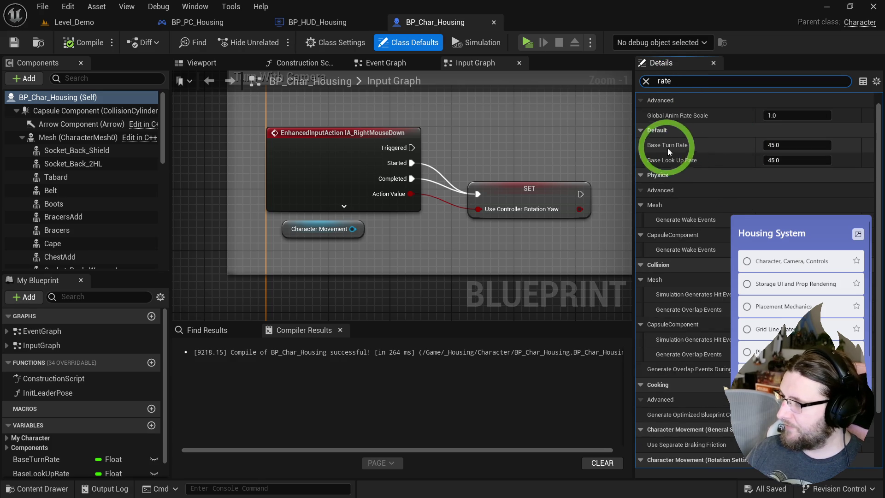
{"action": "left_click", "coordinate": [224, 233]}
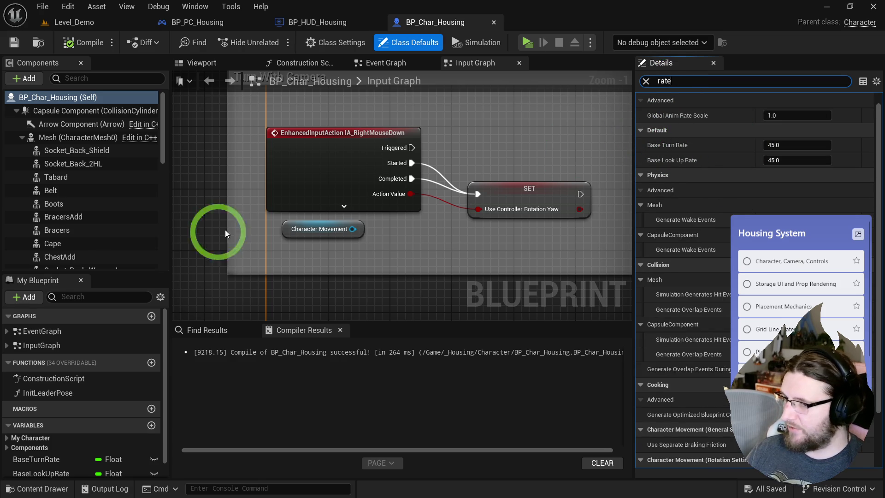
Delete the BaseTurnRate and BaseLookUpRate variables, then recompile and save the character.
{"action": "left_click", "coordinate": [37, 466]}
{"action": "key", "text": "Delete"}
{"action": "left_click", "coordinate": [65, 49]}
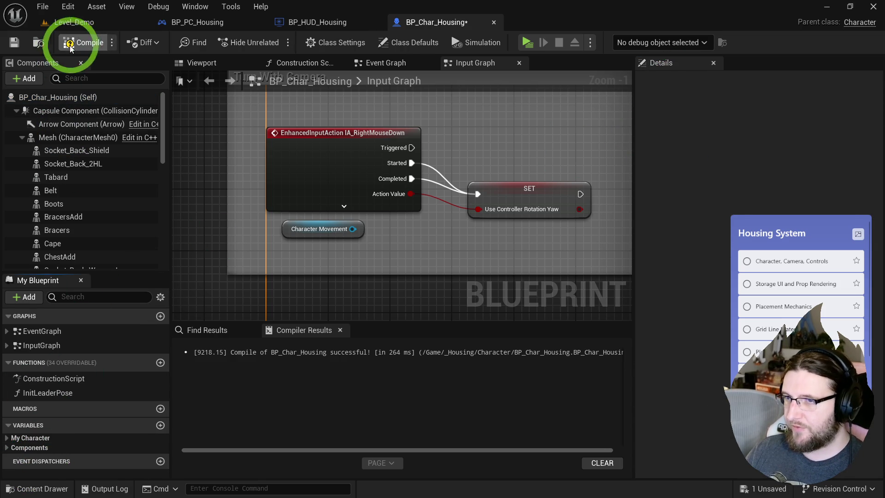
{"action": "left_click", "coordinate": [133, 97]}
{"action": "left_click", "coordinate": [710, 95]}
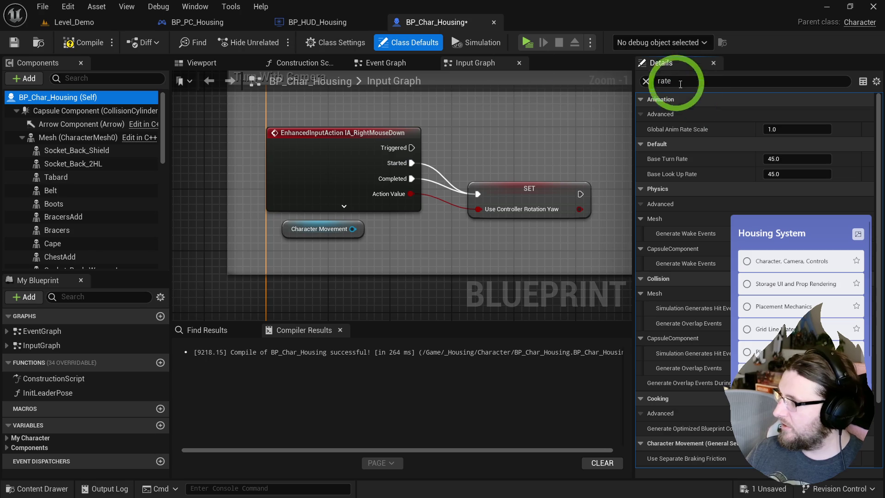
{"action": "left_click", "coordinate": [85, 43]}
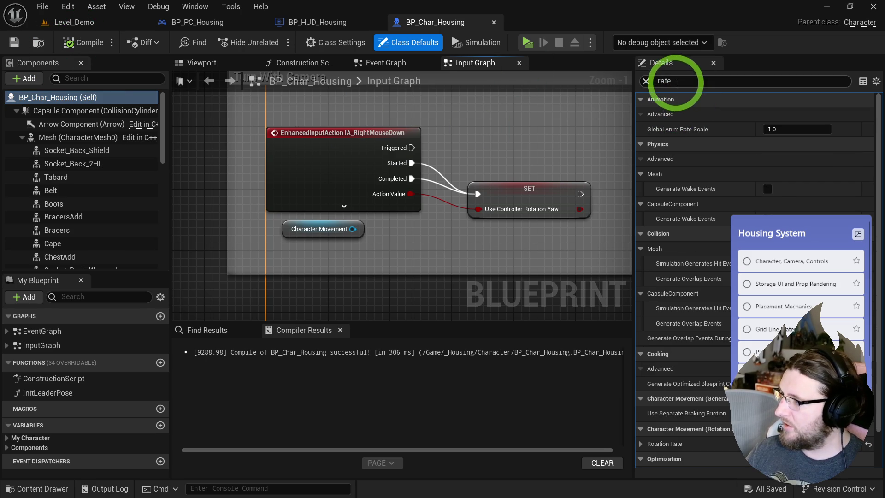
{"action": "scroll", "coordinate": [673, 232], "scroll_direction": "down", "scroll_amount": 2}
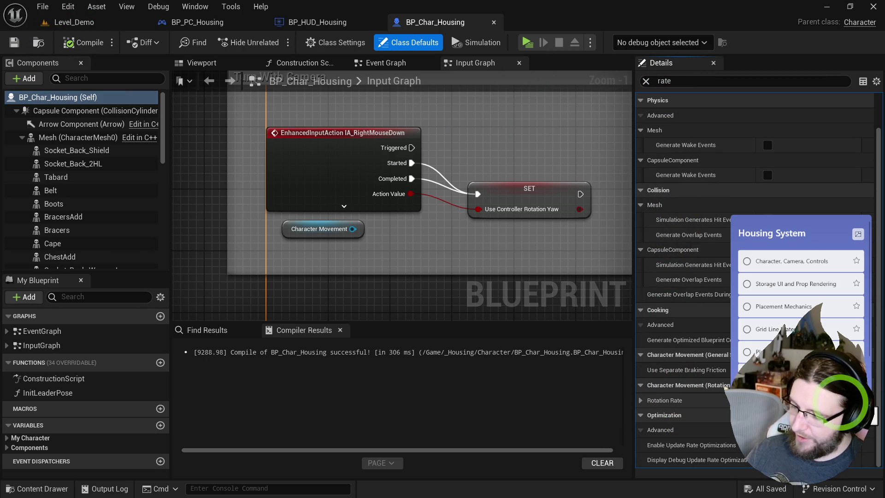
{"action": "left_click", "coordinate": [83, 42]}
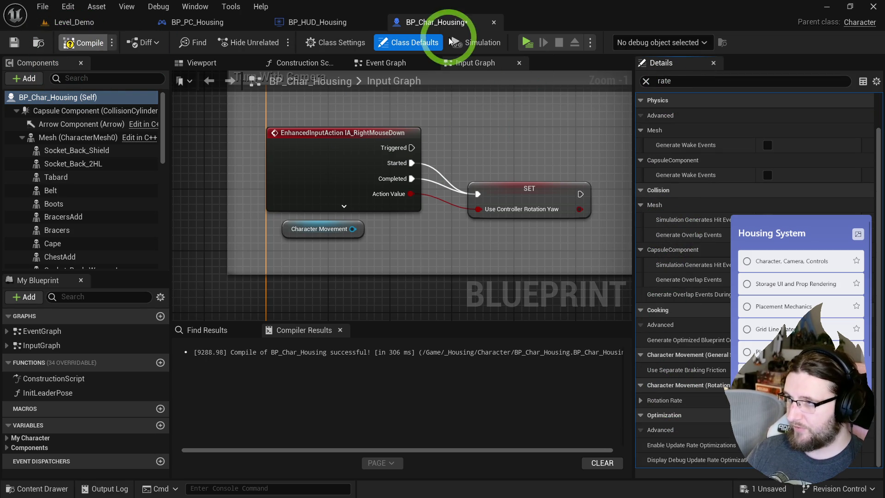
Play-test the rotation again and inspect the Rotation Rate setting.
{"action": "left_click", "coordinate": [526, 41]}
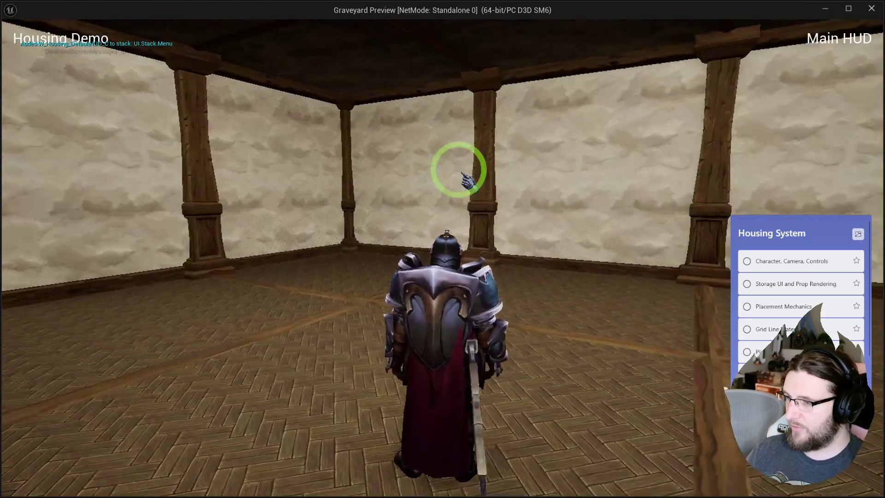
{"action": "left_click", "coordinate": [623, 230]}
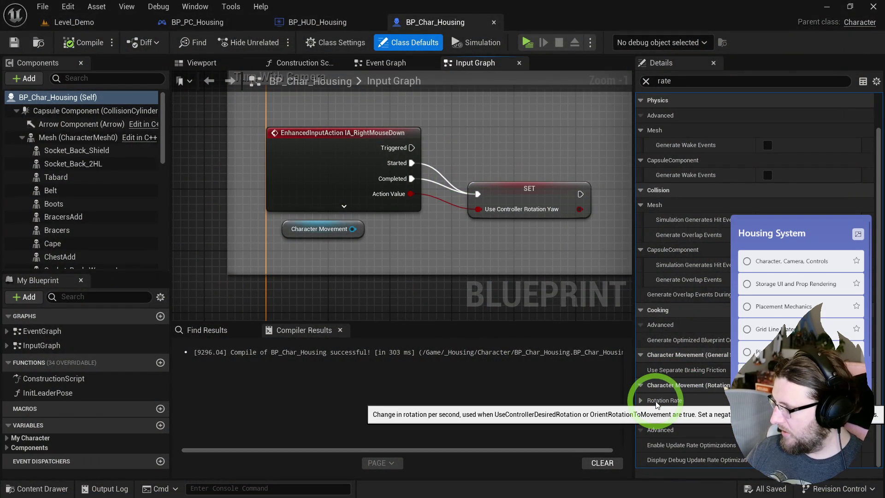
{"action": "double_click", "coordinate": [664, 81]}
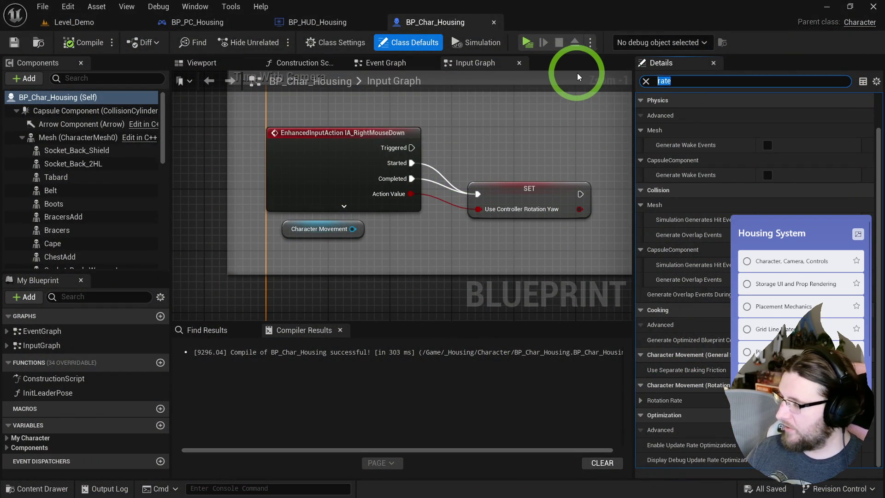
Filter properties by 'rota' and search the graph actions for use desired and orient rotation setters.
{"action": "type", "text": "rota"}
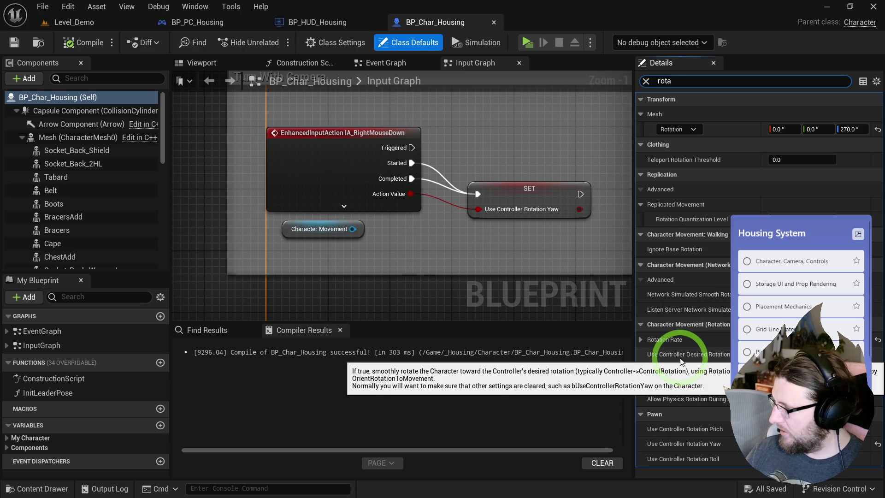
{"action": "mouse_move", "coordinate": [557, 263]}
{"action": "left_mouse_down"}
{"action": "mouse_move", "coordinate": [461, 242]}
{"action": "mouse_move", "coordinate": [478, 237]}
{"action": "left_mouse_up"}
{"action": "right_click", "coordinate": [478, 237]}
{"action": "type", "text": "use con "}
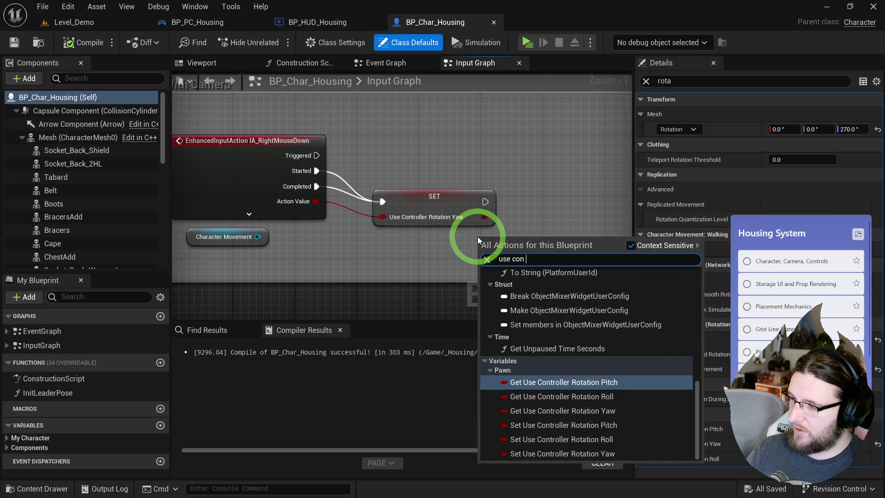
{"action": "type", "text": "de"}
{"action": "key", "text": "BackSpace"}
{"action": "key", "text": "ctrl+a"}
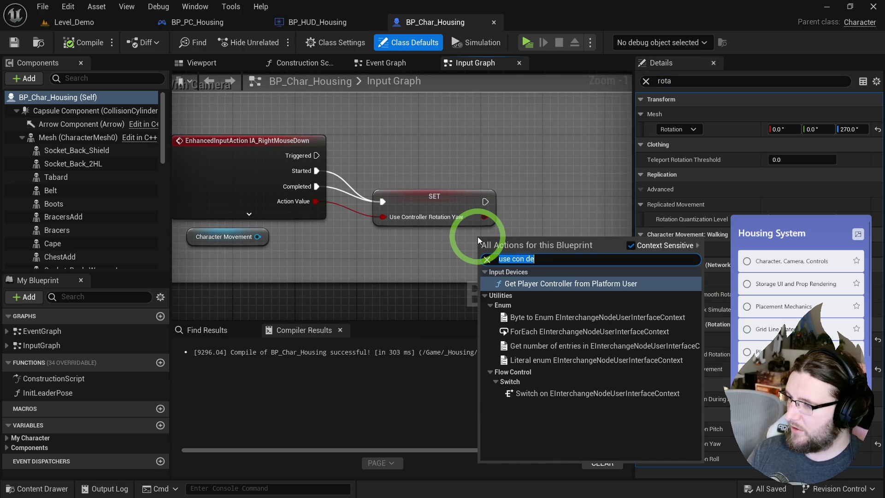
{"action": "type", "text": "use desire"}
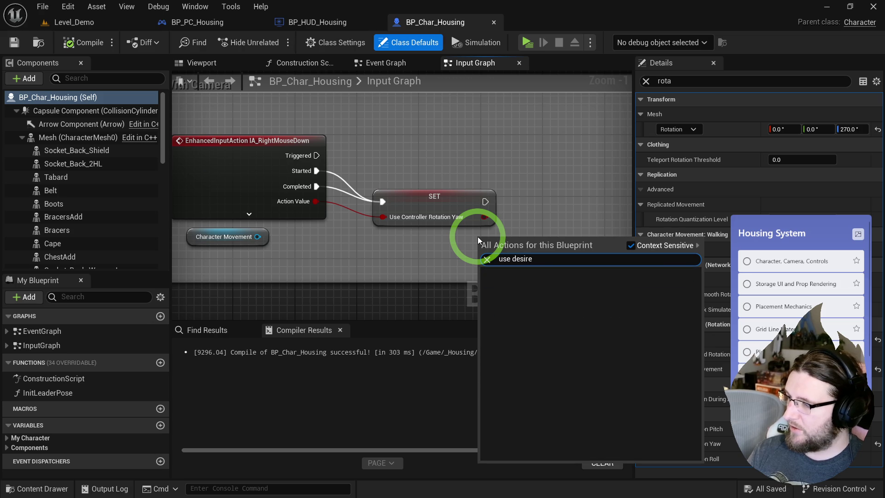
{"action": "key", "text": "Escape"}
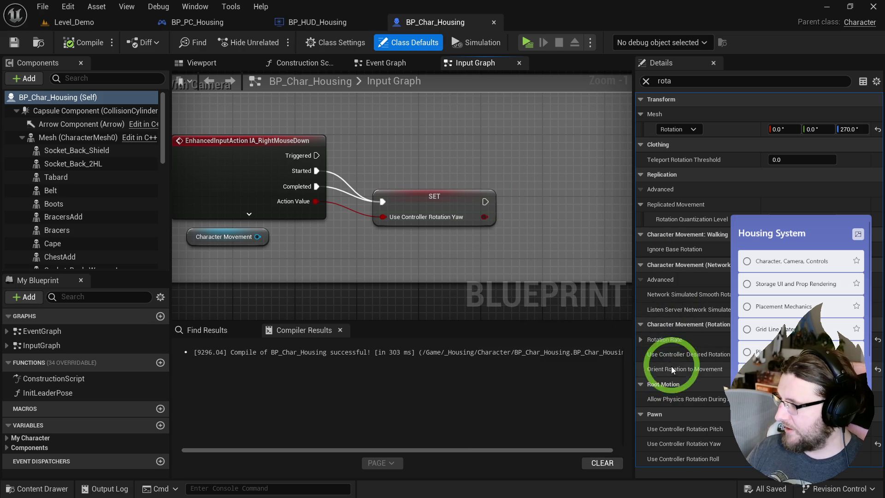
{"action": "mouse_move", "coordinate": [679, 371]}
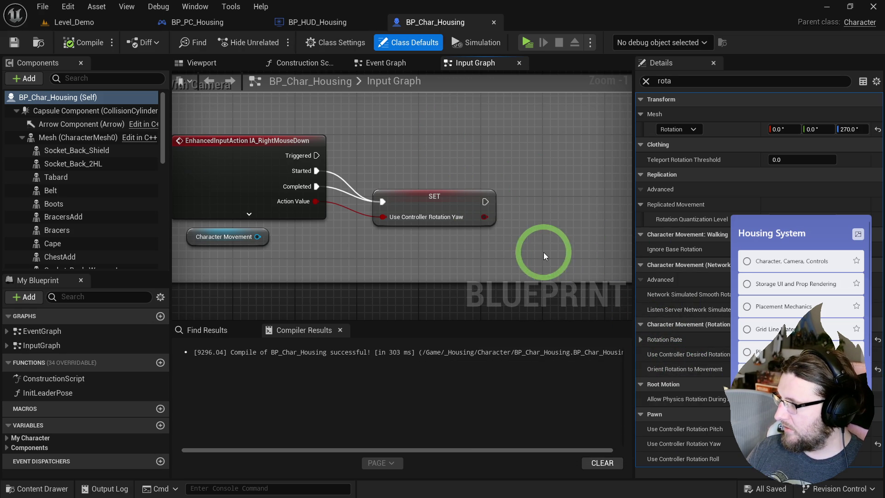
{"action": "right_click", "coordinate": [524, 240]}
{"action": "type", "text": "set orient rota"}
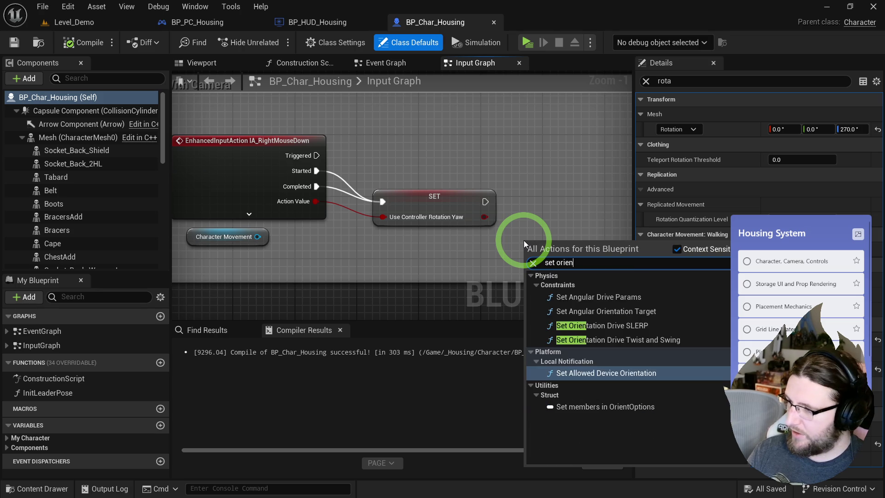
{"action": "left_click", "coordinate": [508, 176]}
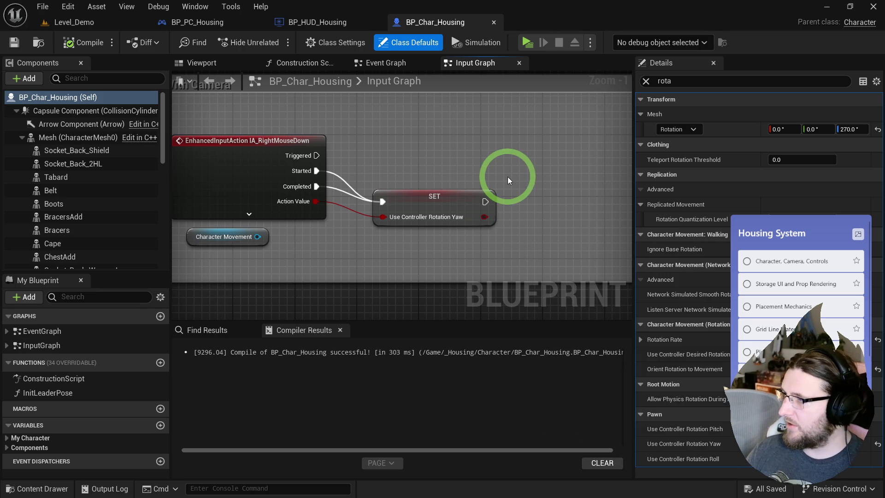
Add Set Use Controller Desired Rotation from Character Movement, fed by Started/Completed and Action Value.
{"action": "left_click_drag", "start_coordinate": [255, 238], "coordinate": [265, 242]}
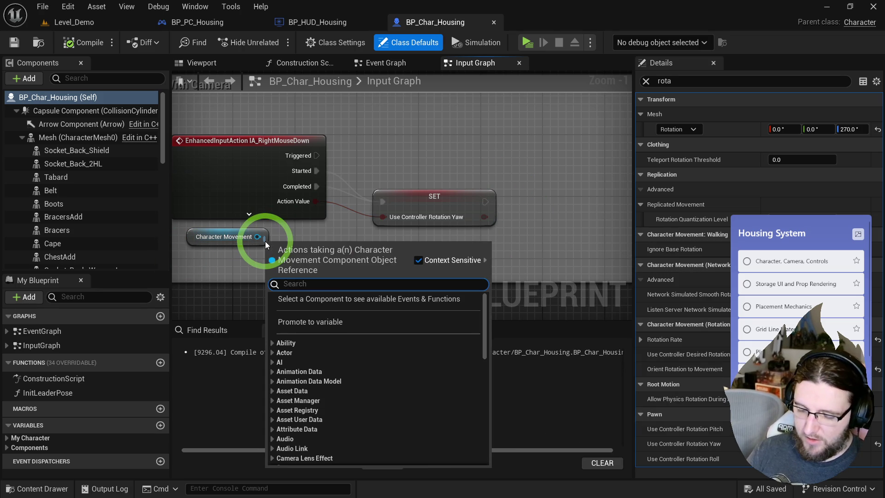
{"action": "type", "text": "use desire"}
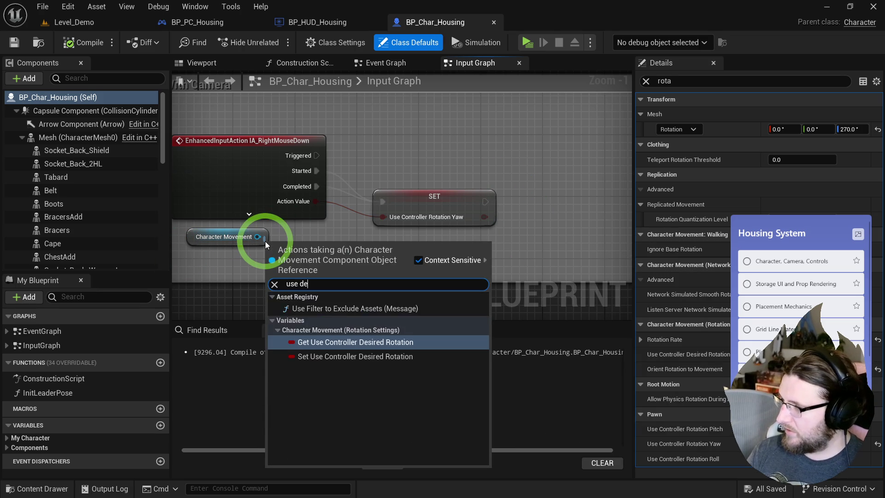
{"action": "key", "text": "Down"}
{"action": "key", "text": "Return"}
{"action": "scroll", "coordinate": [278, 242], "scroll_direction": "up", "scroll_amount": 1}
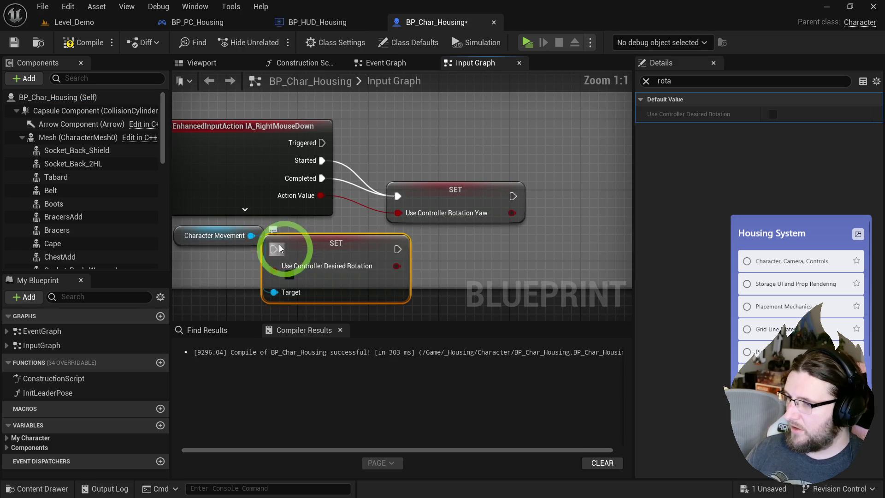
{"action": "left_click_drag", "start_coordinate": [214, 235], "coordinate": [215, 293]}
{"action": "left_click_drag", "start_coordinate": [372, 245], "coordinate": [470, 236]}
{"action": "left_click_drag", "start_coordinate": [398, 196], "coordinate": [399, 258]}
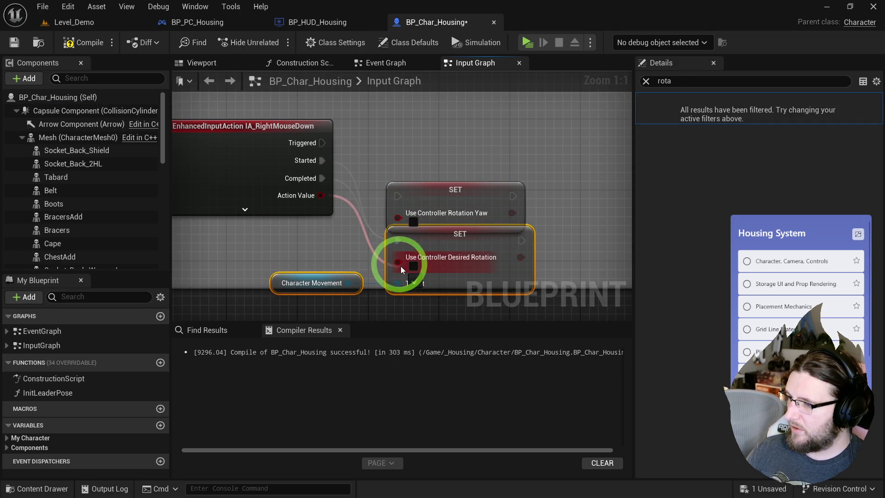
{"action": "left_click", "coordinate": [343, 235]}
Compile the character blueprint and launch a play test.
{"action": "left_click", "coordinate": [85, 43]}
{"action": "left_click", "coordinate": [465, 33]}
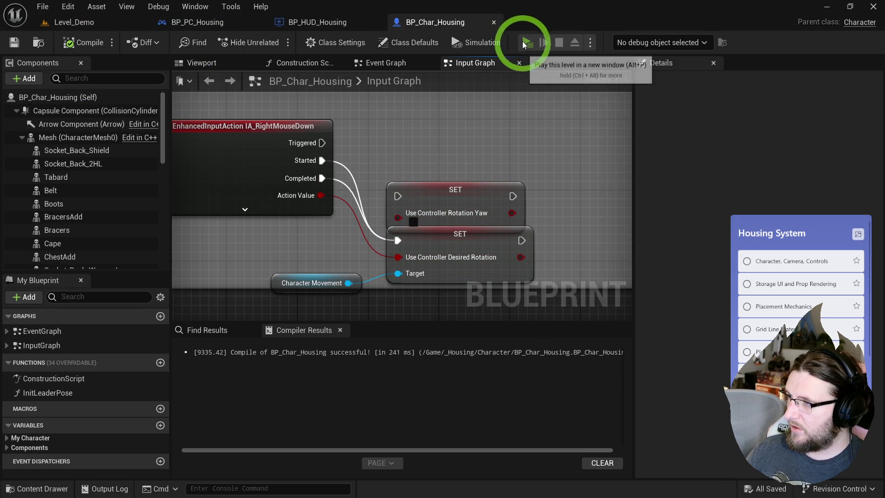
{"action": "left_click", "coordinate": [527, 42]}
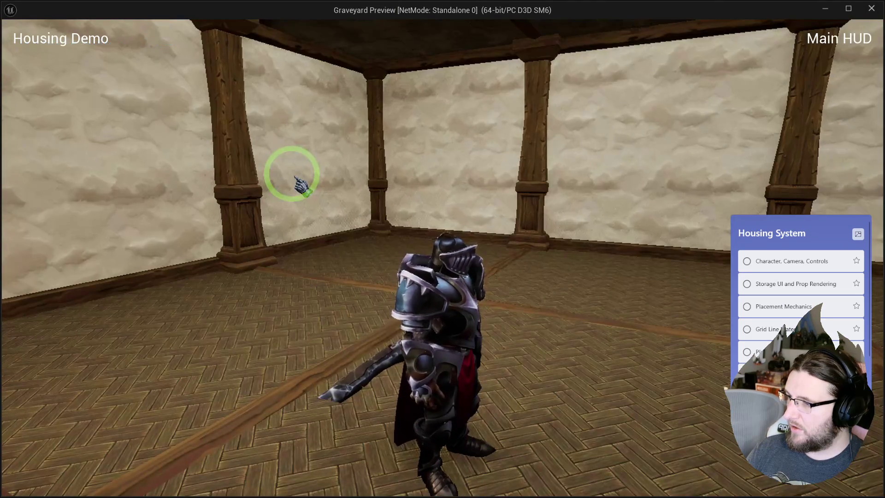
Orbit the camera in the play test, stop it, and move the Use Controller Rotation Yaw node up.
{"action": "mouse_move", "coordinate": [296, 182]}
{"action": "left_mouse_down"}
{"action": "mouse_move", "coordinate": [716, 193]}
{"action": "mouse_move", "coordinate": [457, 207]}
{"action": "mouse_move", "coordinate": [450, 198]}
{"action": "mouse_move", "coordinate": [566, 205]}
{"action": "mouse_move", "coordinate": [549, 194]}
{"action": "left_mouse_up"}
{"action": "key", "text": "Escape"}
{"action": "left_click_drag", "start_coordinate": [457, 204], "coordinate": [457, 186]}
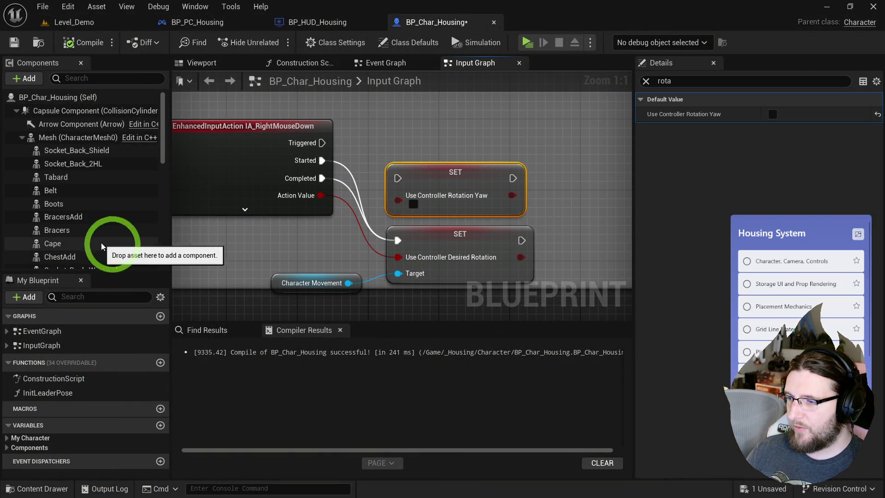
Check Character Movement's rotation settings and chain the Yaw setter after the Desired Rotation setter.
{"action": "scroll", "coordinate": [87, 258], "scroll_direction": "down", "scroll_amount": 5}
{"action": "left_click", "coordinate": [79, 262]}
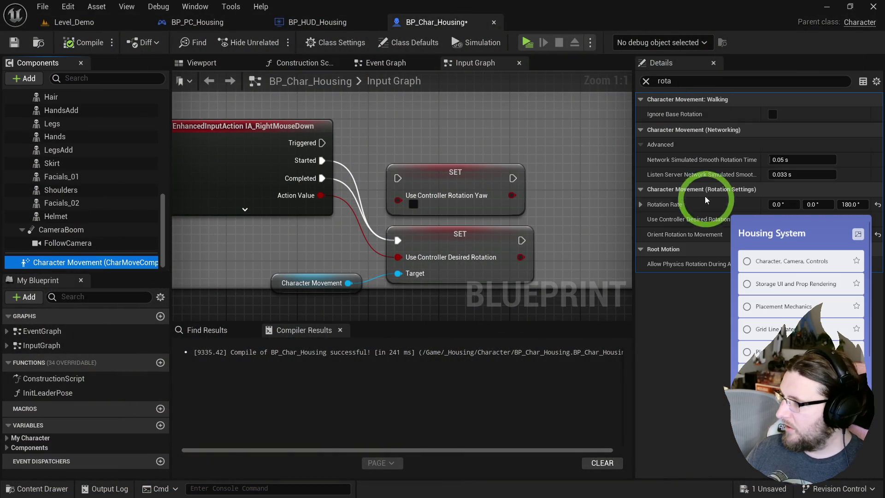
{"action": "mouse_move", "coordinate": [677, 225]}
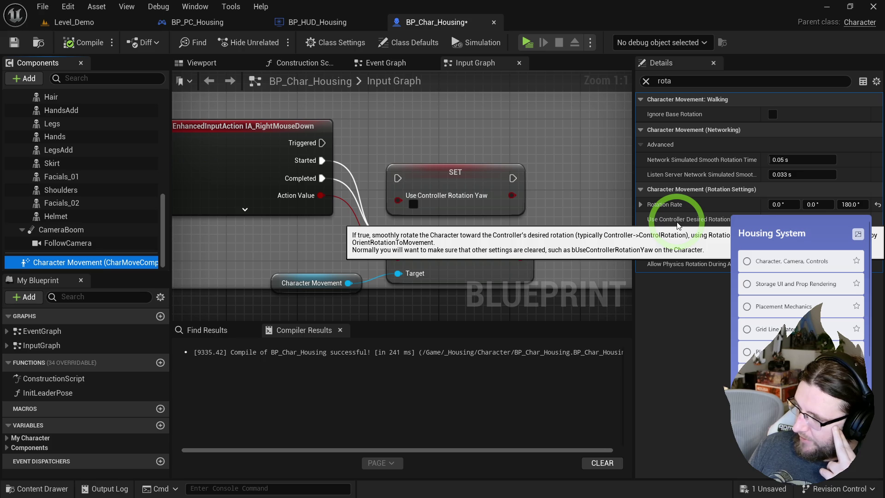
{"action": "left_click", "coordinate": [448, 269]}
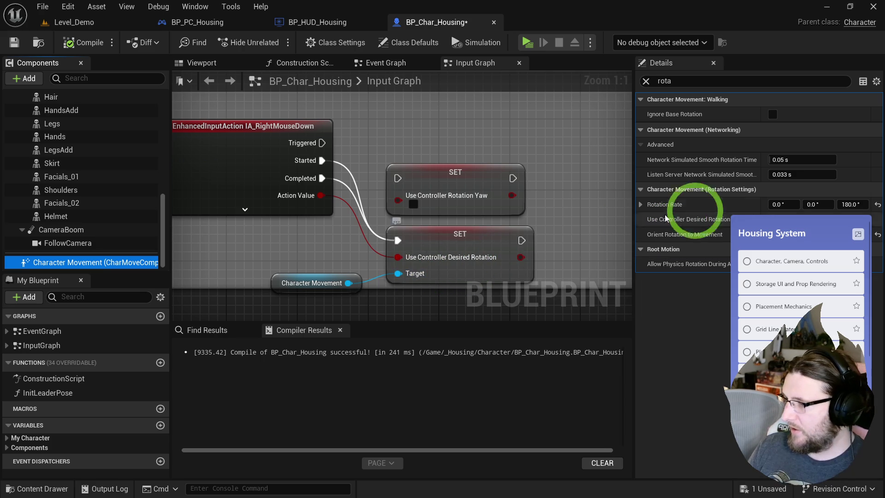
{"action": "mouse_move", "coordinate": [715, 224]}
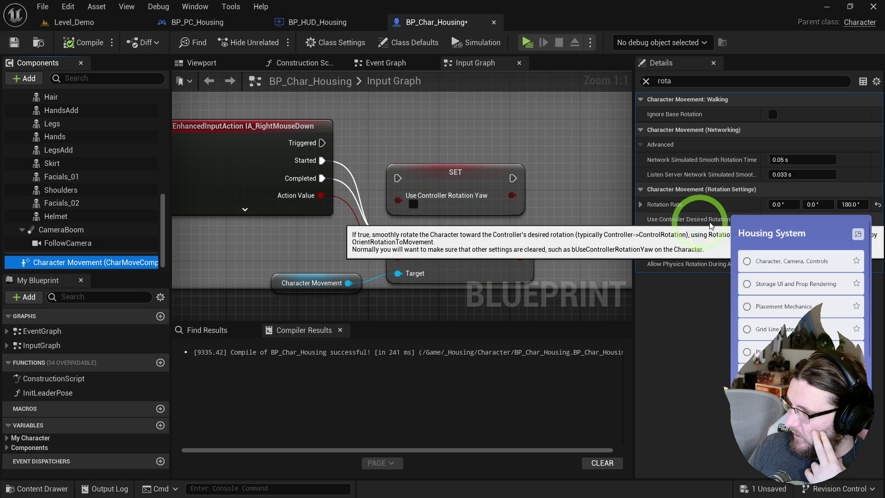
{"action": "left_click_drag", "start_coordinate": [450, 173], "coordinate": [612, 233]}
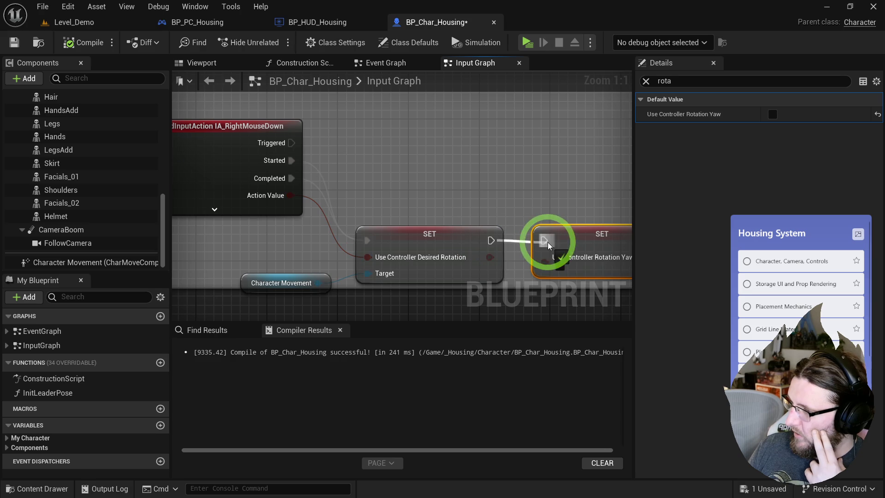
Play-test turning the camera left, then stop and review Character Movement's rotation settings.
{"action": "left_click", "coordinate": [527, 43]}
{"action": "mouse_move", "coordinate": [549, 155]}
{"action": "left_mouse_down"}
{"action": "mouse_move", "coordinate": [530, 149]}
{"action": "mouse_move", "coordinate": [415, 173]}
{"action": "mouse_move", "coordinate": [421, 182]}
{"action": "left_mouse_up"}
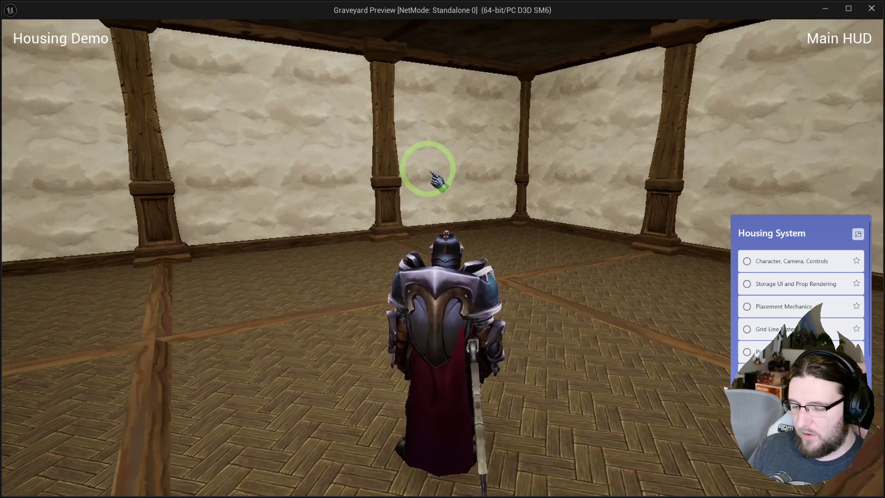
{"action": "key", "text": "Escape"}
{"action": "left_click", "coordinate": [478, 215]}
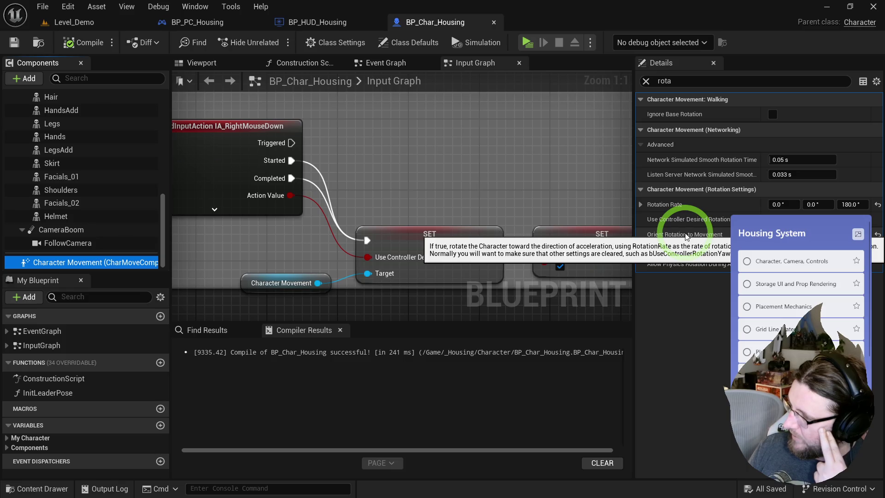
Add a Set Orient Rotation To Movement node pulled from Character Movement.
{"action": "left_click_drag", "start_coordinate": [564, 194], "coordinate": [464, 175]}
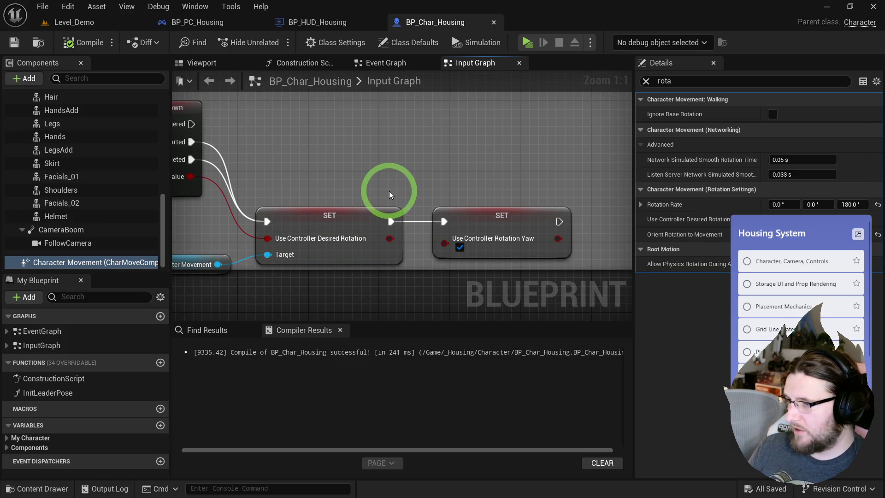
{"action": "right_click", "coordinate": [393, 145]}
{"action": "left_click_drag", "start_coordinate": [274, 213], "coordinate": [306, 208]}
{"action": "left_click", "coordinate": [249, 259]}
{"action": "mouse_move", "coordinate": [249, 259]}
{"action": "left_mouse_down"}
{"action": "mouse_move", "coordinate": [282, 283]}
{"action": "mouse_move", "coordinate": [328, 276]}
{"action": "mouse_move", "coordinate": [365, 186]}
{"action": "left_mouse_up"}
{"action": "type", "text": "set orient to"}
{"action": "key", "text": "Return"}
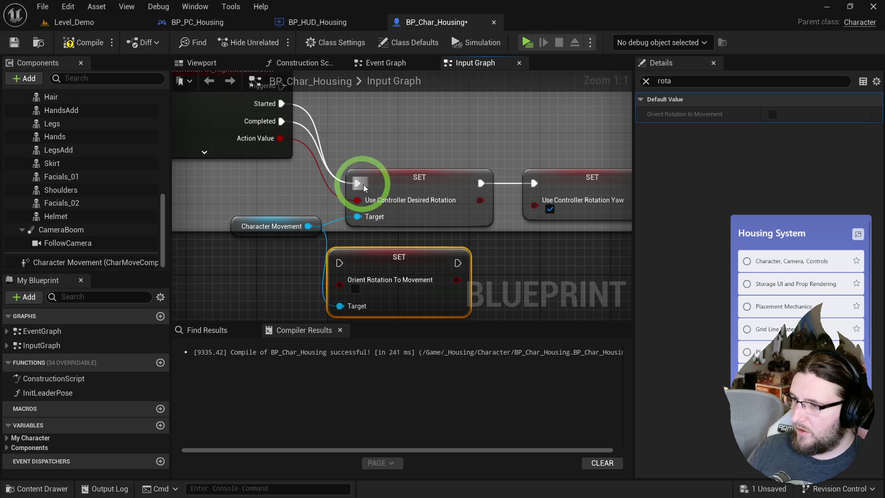
Chain Orient Rotation after the Desired Rotation setter, followed by the Yaw setter.
{"action": "left_click_drag", "start_coordinate": [388, 285], "coordinate": [451, 285]}
{"action": "mouse_move", "coordinate": [480, 183]}
{"action": "left_mouse_down"}
{"action": "mouse_move", "coordinate": [405, 272]}
{"action": "mouse_move", "coordinate": [402, 263]}
{"action": "mouse_move", "coordinate": [579, 259]}
{"action": "left_mouse_up"}
{"action": "mouse_move", "coordinate": [546, 202]}
{"action": "left_mouse_down"}
{"action": "mouse_move", "coordinate": [533, 270]}
{"action": "mouse_move", "coordinate": [497, 288]}
{"action": "left_mouse_up"}
{"action": "left_click_drag", "start_coordinate": [449, 268], "coordinate": [524, 272]}
{"action": "mouse_move", "coordinate": [394, 226]}
{"action": "left_mouse_down"}
{"action": "mouse_move", "coordinate": [415, 249]}
{"action": "mouse_move", "coordinate": [518, 256]}
{"action": "mouse_move", "coordinate": [513, 197]}
{"action": "left_mouse_up"}
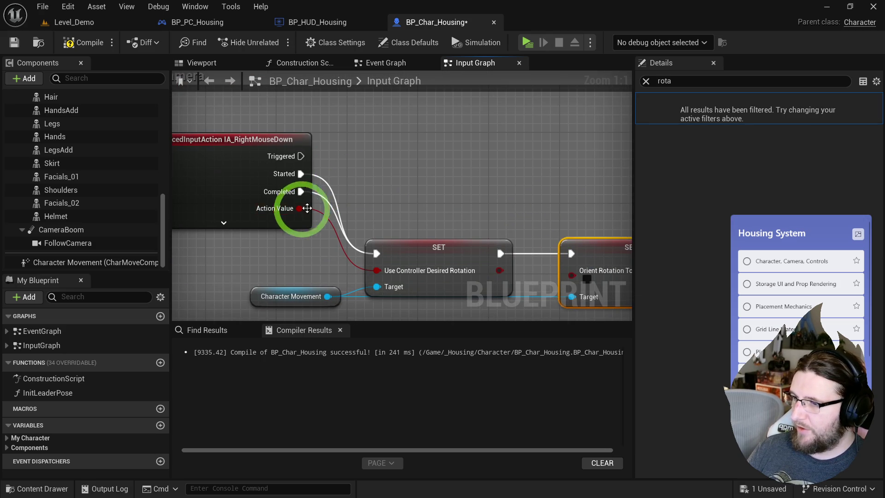
Add and duplicate a Get IA_RightMouseDown value getter to feed the rotation setters.
{"action": "right_click", "coordinate": [299, 209]}
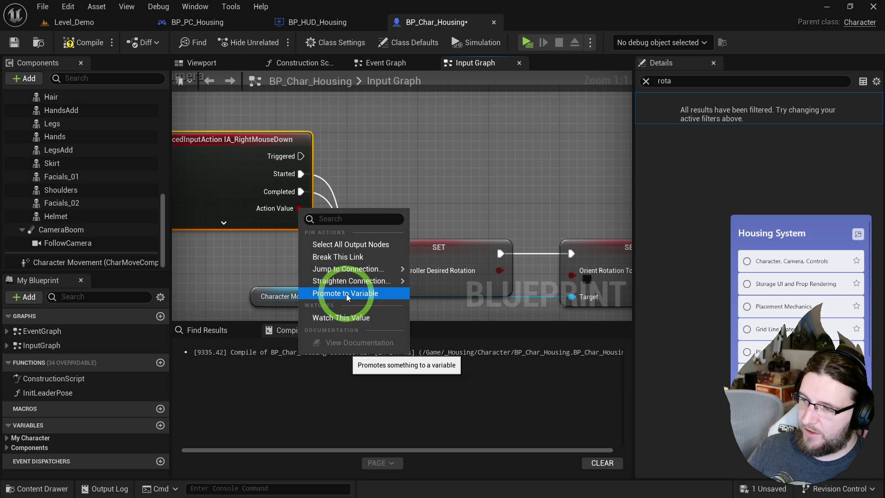
{"action": "right_click", "coordinate": [423, 159]}
{"action": "type", "text": "ia right mouse"}
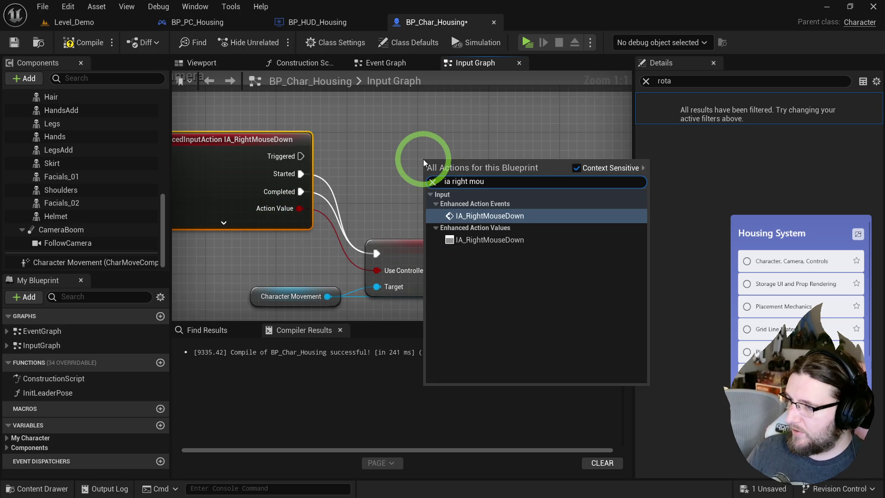
{"action": "key", "text": "Down"}
{"action": "key", "text": "Return"}
{"action": "mouse_move", "coordinate": [423, 159]}
{"action": "left_mouse_down"}
{"action": "mouse_move", "coordinate": [488, 150]}
{"action": "mouse_move", "coordinate": [297, 257]}
{"action": "mouse_move", "coordinate": [405, 253]}
{"action": "mouse_move", "coordinate": [419, 188]}
{"action": "left_mouse_up"}
{"action": "left_click", "coordinate": [316, 168], "text": "alt"}
{"action": "key", "text": "ctrl+v"}
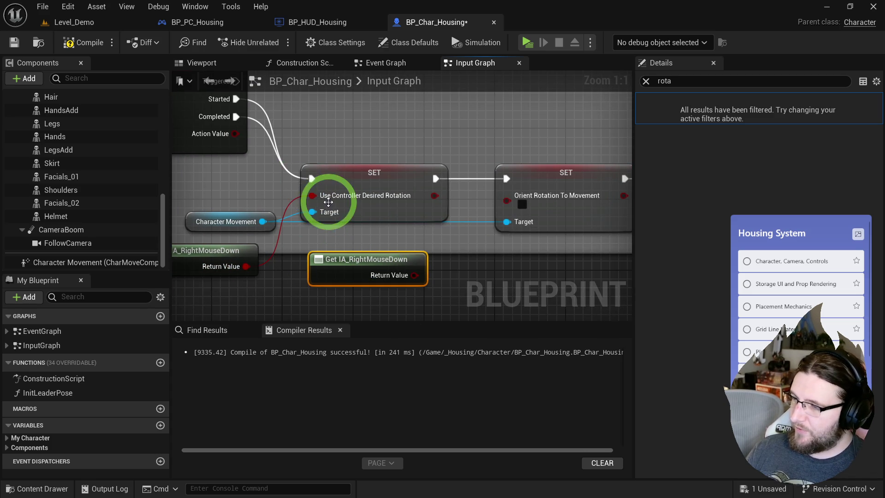
{"action": "left_click_drag", "start_coordinate": [326, 198], "coordinate": [338, 221]}
Compile and save the Blueprint, then toggle the Use Controller Desired Rotation default.
{"action": "left_click", "coordinate": [80, 42]}
{"action": "key", "text": "ctrl+s"}
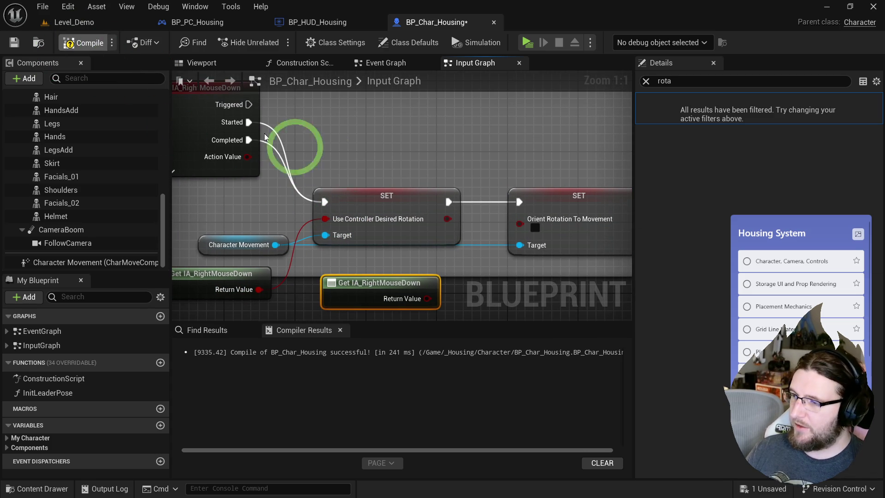
{"action": "mouse_move", "coordinate": [329, 192]}
{"action": "left_mouse_down"}
{"action": "mouse_move", "coordinate": [335, 187]}
{"action": "mouse_move", "coordinate": [326, 187]}
{"action": "left_mouse_up"}
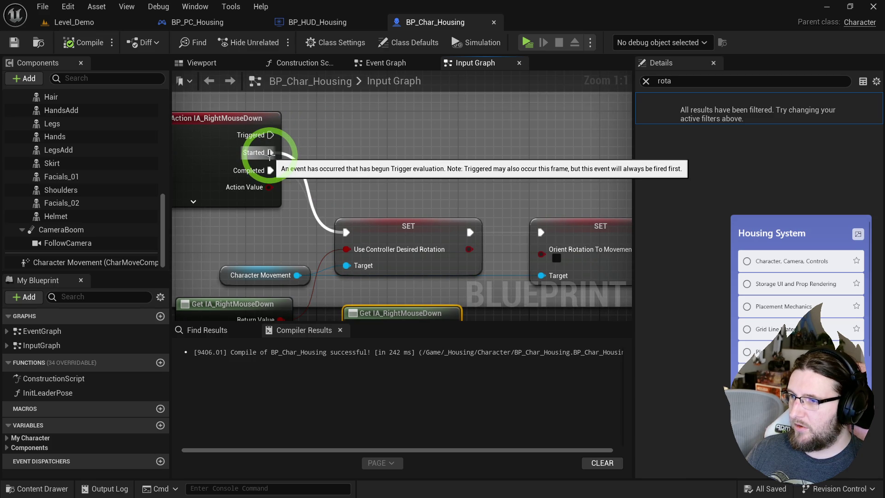
{"action": "left_click", "coordinate": [101, 262]}
{"action": "left_click", "coordinate": [773, 219]}
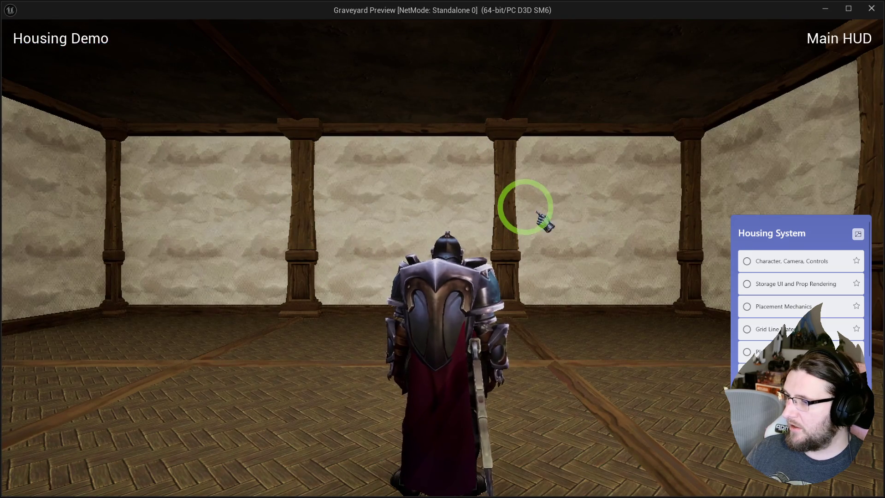
End the play session and break the right-mouse event wires into the SET node.
{"action": "key", "text": "s"}
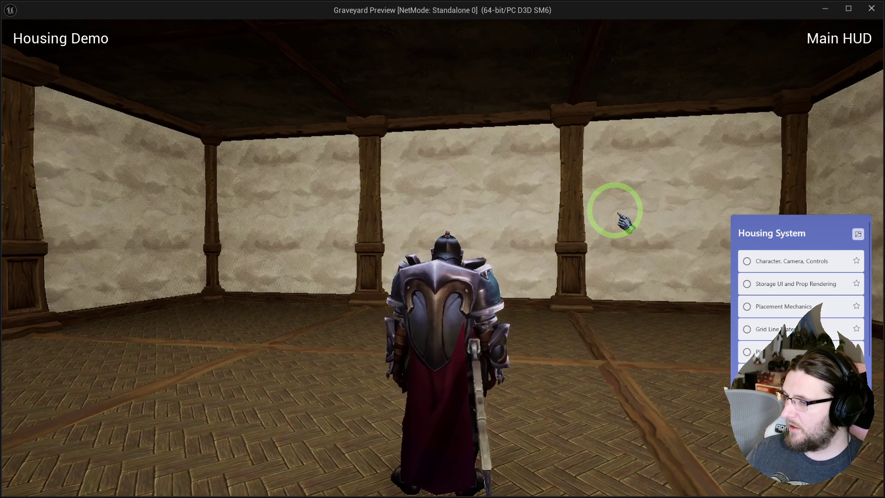
{"action": "mouse_move", "coordinate": [619, 214]}
{"action": "left_mouse_down"}
{"action": "mouse_move", "coordinate": [333, 229]}
{"action": "mouse_move", "coordinate": [758, 199]}
{"action": "mouse_move", "coordinate": [719, 225]}
{"action": "mouse_move", "coordinate": [660, 224]}
{"action": "left_mouse_up"}
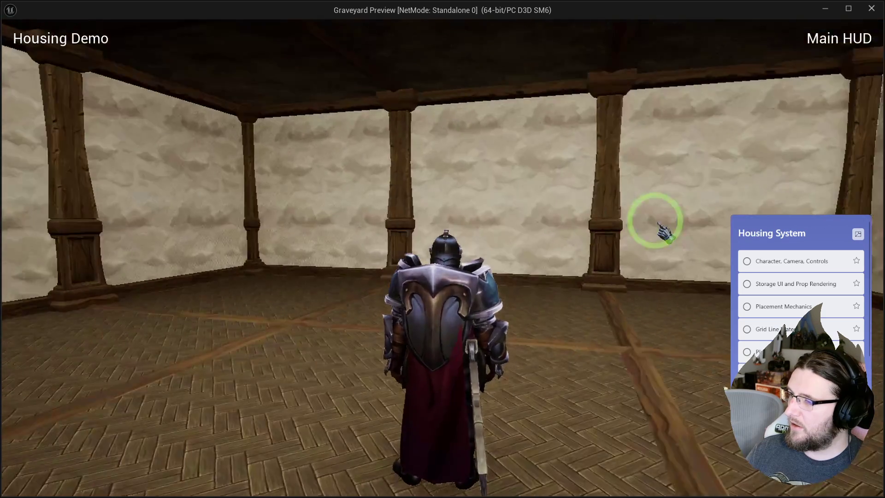
{"action": "key", "text": "Escape"}
{"action": "left_click", "coordinate": [400, 170]}
{"action": "left_click", "coordinate": [270, 153], "text": "alt"}
{"action": "left_click", "coordinate": [274, 154], "text": "alt"}
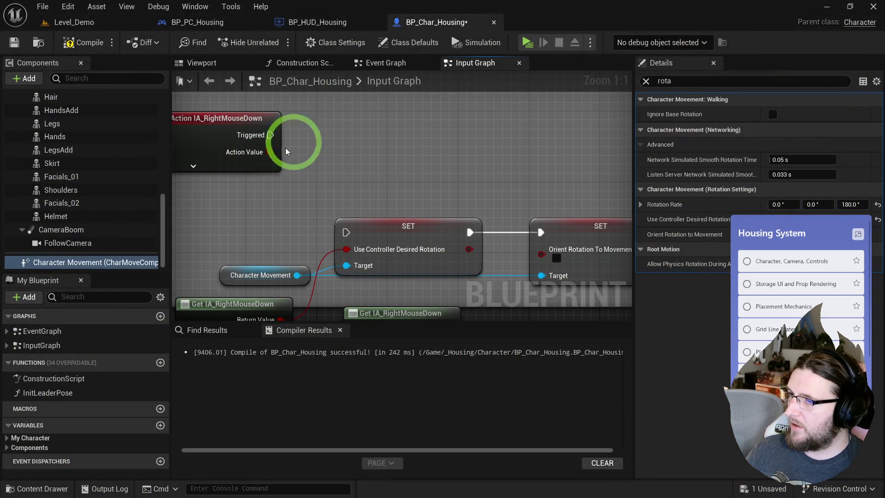
Play-test the character turning toward clicked spots, then exit and edit the Z rotation rate.
{"action": "left_click", "coordinate": [532, 44]}
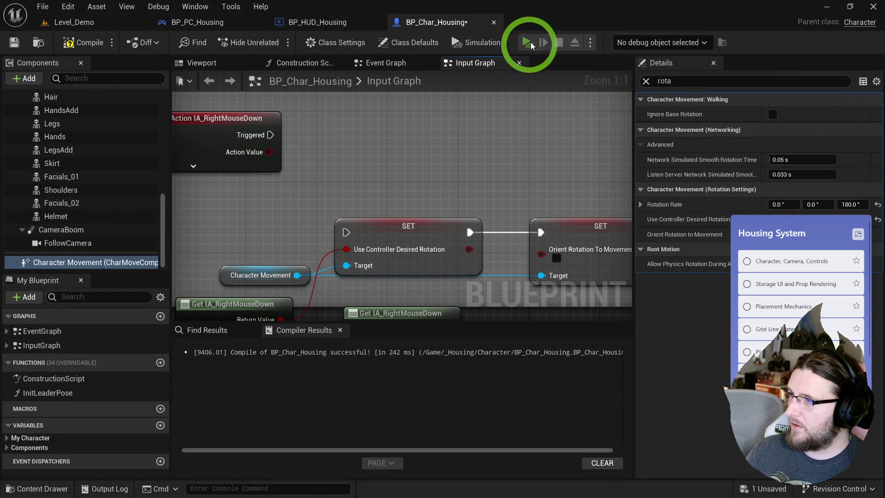
{"action": "left_click", "coordinate": [348, 217]}
{"action": "left_click", "coordinate": [810, 213]}
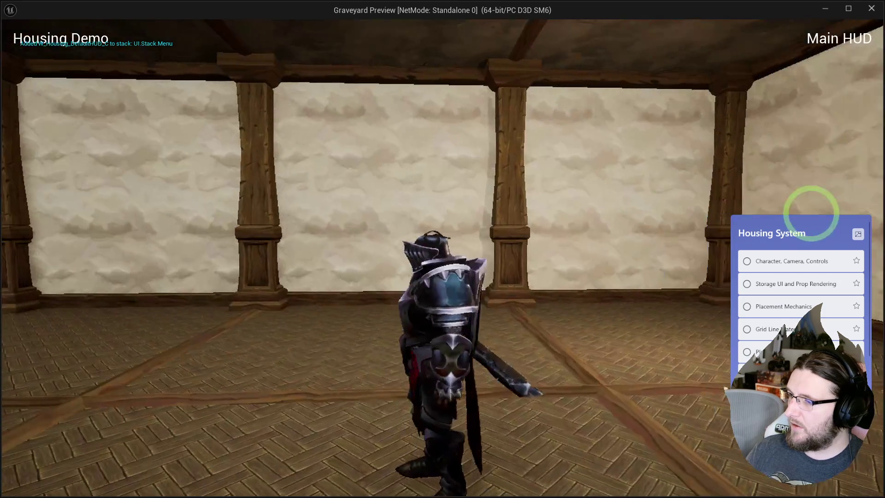
{"action": "left_click", "coordinate": [292, 221]}
{"action": "left_click", "coordinate": [357, 221]}
{"action": "left_click", "coordinate": [604, 212]}
{"action": "left_click", "coordinate": [265, 227]}
{"action": "left_click", "coordinate": [806, 213]}
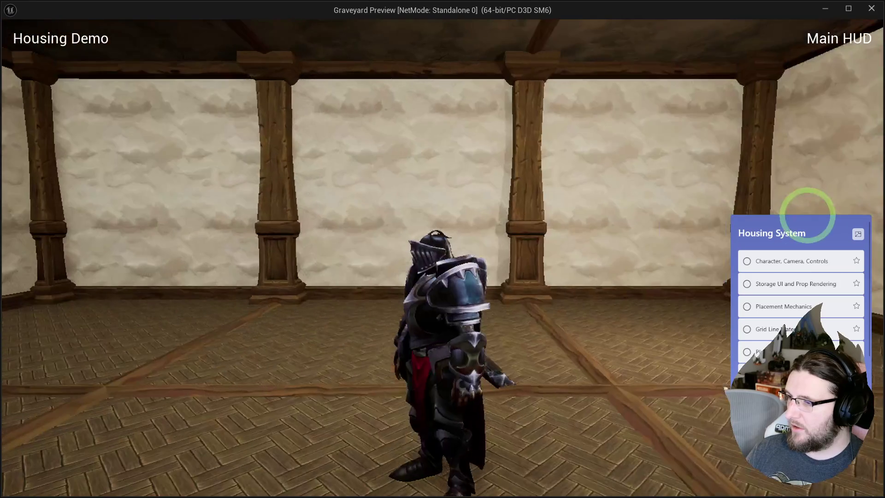
{"action": "left_click", "coordinate": [514, 231]}
{"action": "left_click", "coordinate": [411, 229]}
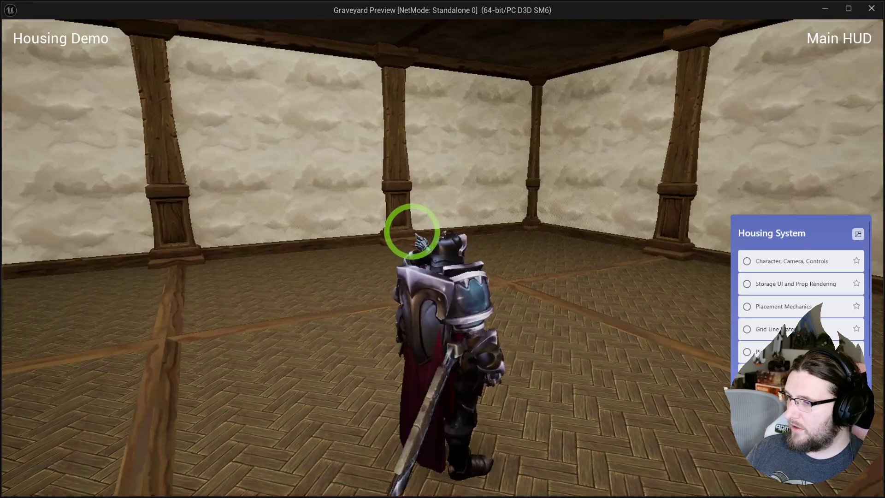
{"action": "key", "text": "Escape"}
{"action": "left_click", "coordinate": [850, 205]}
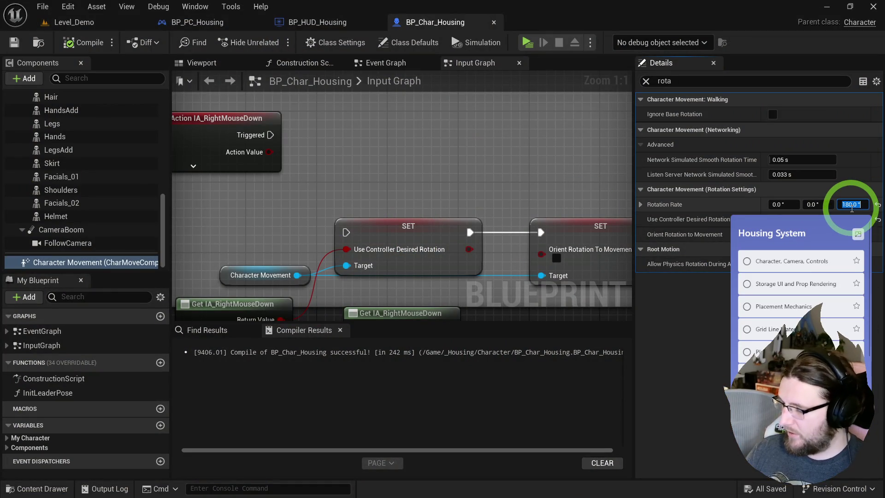
Set Rotation Rate Z to 360 and wire Started and Completed into the SET exec.
{"action": "left_click", "coordinate": [458, 145]}
{"action": "left_click", "coordinate": [422, 160]}
{"action": "left_click", "coordinate": [221, 174]}
{"action": "left_click", "coordinate": [398, 169]}
{"action": "left_click_drag", "start_coordinate": [398, 172], "coordinate": [408, 144]}
{"action": "left_click", "coordinate": [362, 188]}
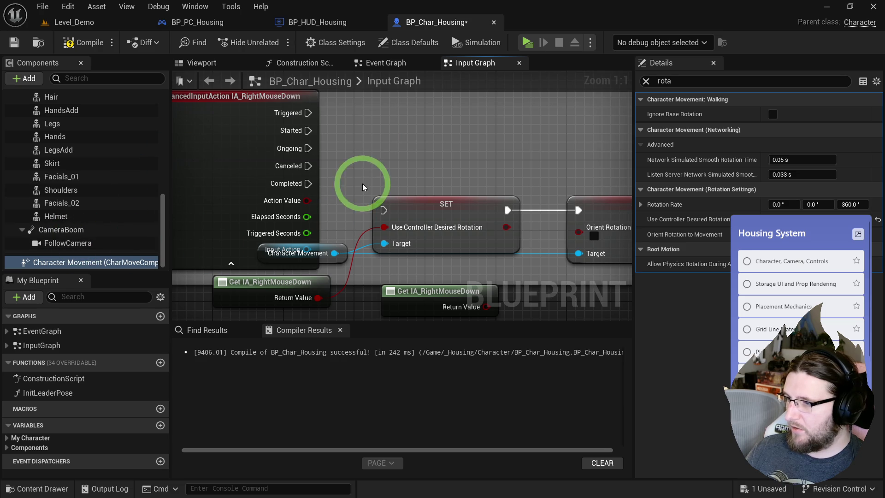
{"action": "left_click", "coordinate": [752, 219]}
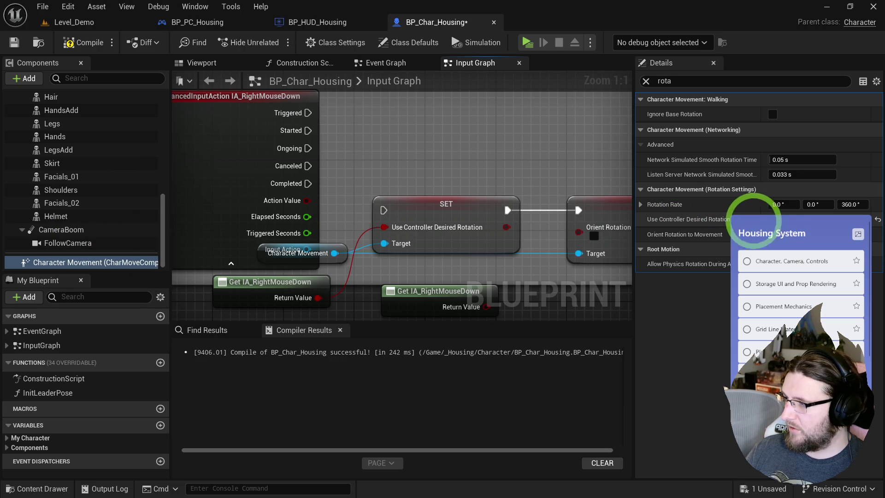
{"action": "left_click", "coordinate": [771, 223]}
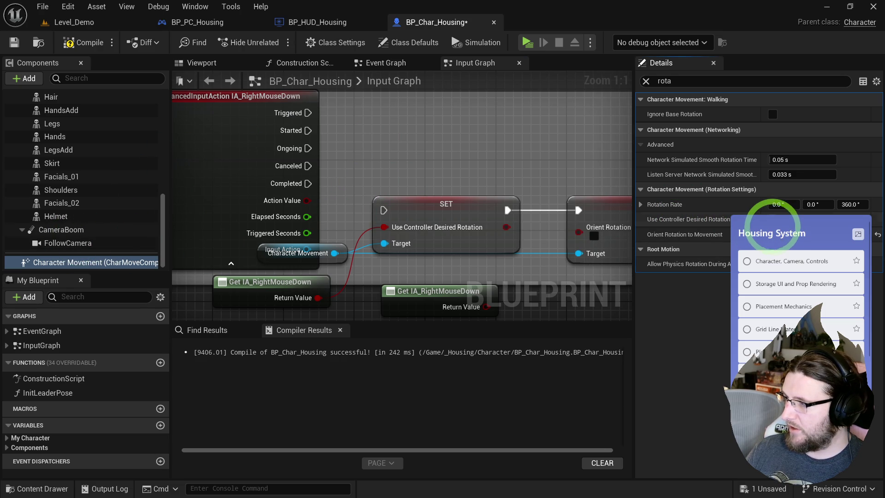
{"action": "left_click", "coordinate": [582, 220]}
{"action": "left_click_drag", "start_coordinate": [384, 210], "coordinate": [306, 134]}
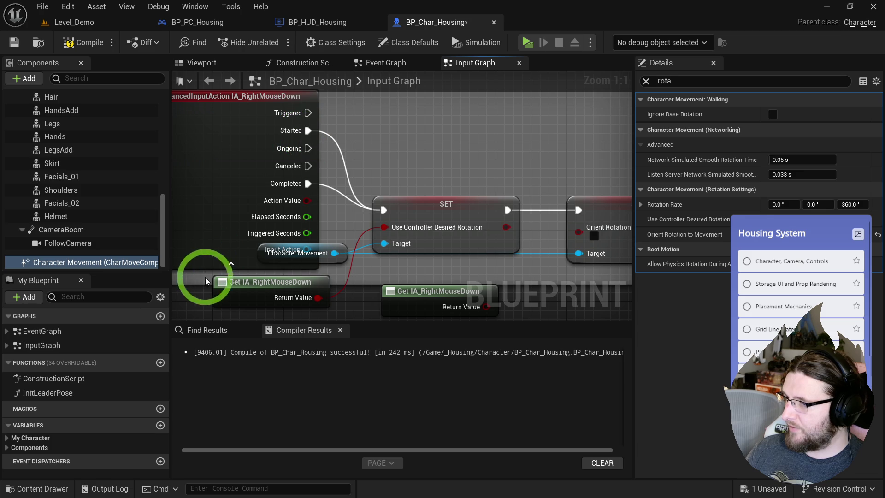
{"action": "left_click", "coordinate": [230, 263]}
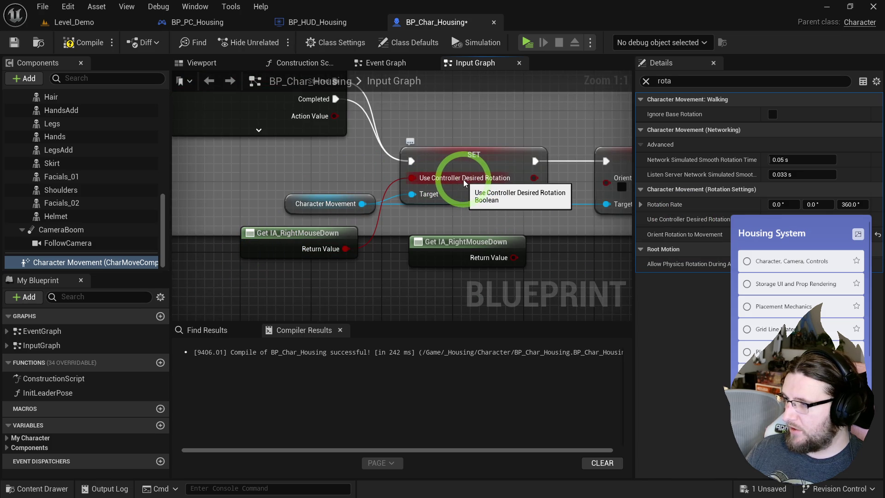
Invert the right-mouse getter with a NOT Boolean feeding Orient Rotation To Movement.
{"action": "left_click_drag", "start_coordinate": [516, 199], "coordinate": [267, 227]}
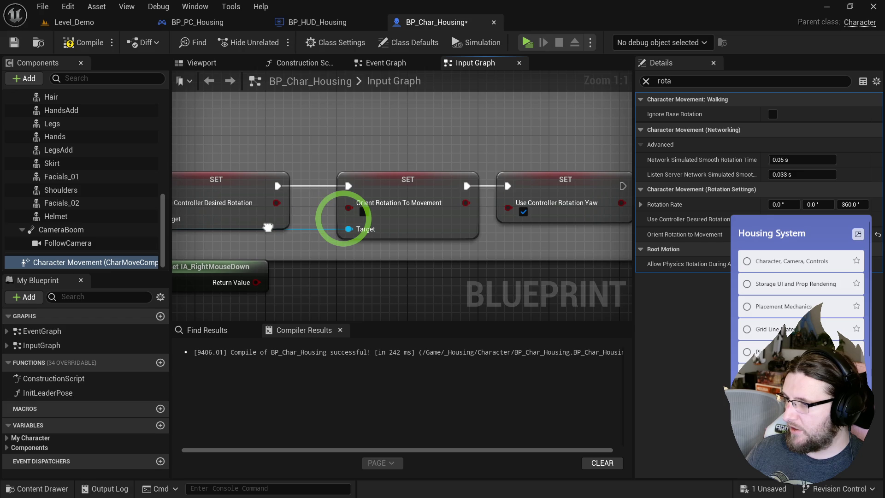
{"action": "left_click_drag", "start_coordinate": [335, 226], "coordinate": [496, 213]}
{"action": "mouse_move", "coordinate": [417, 268]}
{"action": "left_mouse_down"}
{"action": "mouse_move", "coordinate": [435, 262]}
{"action": "mouse_move", "coordinate": [441, 277]}
{"action": "left_mouse_up"}
{"action": "type", "text": "!"}
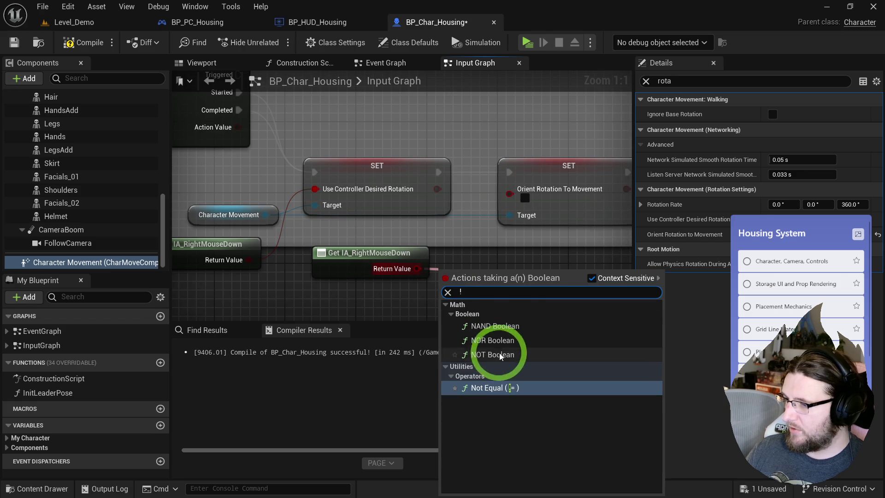
{"action": "left_click", "coordinate": [496, 357]}
{"action": "left_click_drag", "start_coordinate": [514, 201], "coordinate": [512, 197]}
{"action": "left_click_drag", "start_coordinate": [598, 191], "coordinate": [429, 198]}
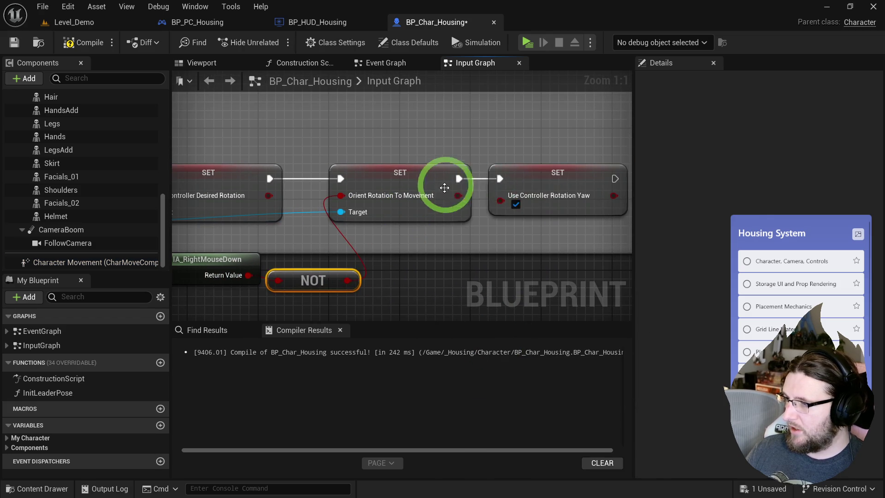
{"action": "left_click", "coordinate": [563, 213]}
{"action": "left_click_drag", "start_coordinate": [352, 212], "coordinate": [570, 216]}
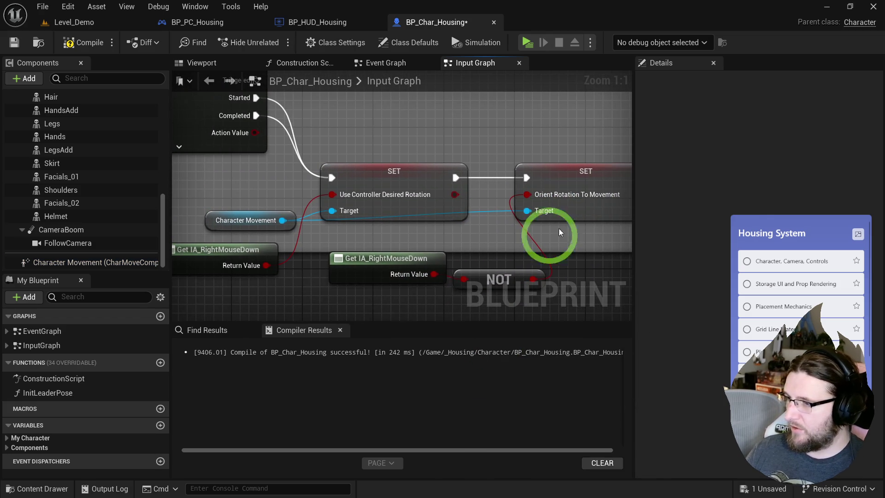
{"action": "left_click_drag", "start_coordinate": [403, 300], "coordinate": [487, 262]}
{"action": "scroll", "coordinate": [430, 231], "scroll_direction": "down", "scroll_amount": 2}
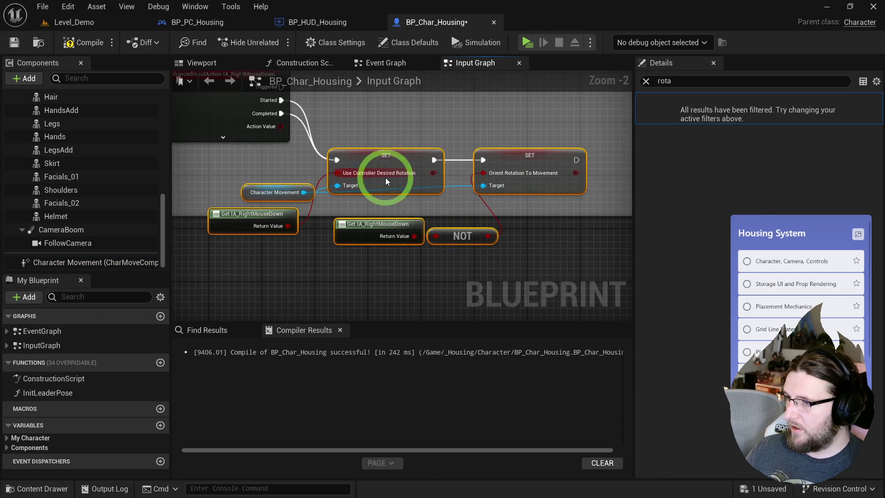
{"action": "left_click_drag", "start_coordinate": [363, 179], "coordinate": [416, 196]}
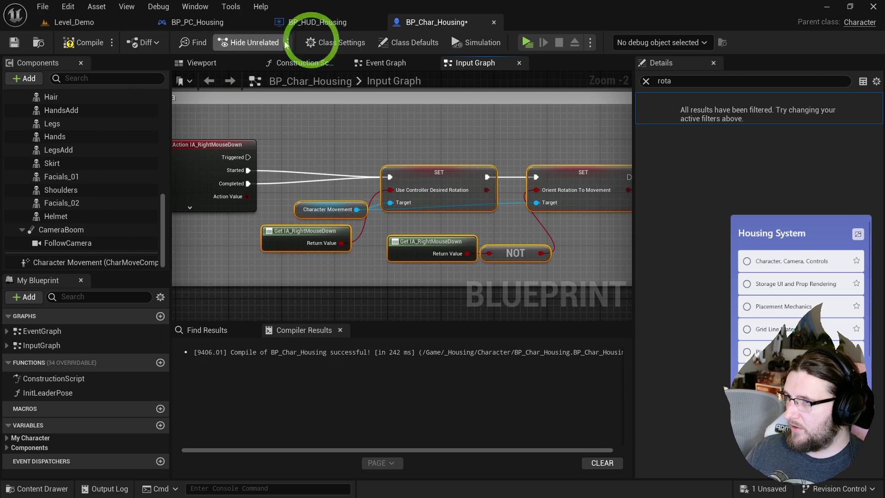
Run the character around the room with WASD and orbit the camera, then exit.
{"action": "key", "text": "a"}
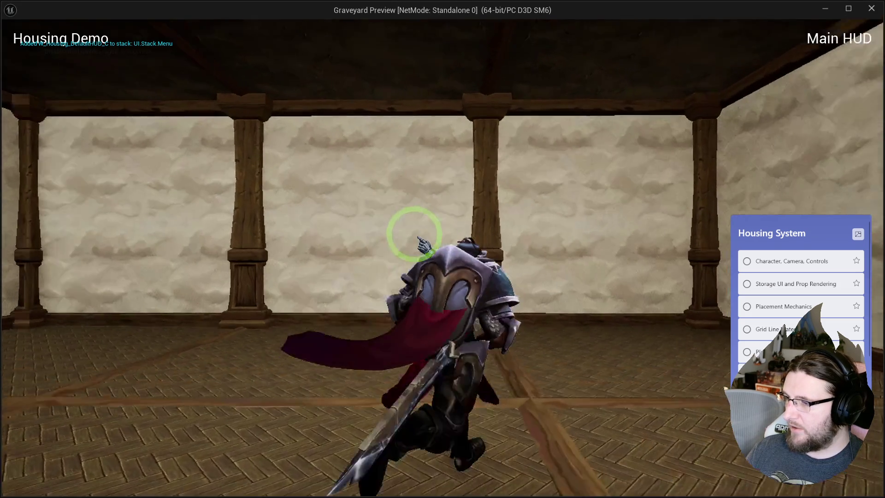
{"action": "key", "text": "w"}
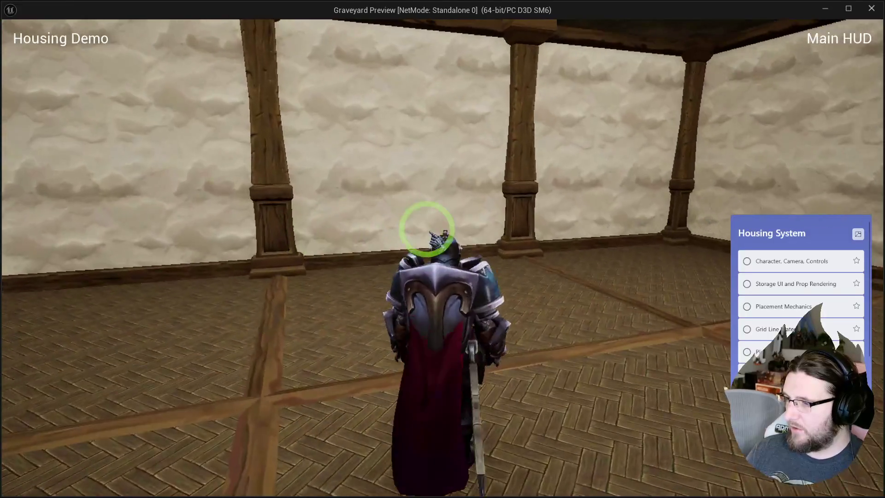
{"action": "key", "text": "s"}
{"action": "left_click_drag", "start_coordinate": [2, 249], "coordinate": [703, 242]}
{"action": "key", "text": "Escape"}
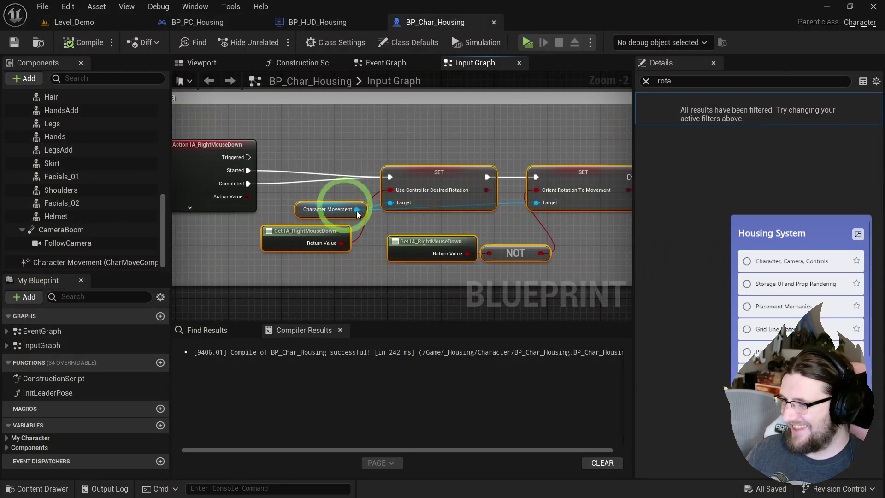
Clear the node selection and relaunch the game for another test.
{"action": "scroll", "coordinate": [374, 241], "scroll_direction": "up", "scroll_amount": 2}
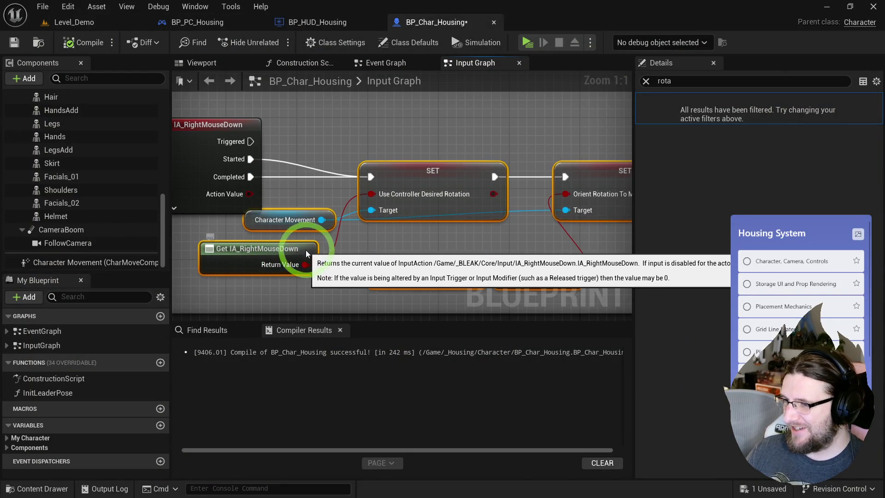
{"action": "left_click", "coordinate": [301, 249]}
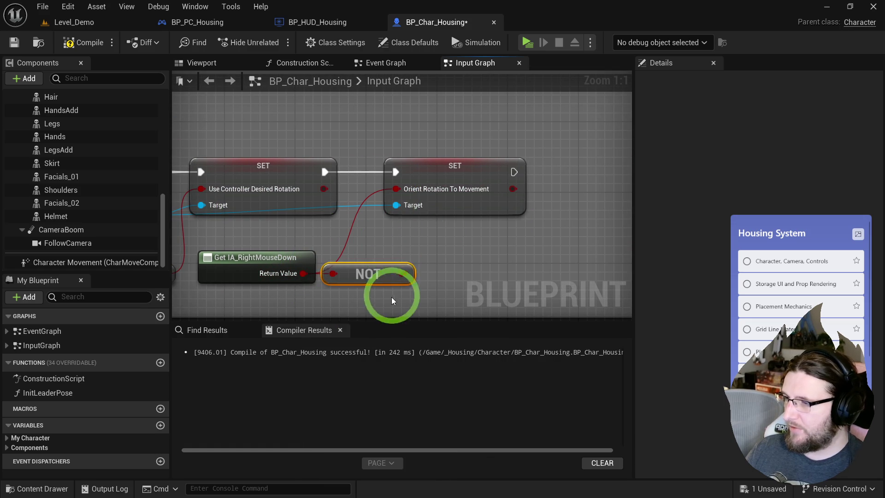
{"action": "left_click", "coordinate": [527, 42]}
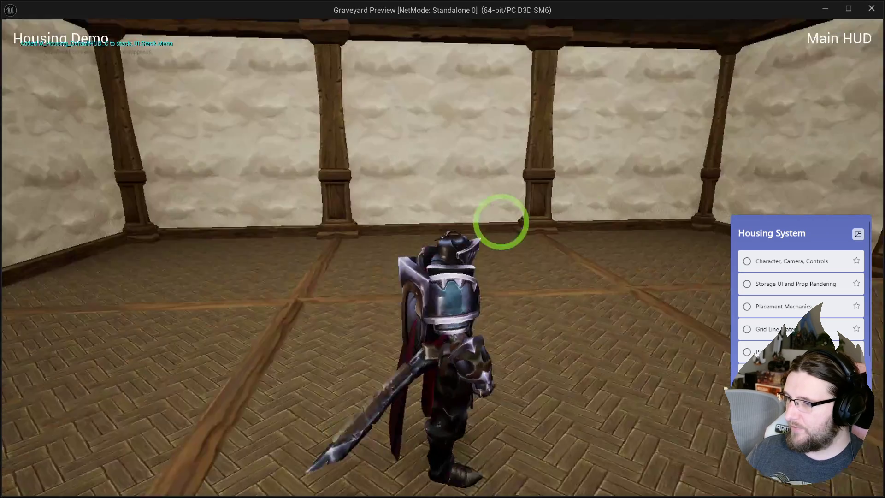
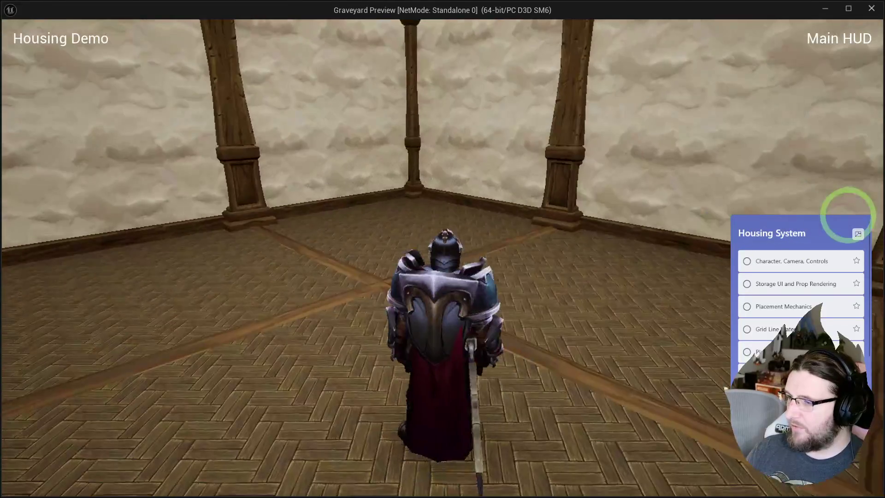
Stop the preview and open W_Housing_BaseMenu from the _Housing/UI folder via BP_HUD_Housing.
{"action": "key", "text": "Escape"}
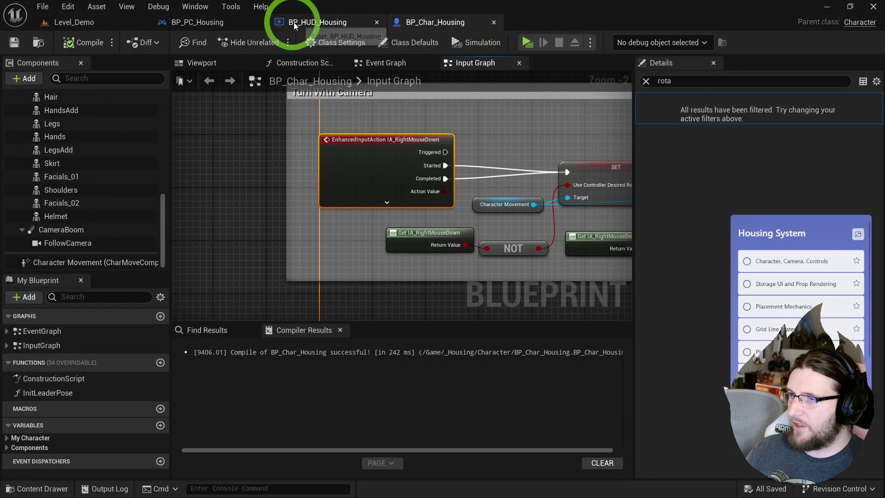
{"action": "left_click", "coordinate": [233, 25]}
{"action": "left_click", "coordinate": [323, 23]}
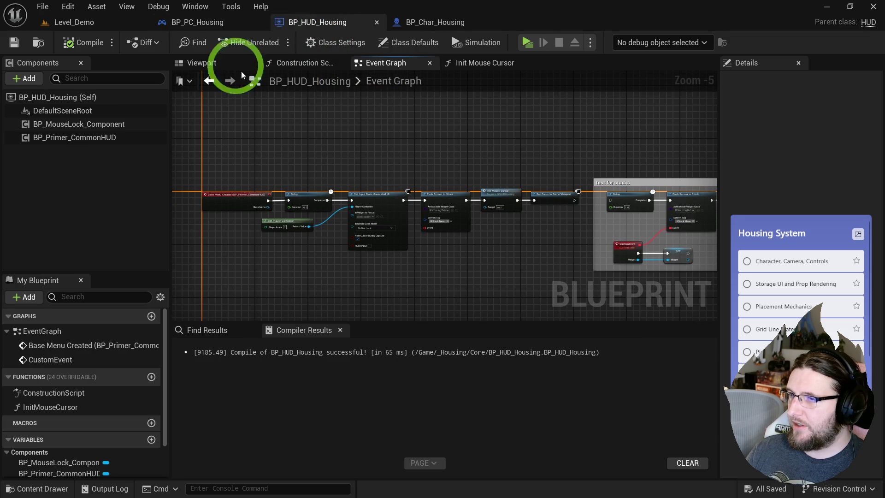
{"action": "left_click", "coordinate": [38, 43]}
{"action": "left_click", "coordinate": [69, 408]}
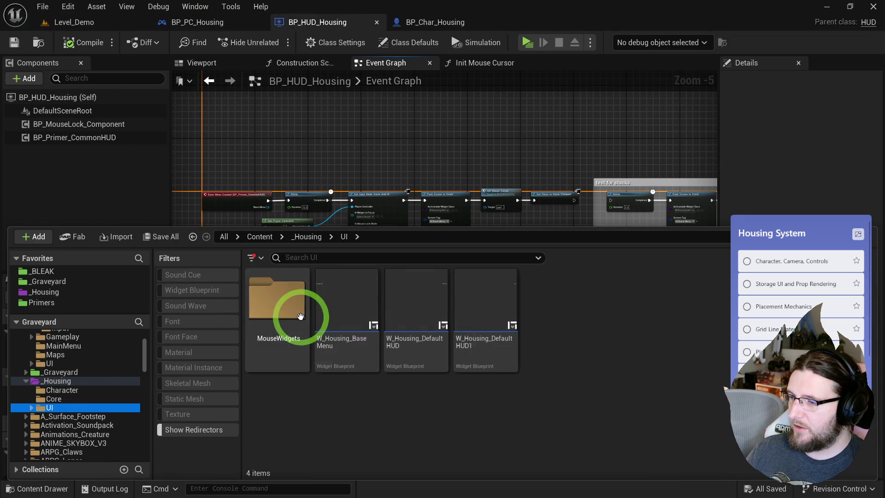
{"action": "double_click", "coordinate": [336, 302]}
In the widget graph, add an IA_RightMouseDown event and paste a copy of the Set Lock Mouse nodes.
{"action": "left_click", "coordinate": [852, 42]}
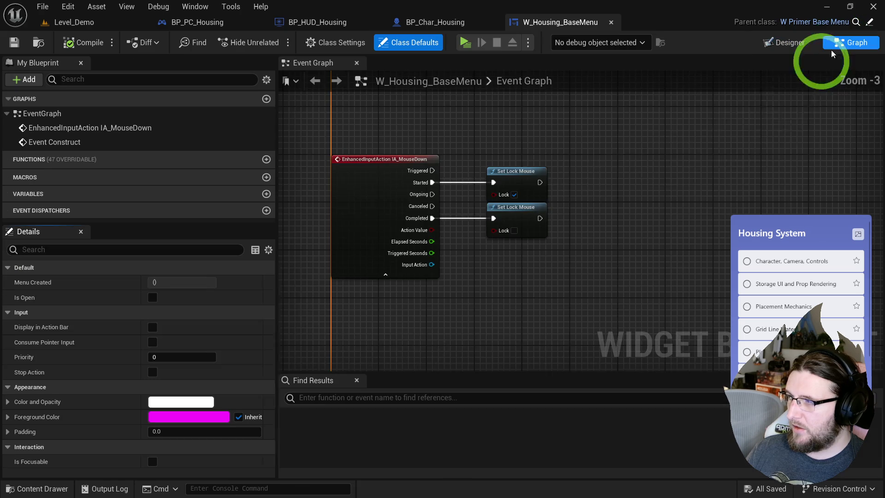
{"action": "mouse_move", "coordinate": [444, 217]}
{"action": "left_mouse_down"}
{"action": "mouse_move", "coordinate": [391, 168]}
{"action": "mouse_move", "coordinate": [371, 234]}
{"action": "left_mouse_up"}
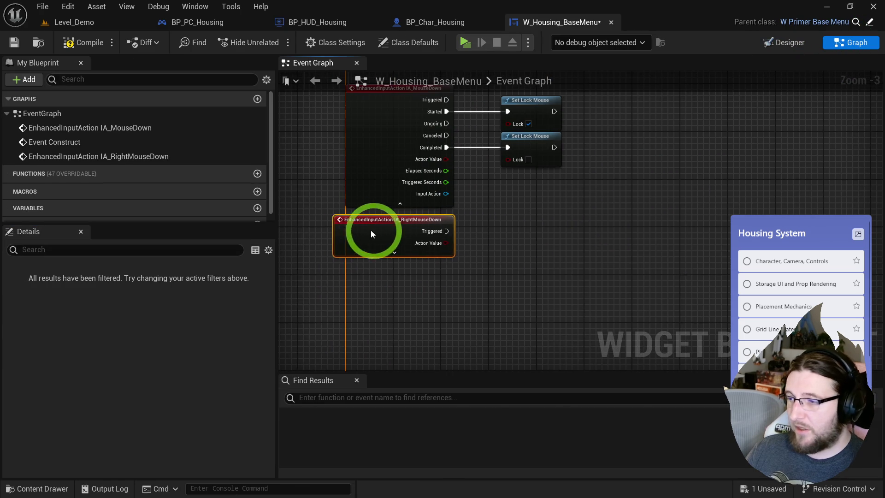
{"action": "left_click", "coordinate": [394, 252]}
{"action": "key", "text": "ctrl+c"}
{"action": "key", "text": "ctrl+v"}
Wire IA_RightMouseDown Started and Completed into the pasted Set Lock Mouse pair and test it.
{"action": "scroll", "coordinate": [446, 205], "scroll_direction": "up", "scroll_amount": 2}
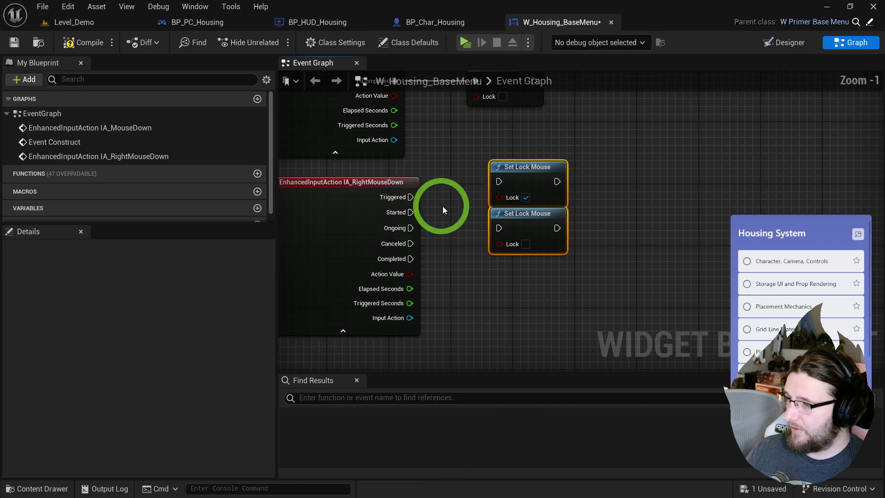
{"action": "left_click_drag", "start_coordinate": [500, 182], "coordinate": [487, 209]}
{"action": "left_click_drag", "start_coordinate": [411, 243], "coordinate": [470, 263]}
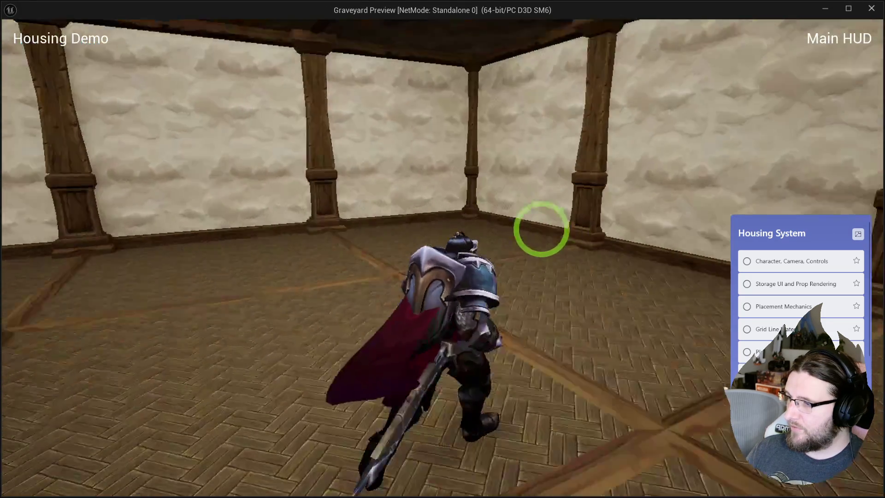
{"action": "left_click_drag", "start_coordinate": [541, 229], "coordinate": [578, 239]}
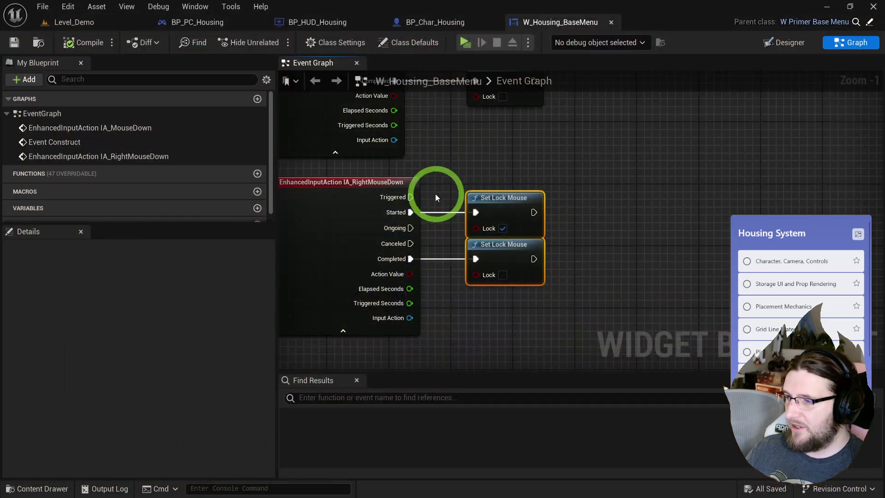
{"action": "scroll", "coordinate": [435, 192], "scroll_direction": "down", "scroll_amount": 2}
{"action": "right_click", "coordinate": [574, 185]}
Add a custom event named UpdateMouseLock to the graph.
{"action": "type", "text": "custom"}
{"action": "key", "text": "Return"}
{"action": "type", "text": "dateMouseLo"}
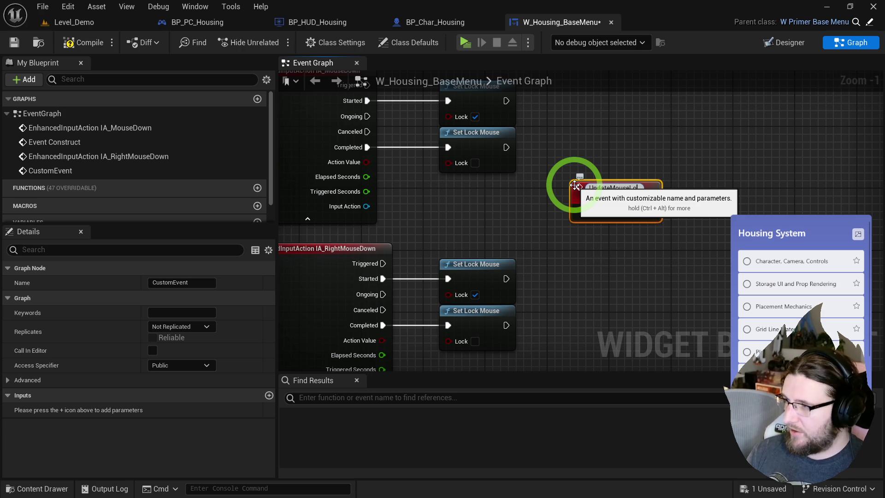
{"action": "key", "text": "Return"}
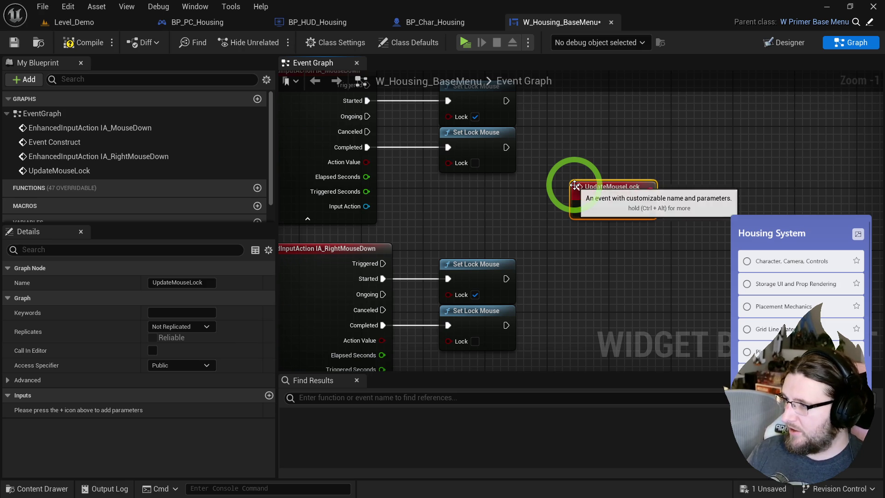
{"action": "left_click", "coordinate": [521, 245]}
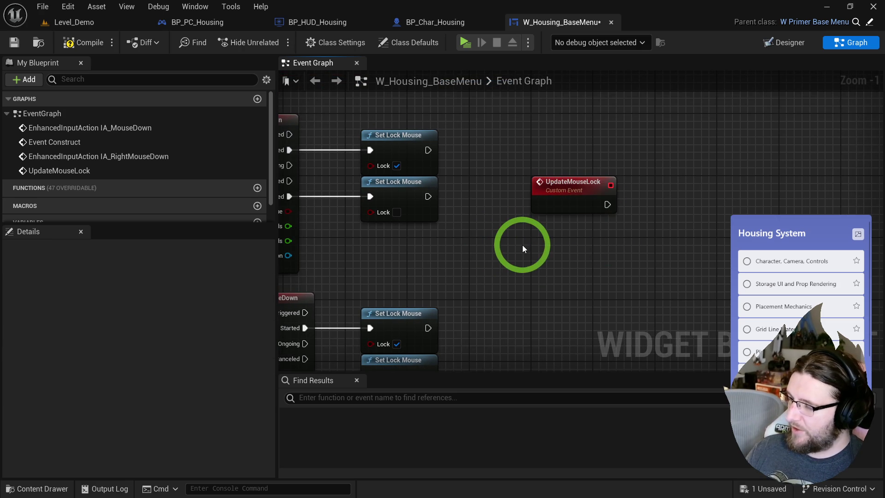
Add a Get IA_RightMouseDown action value node, removing a wrongly placed event node.
{"action": "right_click", "coordinate": [521, 244]}
{"action": "type", "text": "ia rght"}
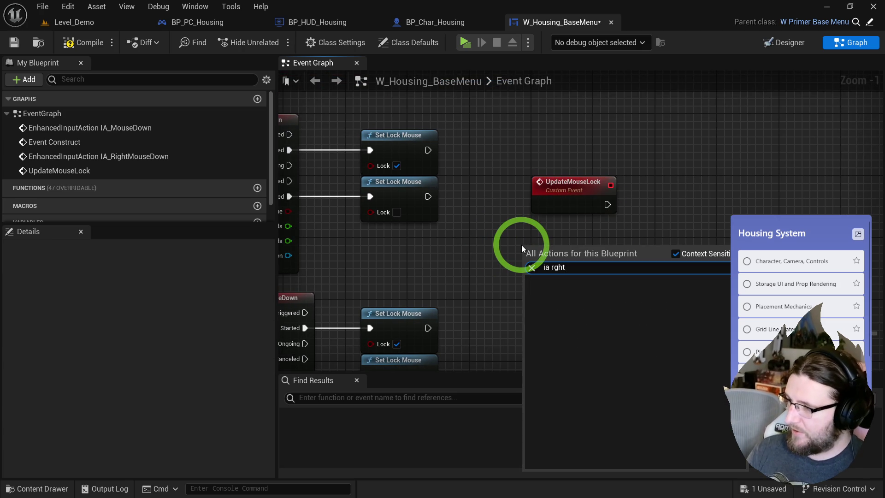
{"action": "key", "text": "BackSpace"}
{"action": "key", "text": "BackSpace"}
{"action": "key", "text": "BackSpace"}
{"action": "type", "text": "right mo"}
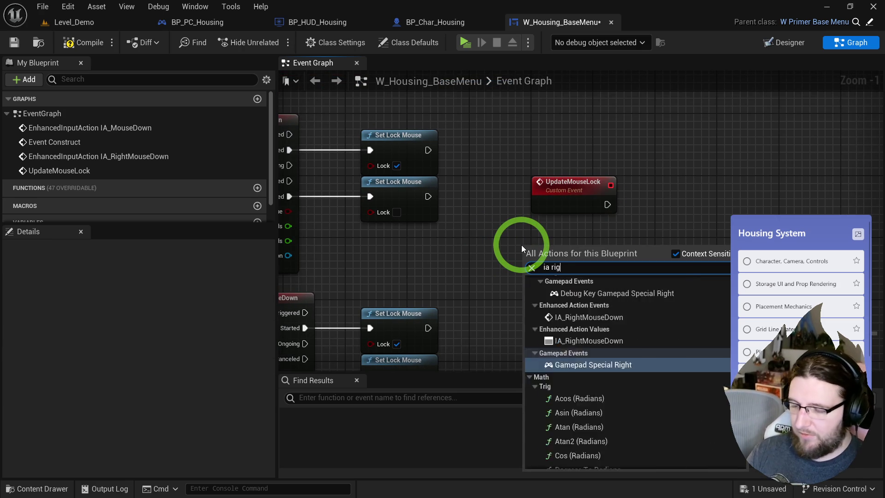
{"action": "key", "text": "Return"}
{"action": "key", "text": "Delete"}
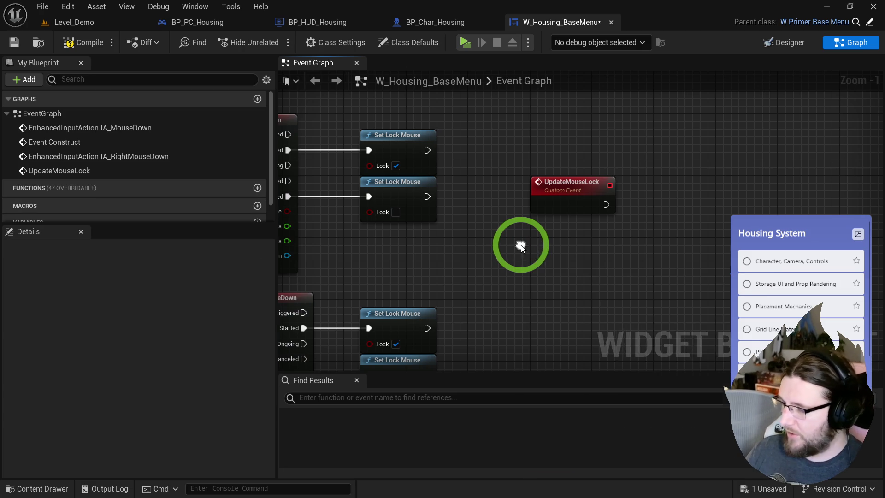
{"action": "right_click", "coordinate": [521, 244]}
{"action": "type", "text": "ia right m"}
{"action": "type", "text": "o"}
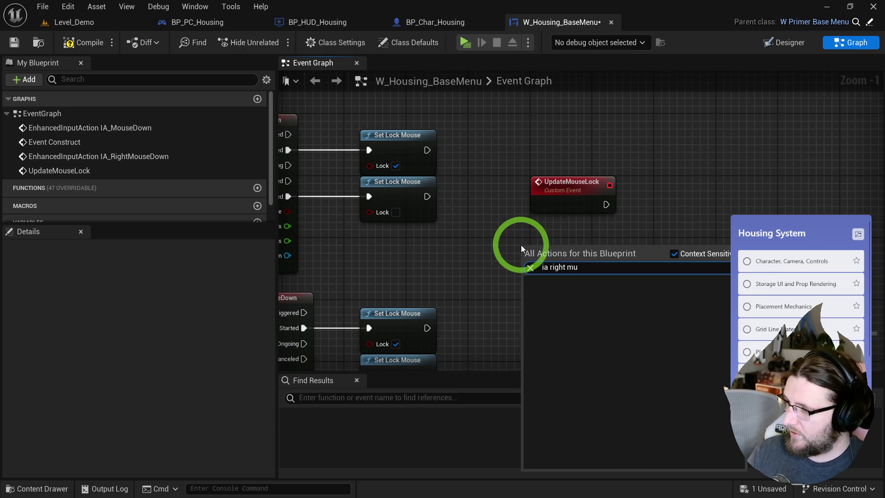
{"action": "key", "text": "Down"}
{"action": "key", "text": "Return"}
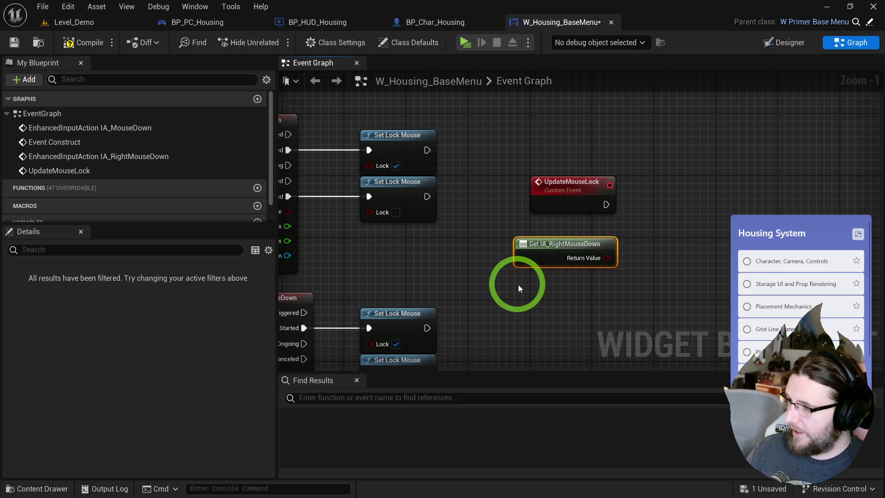
Add a second IA_RightMouseDown action value getter below the first.
{"action": "right_click", "coordinate": [515, 283]}
{"action": "type", "text": "ia left"}
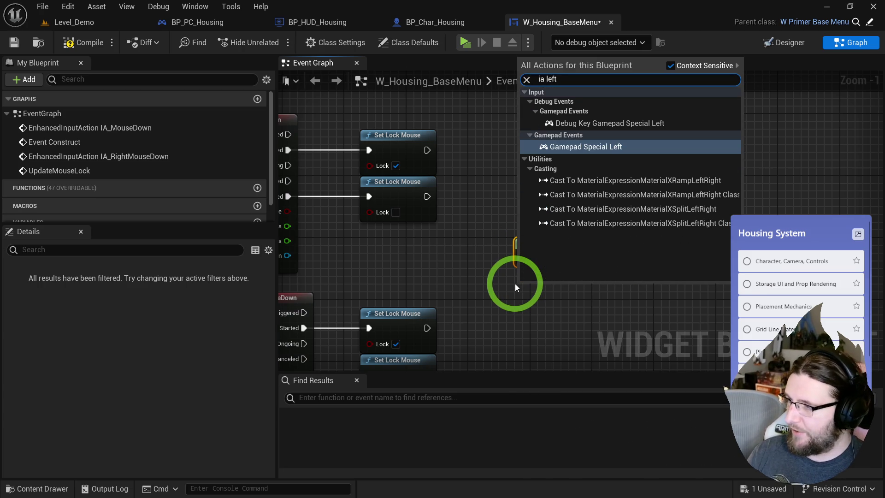
{"action": "type", "text": "ia_"}
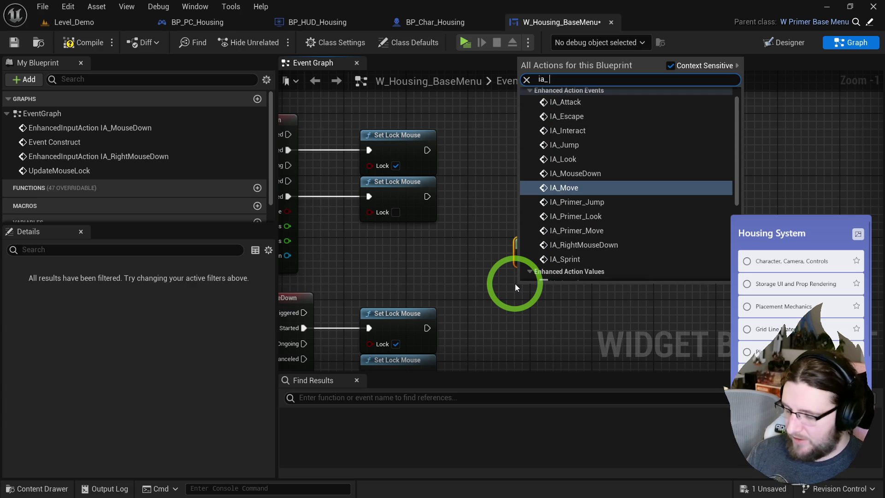
{"action": "type", "text": "left"}
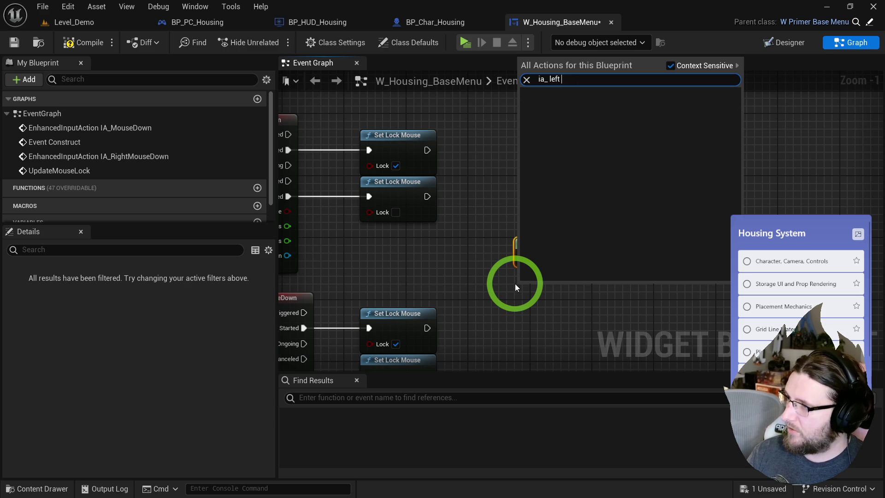
{"action": "key", "text": "BackSpace"}
{"action": "key", "text": "BackSpace"}
{"action": "key", "text": "BackSpace"}
{"action": "type", "text": "mous"}
{"action": "key", "text": "Down"}
{"action": "key", "text": "Down"}
{"action": "key", "text": "Down"}
{"action": "key", "text": "Return"}
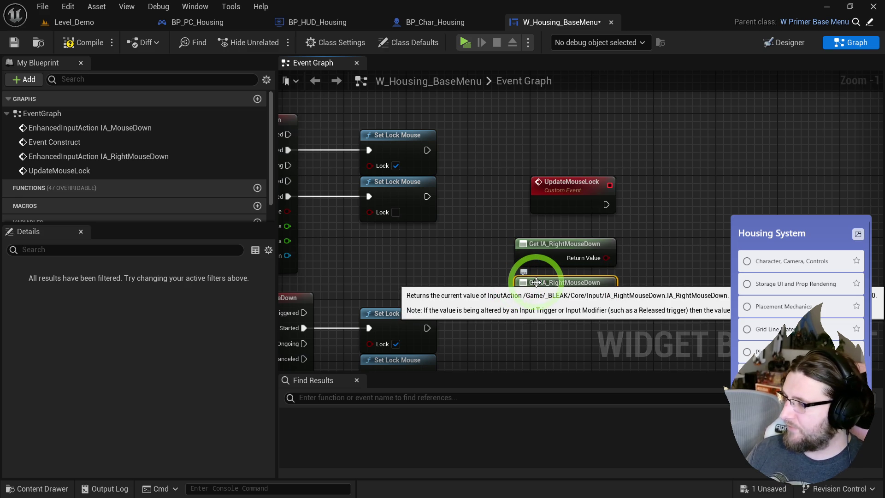
Open the IA_RightMouseDown and IA_MouseDown input action assets in the Core/Input folder.
{"action": "double_click", "coordinate": [536, 282]}
{"action": "left_click", "coordinate": [39, 42]}
{"action": "double_click", "coordinate": [557, 253]}
{"action": "left_click", "coordinate": [38, 42]}
Rename the IA_MouseDown input action to IA_MouseLeft.
{"action": "left_click", "coordinate": [540, 245]}
{"action": "key", "text": "End"}
{"action": "key", "text": "shift+Left"}
{"action": "key", "text": "shift+Left"}
{"action": "key", "text": "shift+Left"}
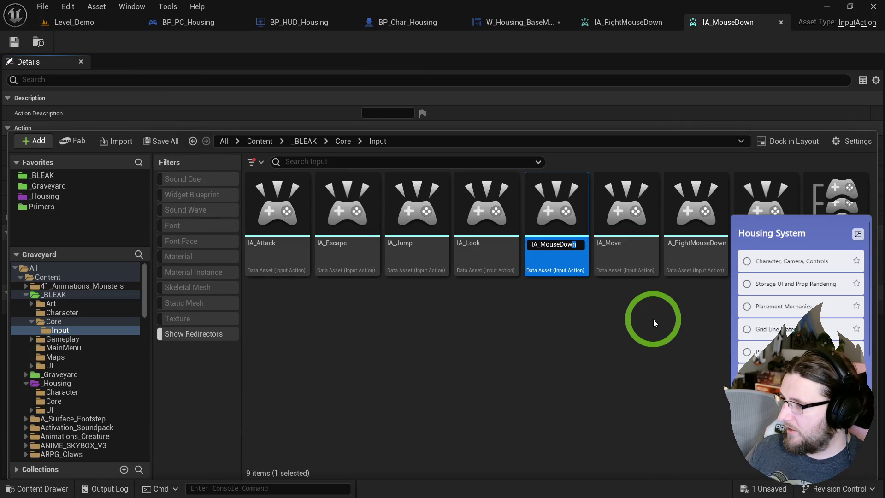
{"action": "type", "text": "Left"}
{"action": "key", "text": "Return"}
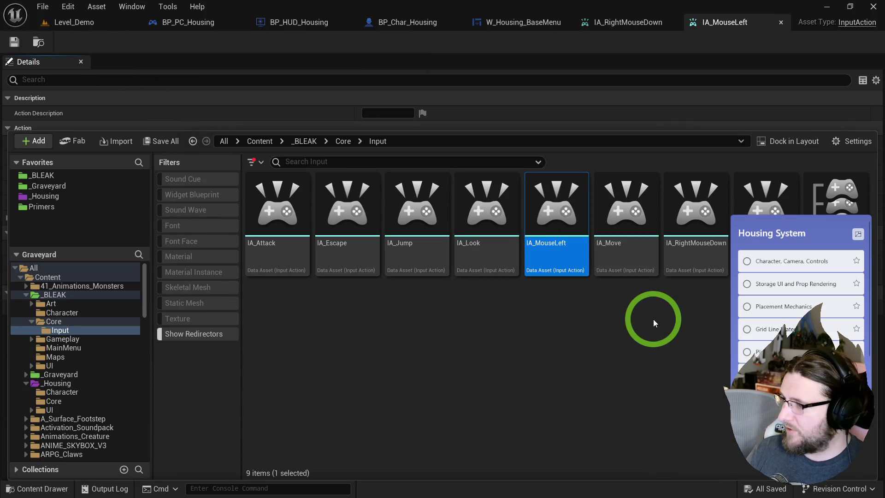
Rename IA_RightMouseDown to IA_MouseRight, then close the Content Drawer and asset editor.
{"action": "left_click", "coordinate": [701, 258]}
{"action": "left_click", "coordinate": [704, 263]}
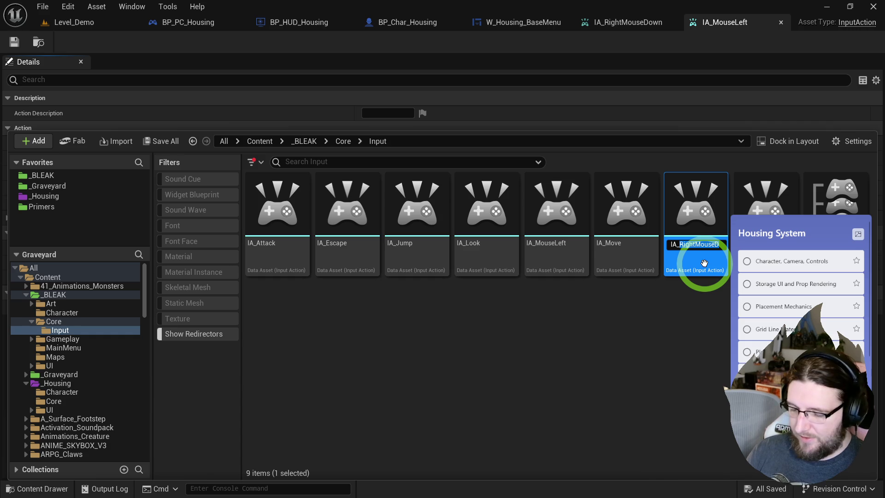
{"action": "key", "text": "Return"}
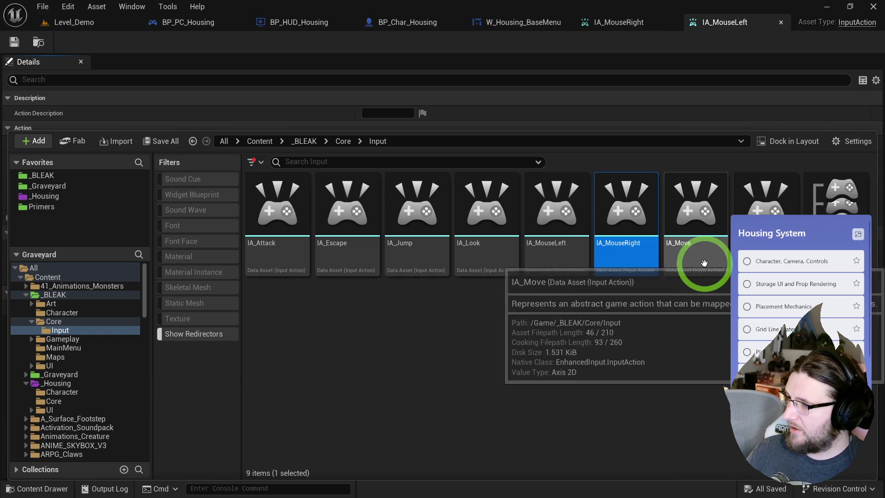
{"action": "left_click", "coordinate": [563, 256]}
{"action": "left_click", "coordinate": [657, 23]}
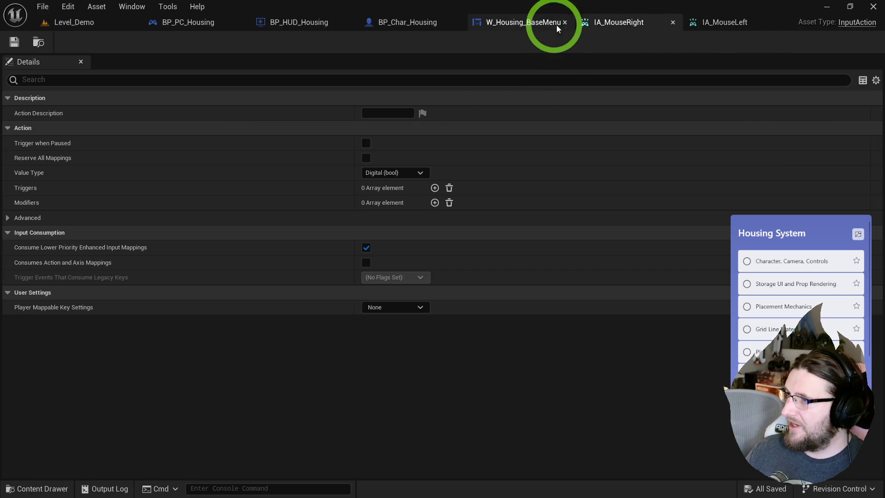
{"action": "middle_click", "coordinate": [737, 26]}
Replace the extra IA_RightMouseDown getter with a Get IA_MouseLeft value node.
{"action": "middle_click", "coordinate": [637, 21]}
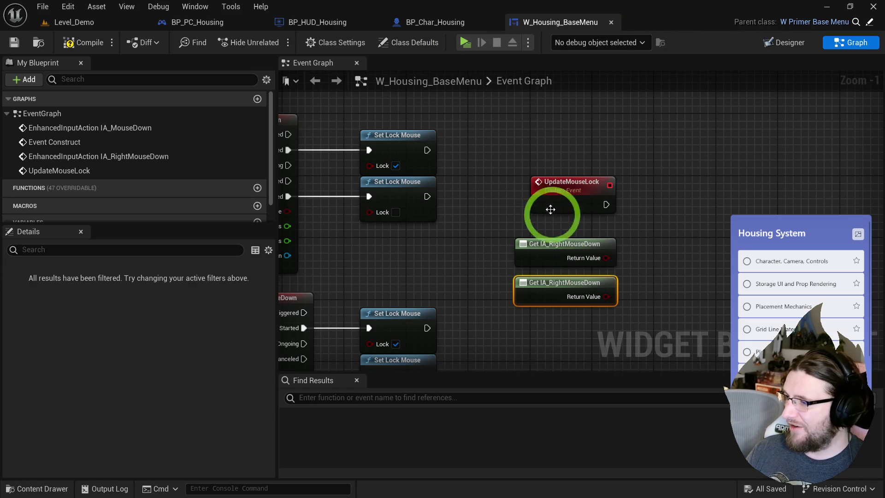
{"action": "key", "text": "Delete"}
{"action": "right_click", "coordinate": [533, 289]}
{"action": "type", "text": "ia"}
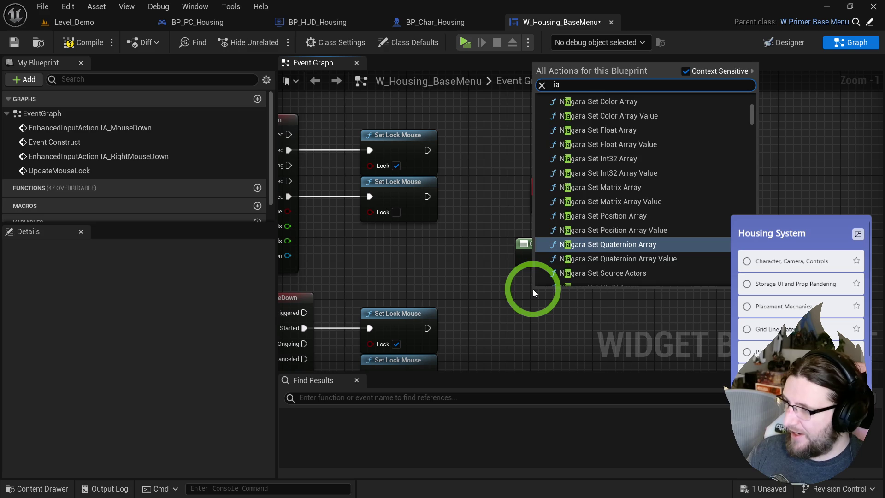
{"action": "type", "text": " mouseleft"}
{"action": "key", "text": "Down"}
{"action": "key", "text": "Return"}
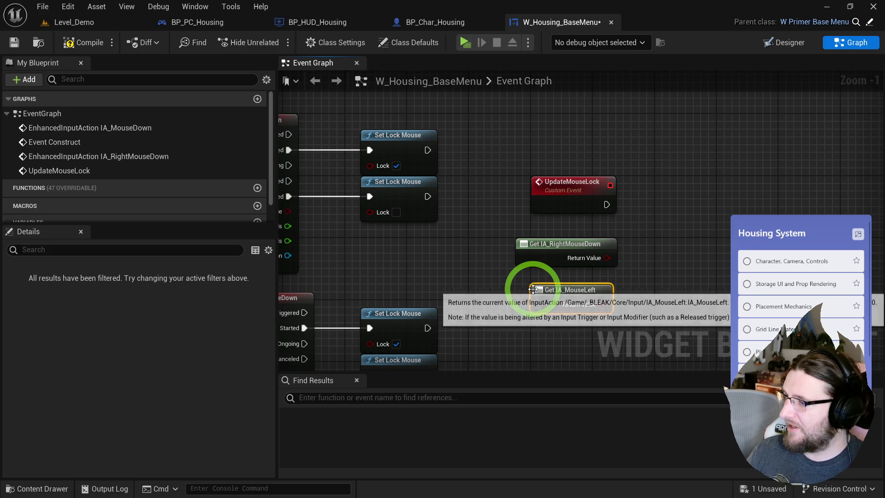
Add a Get IA_MouseRight value node beside Get IA_MouseLeft.
{"action": "right_click", "coordinate": [715, 262]}
{"action": "type", "text": "ia mouse rigght"}
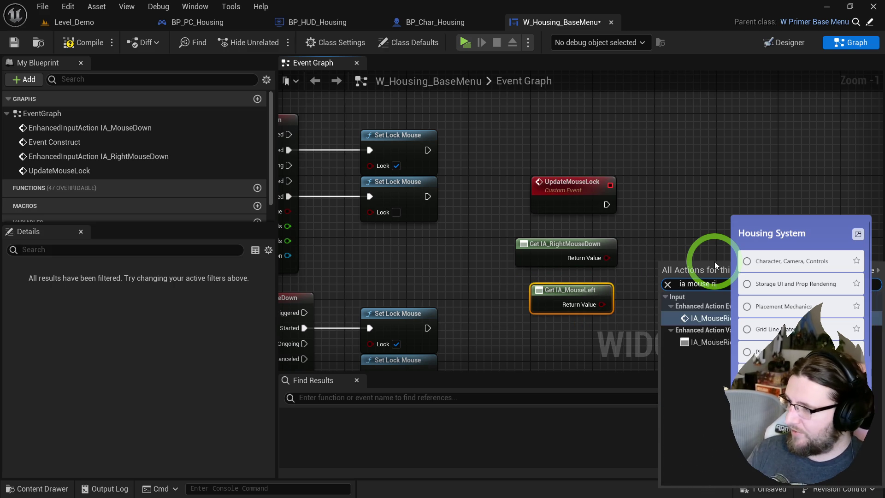
{"action": "key", "text": "BackSpace"}
{"action": "key", "text": "BackSpace"}
{"action": "key", "text": "BackSpace"}
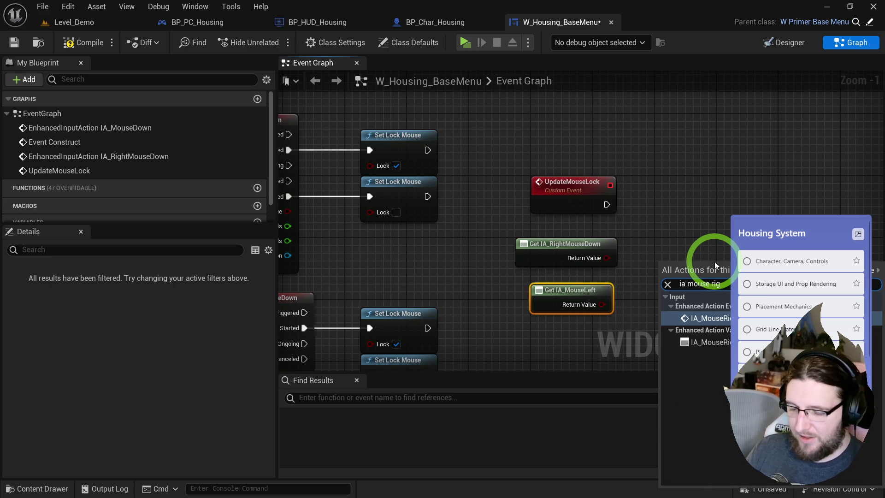
{"action": "key", "text": "Down"}
{"action": "key", "text": "Return"}
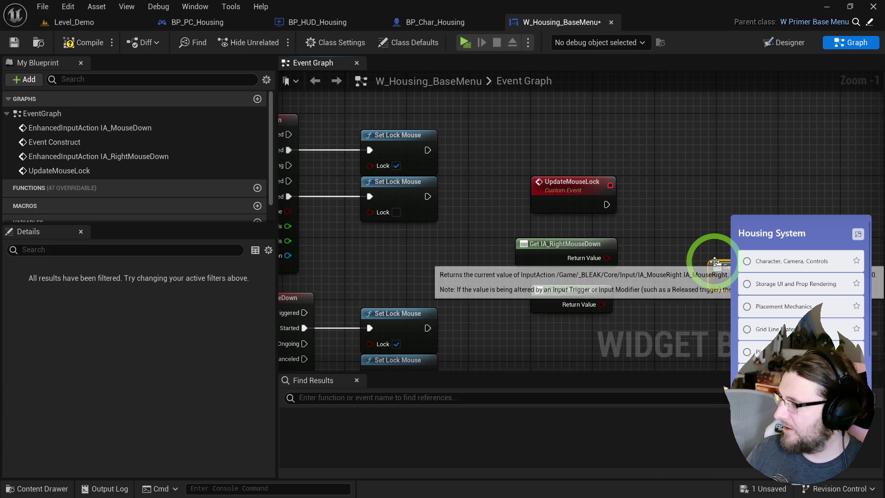
{"action": "left_click_drag", "start_coordinate": [728, 275], "coordinate": [548, 266]}
{"action": "left_click", "coordinate": [175, 82]}
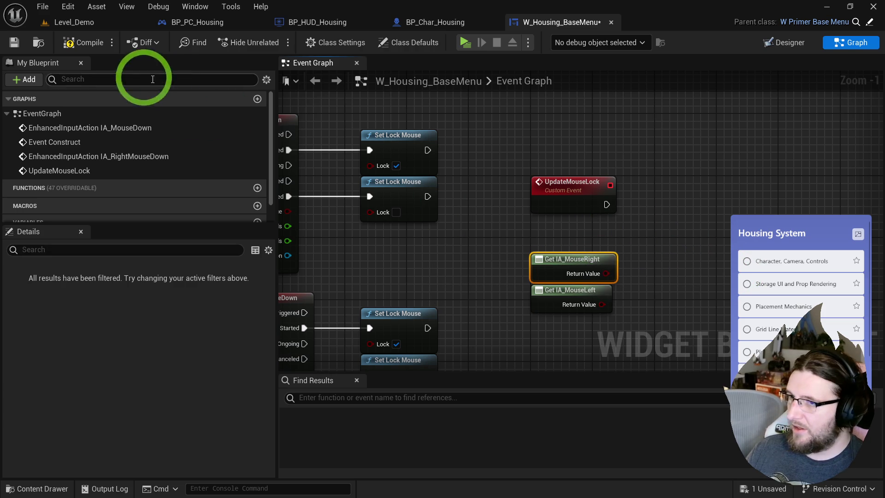
{"action": "left_click_drag", "start_coordinate": [325, 158], "coordinate": [278, 140]}
Combine the IA_MouseRight and IA_MouseLeft values with OR into a Set Lock Mouse after UpdateMouseLock.
{"action": "left_click_drag", "start_coordinate": [559, 255], "coordinate": [580, 251]}
{"action": "type", "text": "or"}
{"action": "key", "text": "Return"}
{"action": "left_click_drag", "start_coordinate": [555, 286], "coordinate": [581, 275]}
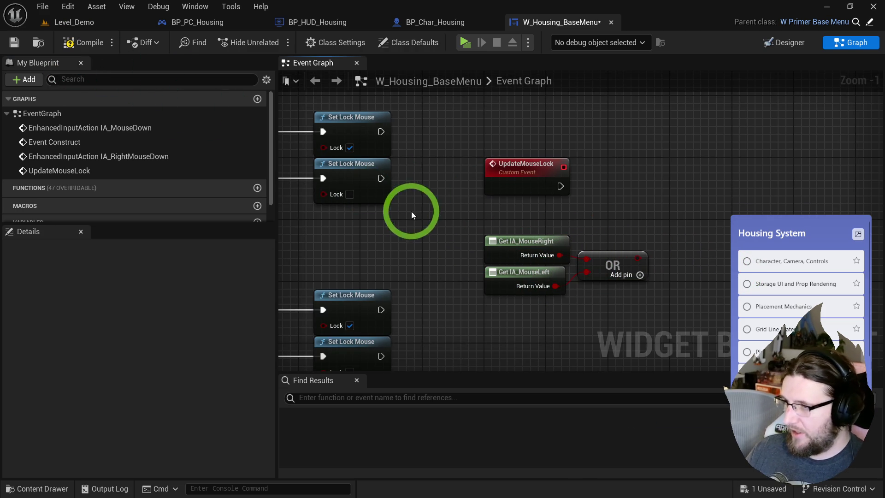
{"action": "key", "text": "ctrl+v"}
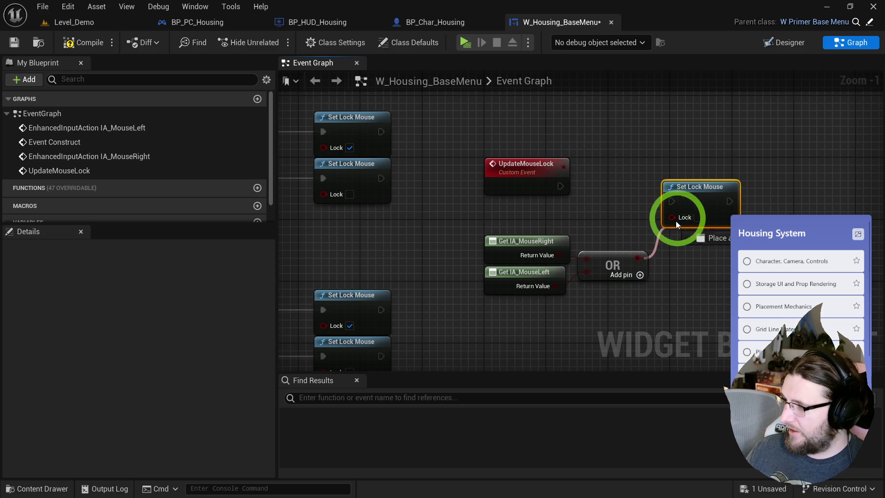
{"action": "left_click_drag", "start_coordinate": [672, 201], "coordinate": [560, 186]}
{"action": "left_click_drag", "start_coordinate": [696, 187], "coordinate": [703, 172]}
{"action": "mouse_move", "coordinate": [689, 300]}
{"action": "left_mouse_down"}
{"action": "mouse_move", "coordinate": [517, 244]}
{"action": "mouse_move", "coordinate": [592, 203]}
{"action": "mouse_move", "coordinate": [571, 213]}
{"action": "left_mouse_up"}
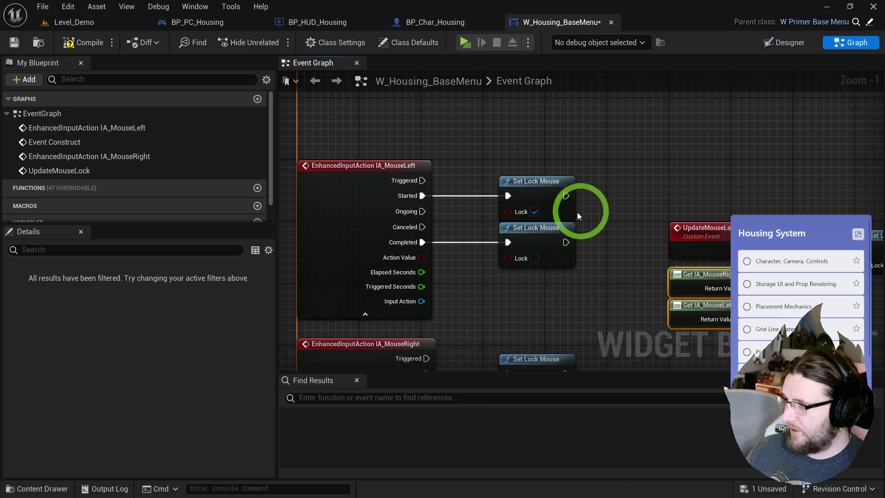
Make IA_MouseLeft Started and Completed call Update Mouse Lock instead of Set Lock Mouse.
{"action": "left_click_drag", "start_coordinate": [445, 190], "coordinate": [452, 161]}
{"action": "type", "text": "update mo"}
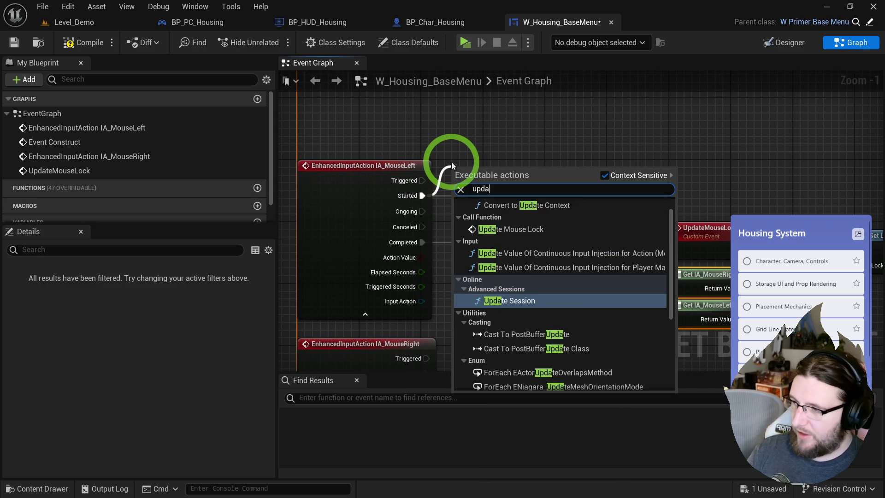
{"action": "key", "text": "Return"}
{"action": "left_click_drag", "start_coordinate": [422, 242], "coordinate": [453, 188]}
{"action": "key", "text": "Delete"}
{"action": "mouse_move", "coordinate": [591, 268]}
{"action": "left_mouse_down"}
{"action": "mouse_move", "coordinate": [544, 191]}
{"action": "mouse_move", "coordinate": [524, 227]}
{"action": "mouse_move", "coordinate": [480, 198]}
{"action": "left_mouse_up"}
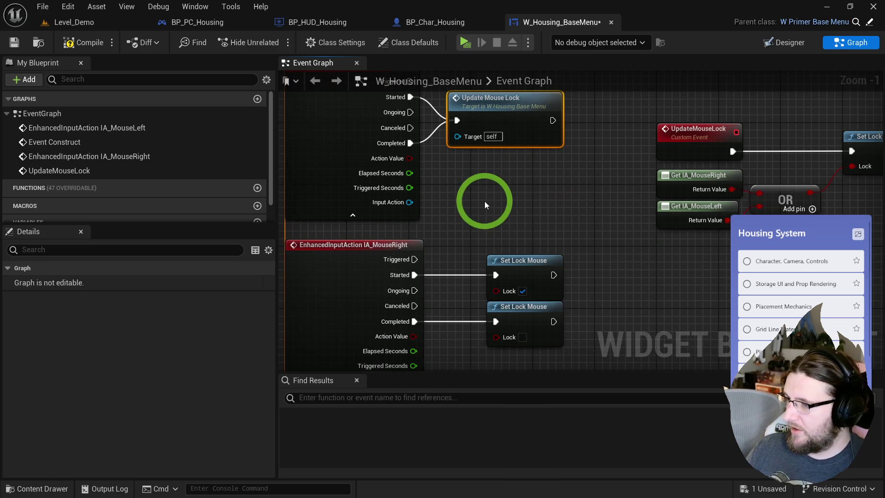
Make IA_MouseRight Started and Completed call Update Mouse Lock, delete its old Set Lock Mouse nodes, and test.
{"action": "key", "text": "ctrl+c"}
{"action": "key", "text": "ctrl+v"}
{"action": "left_click_drag", "start_coordinate": [496, 276], "coordinate": [487, 221]}
{"action": "left_click_drag", "start_coordinate": [496, 321], "coordinate": [488, 221]}
{"action": "left_click_drag", "start_coordinate": [571, 350], "coordinate": [489, 255]}
{"action": "key", "text": "Delete"}
{"action": "mouse_move", "coordinate": [520, 199]}
{"action": "left_mouse_down"}
{"action": "mouse_move", "coordinate": [507, 258]}
{"action": "mouse_move", "coordinate": [513, 276]}
{"action": "left_mouse_up"}
{"action": "left_click", "coordinate": [467, 48]}
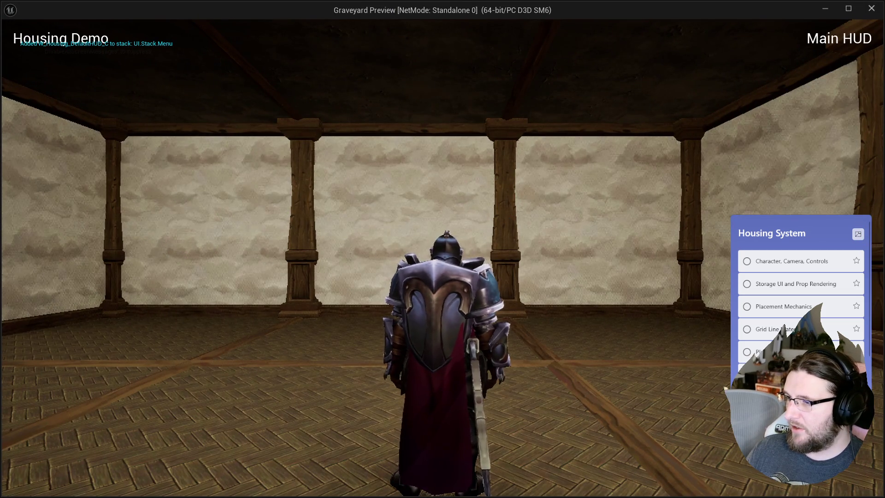
{"action": "key", "text": "w"}
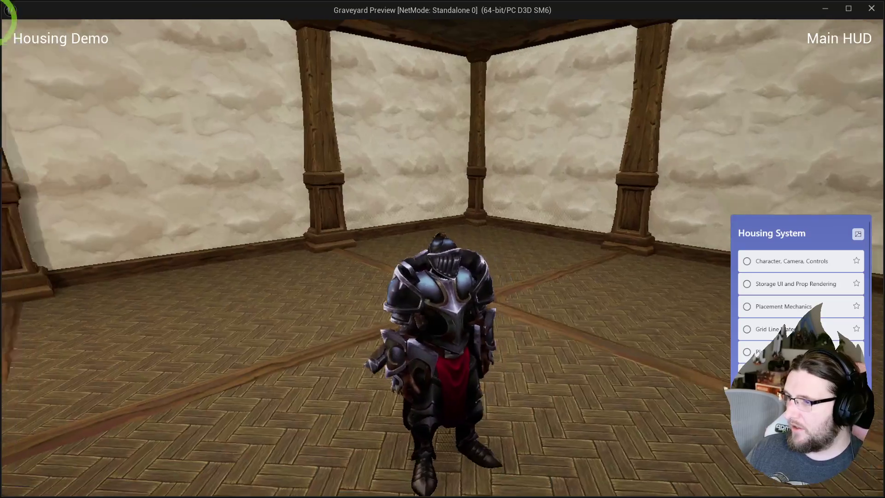
{"action": "key", "text": "Escape"}
{"action": "left_click_drag", "start_coordinate": [636, 155], "coordinate": [505, 169]}
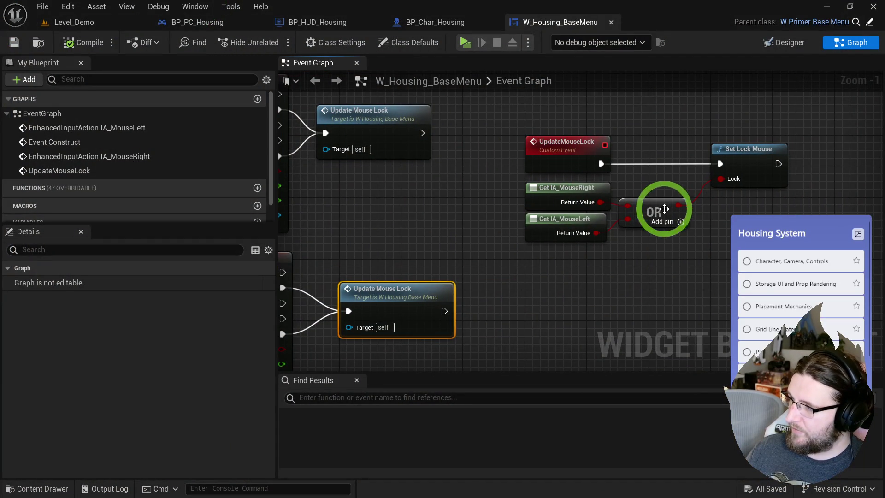
Place Set Lock Mouse after a 0.2-second Delay in the UpdateMouseLock chain and start a test play.
{"action": "left_click_drag", "start_coordinate": [499, 184], "coordinate": [680, 209]}
{"action": "left_click_drag", "start_coordinate": [580, 205], "coordinate": [581, 191]}
{"action": "left_click", "coordinate": [621, 153]}
{"action": "left_click_drag", "start_coordinate": [687, 162], "coordinate": [726, 162]}
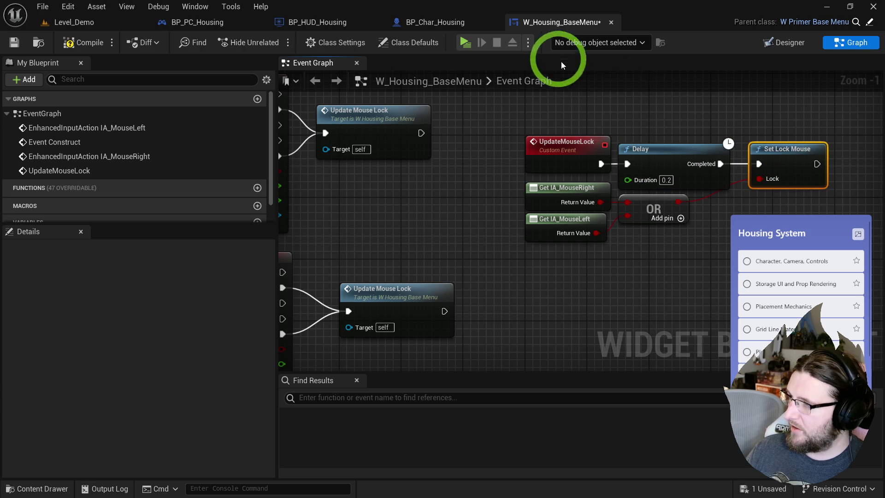
{"action": "left_click", "coordinate": [469, 42]}
{"action": "left_click", "coordinate": [574, 192]}
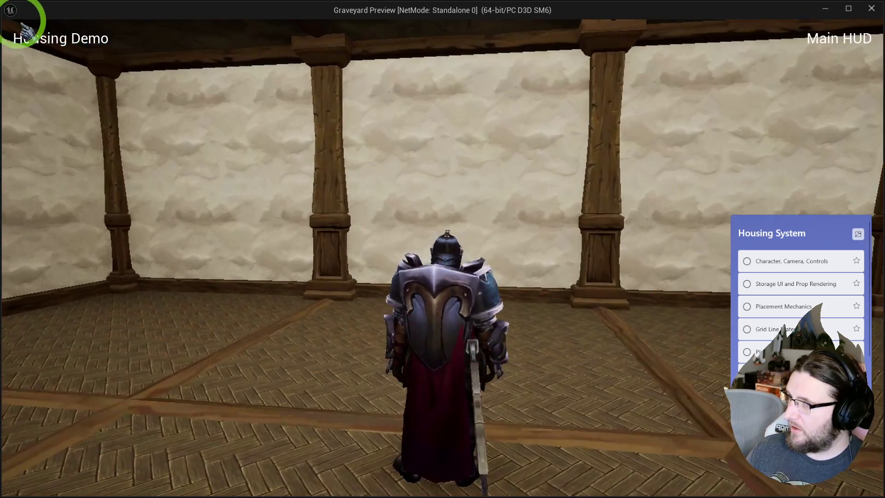
End the test play and nudge the upper Update Mouse Lock node right.
{"action": "mouse_move", "coordinate": [69, 41]}
{"action": "left_mouse_down"}
{"action": "mouse_move", "coordinate": [253, 122]}
{"action": "mouse_move", "coordinate": [85, 66]}
{"action": "left_mouse_up"}
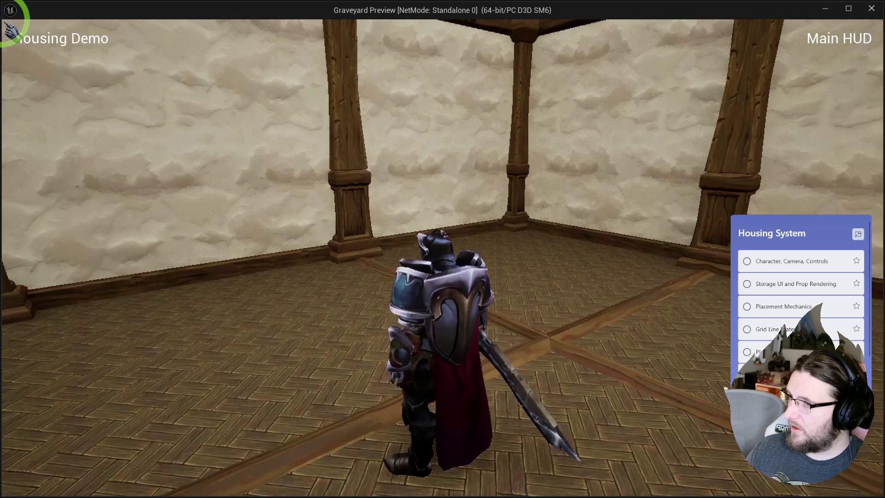
{"action": "key", "text": "Escape"}
{"action": "left_click", "coordinate": [110, 70]}
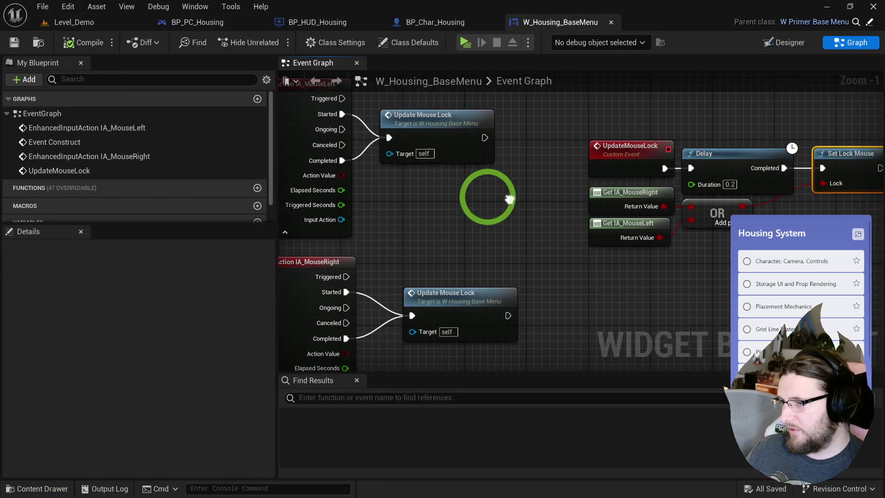
{"action": "left_click_drag", "start_coordinate": [439, 130], "coordinate": [470, 130]}
{"action": "scroll", "coordinate": [470, 129], "scroll_direction": "up", "scroll_amount": 1}
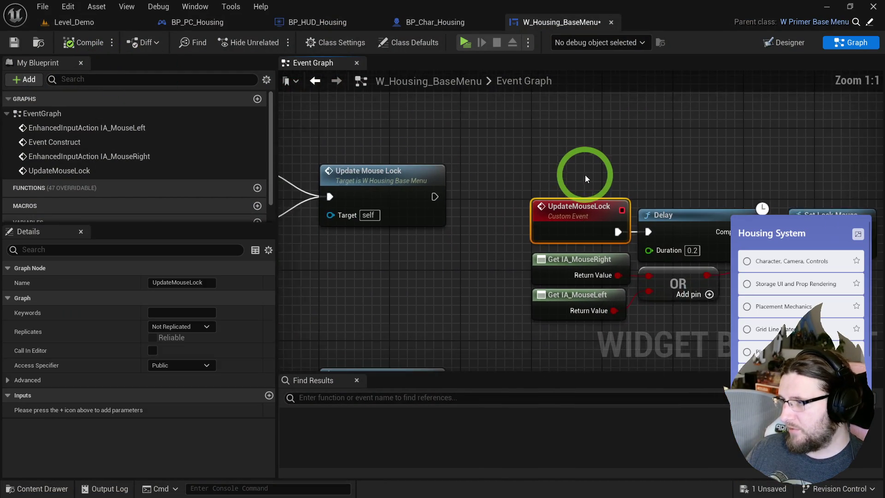
{"action": "scroll", "coordinate": [351, 135], "scroll_direction": "down", "scroll_amount": 1}
{"action": "mouse_move", "coordinate": [352, 135]}
{"action": "left_mouse_down"}
{"action": "mouse_move", "coordinate": [628, 138]}
{"action": "mouse_move", "coordinate": [537, 182]}
{"action": "mouse_move", "coordinate": [506, 272]}
{"action": "mouse_move", "coordinate": [350, 189]}
{"action": "left_mouse_up"}
Inspect the Lock Mouse function in BP_MouseLock_Component, then go back to W_Housing_BaseMenu's graph.
{"action": "double_click", "coordinate": [360, 211]}
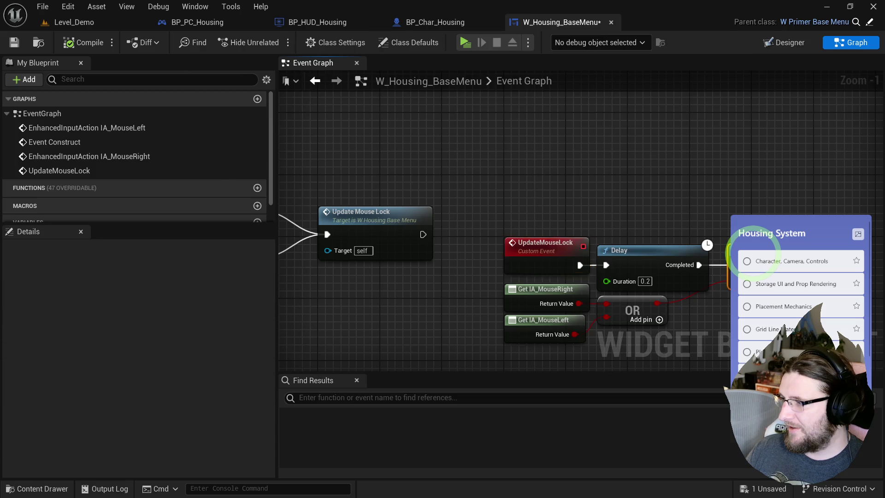
{"action": "double_click", "coordinate": [614, 196]}
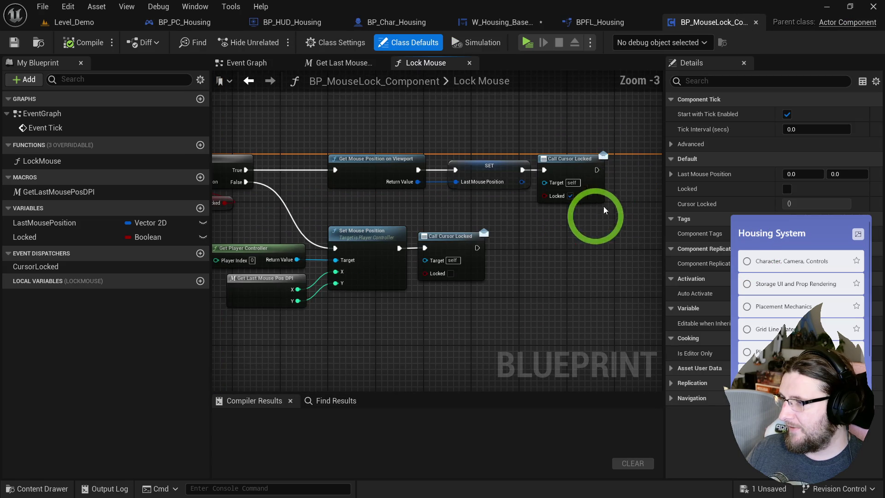
{"action": "mouse_move", "coordinate": [451, 214]}
{"action": "left_mouse_down"}
{"action": "mouse_move", "coordinate": [474, 229]}
{"action": "mouse_move", "coordinate": [715, 203]}
{"action": "mouse_move", "coordinate": [809, 207]}
{"action": "mouse_move", "coordinate": [742, 208]}
{"action": "left_mouse_up"}
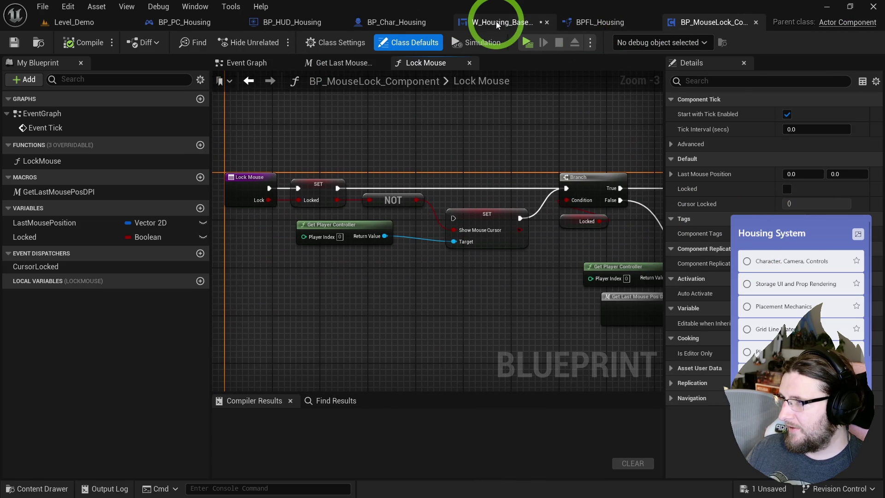
{"action": "left_click", "coordinate": [496, 21]}
{"action": "left_click_drag", "start_coordinate": [610, 195], "coordinate": [517, 138]}
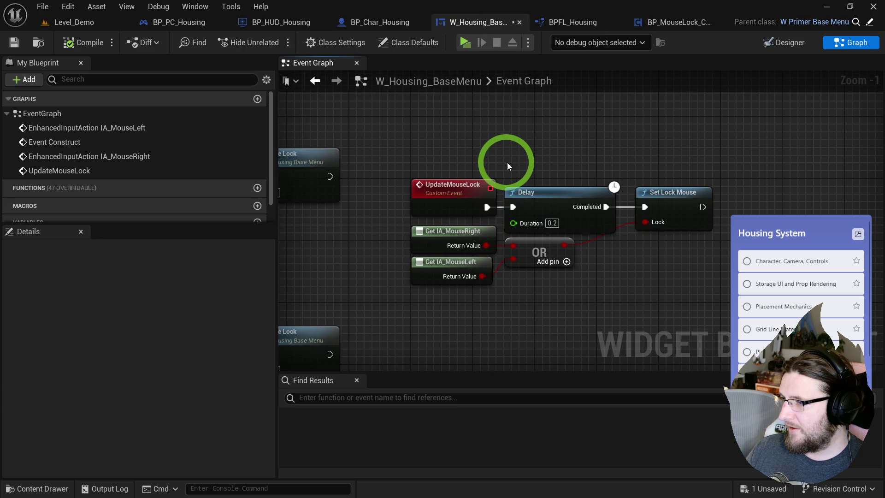
Swap the 0.2-second Delay after UpdateMouseLock for Delay Until Next Tick feeding Set Lock Mouse.
{"action": "left_click_drag", "start_coordinate": [510, 173], "coordinate": [621, 198]}
{"action": "mouse_move", "coordinate": [544, 295]}
{"action": "left_mouse_down"}
{"action": "mouse_move", "coordinate": [652, 227]}
{"action": "mouse_move", "coordinate": [687, 265]}
{"action": "mouse_move", "coordinate": [678, 258]}
{"action": "left_mouse_up"}
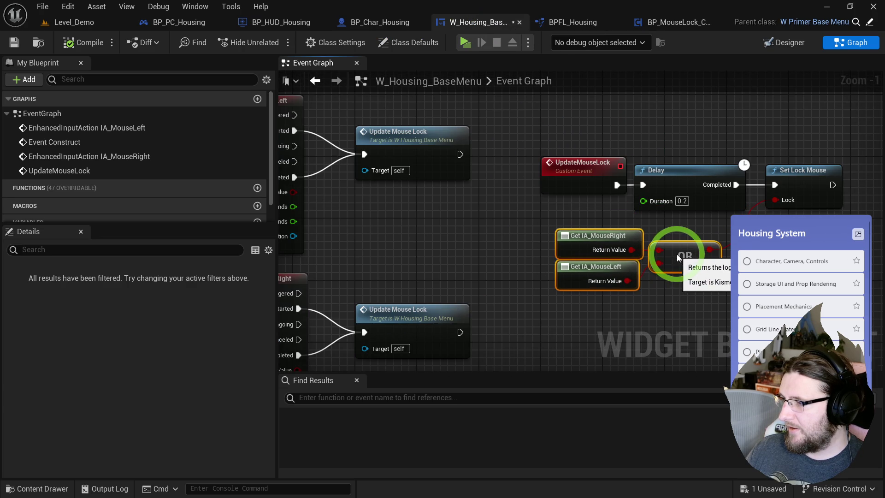
{"action": "left_click", "coordinate": [670, 231]}
{"action": "mouse_move", "coordinate": [505, 232]}
{"action": "left_mouse_down"}
{"action": "mouse_move", "coordinate": [579, 223]}
{"action": "mouse_move", "coordinate": [572, 225]}
{"action": "left_mouse_up"}
{"action": "scroll", "coordinate": [537, 220], "scroll_direction": "down", "scroll_amount": 1}
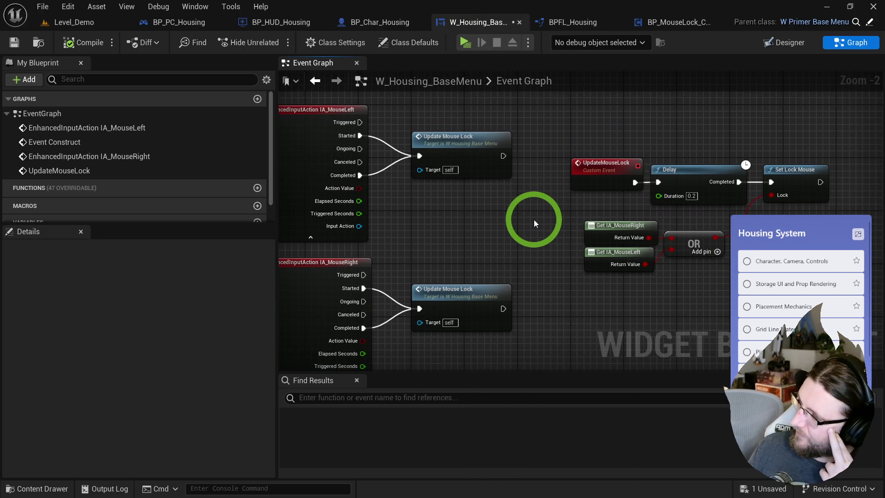
{"action": "left_click", "coordinate": [645, 184]}
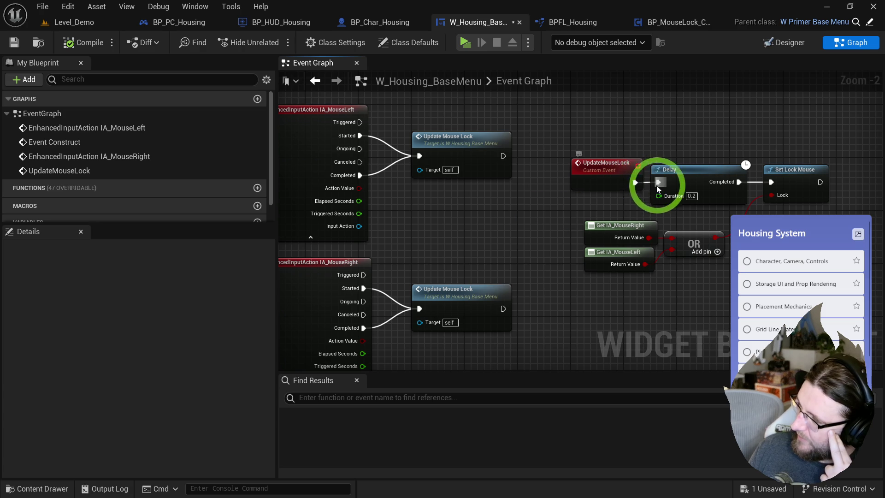
{"action": "left_click_drag", "start_coordinate": [635, 180], "coordinate": [669, 136]}
{"action": "type", "text": "nex"}
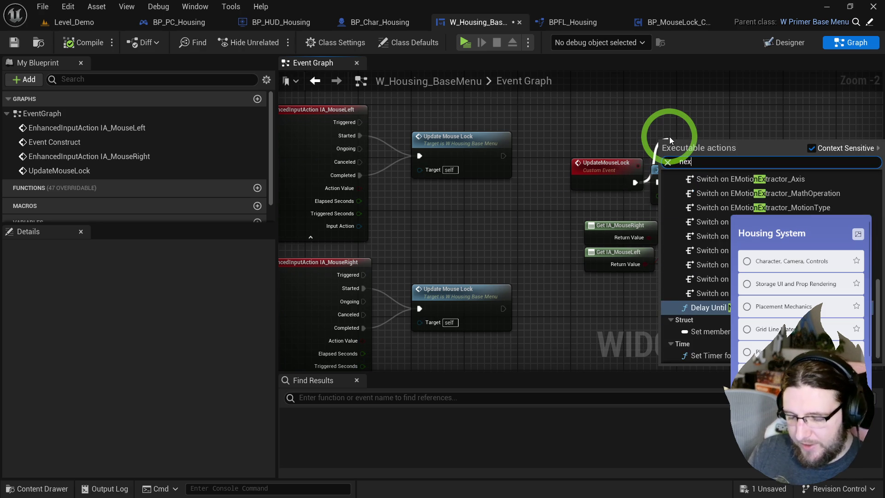
{"action": "type", "text": "t tick"}
{"action": "key", "text": "Return"}
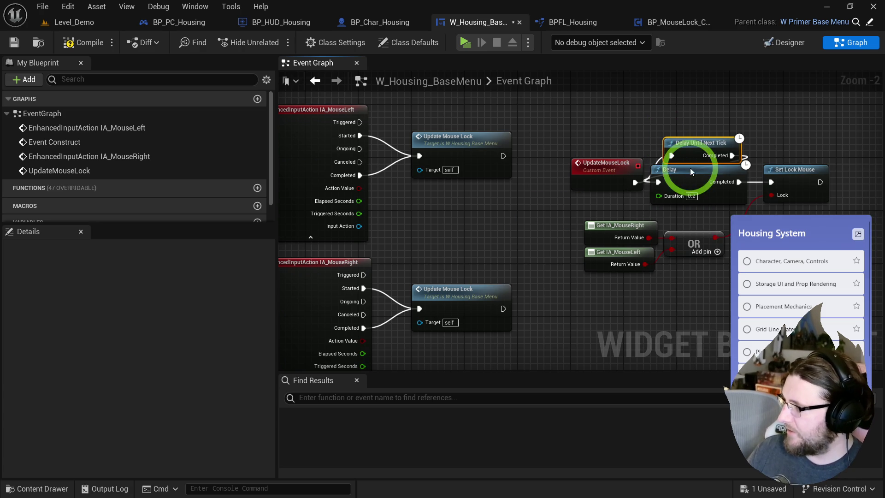
{"action": "left_click_drag", "start_coordinate": [726, 156], "coordinate": [771, 182]}
{"action": "left_click", "coordinate": [696, 154]}
{"action": "key", "text": "q"}
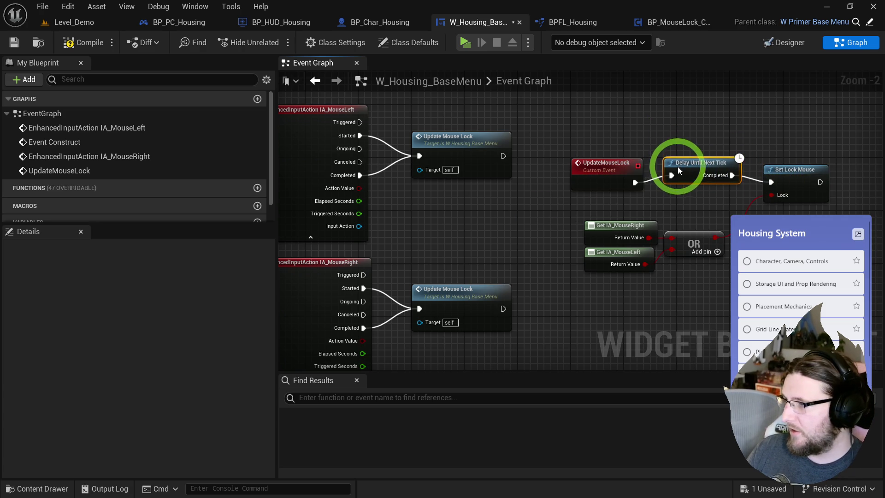
Compile and save W_Housing_BaseMenu, then start a test play.
{"action": "left_click", "coordinate": [74, 55]}
{"action": "left_click", "coordinate": [456, 53]}
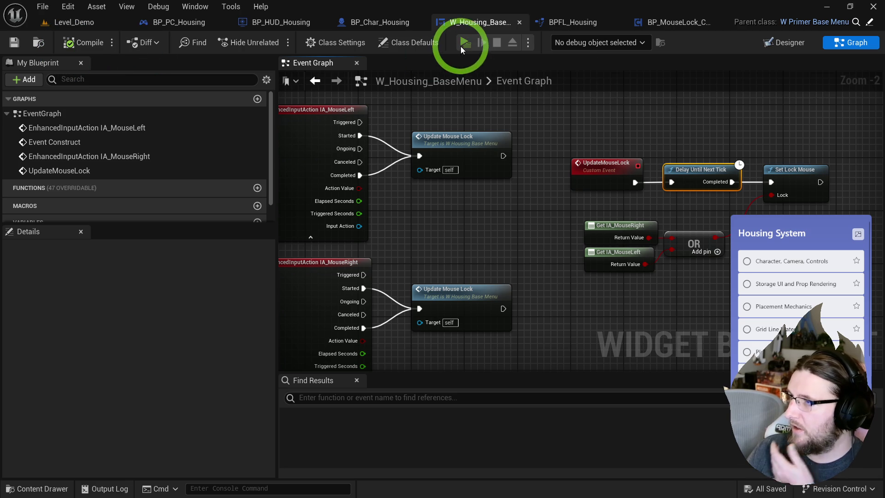
{"action": "left_click", "coordinate": [537, 145]}
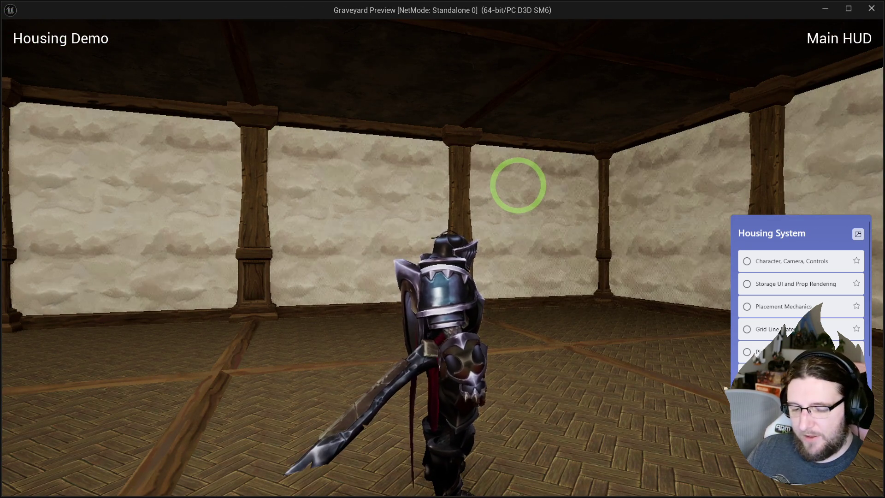
{"action": "key", "text": "Escape"}
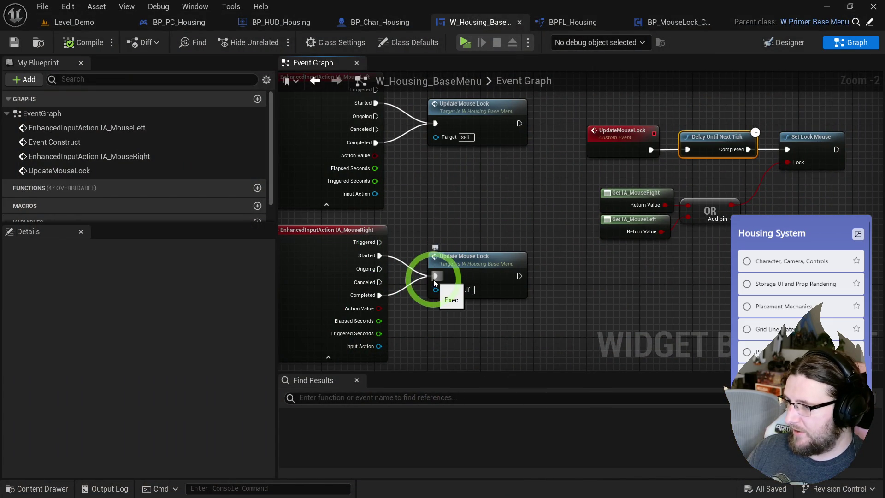
{"action": "key", "text": "alt+p"}
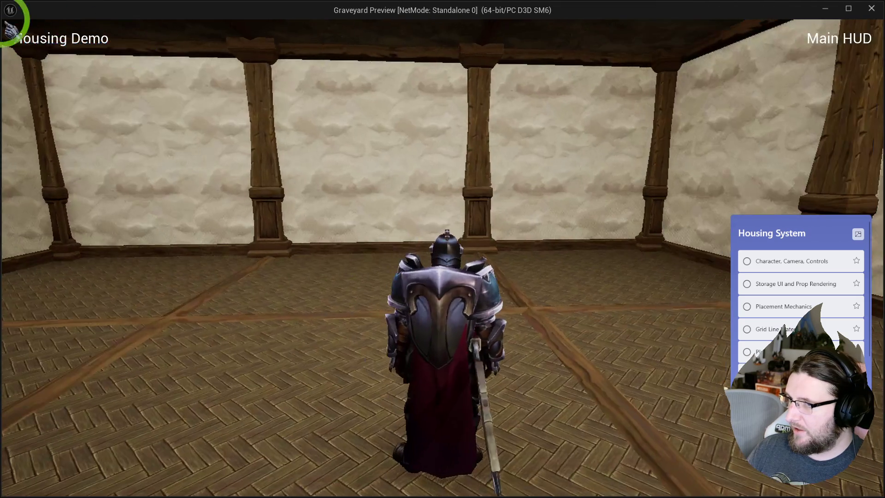
{"action": "mouse_move", "coordinate": [10, 30]}
{"action": "left_mouse_down"}
{"action": "mouse_move", "coordinate": [434, 119]}
{"action": "mouse_move", "coordinate": [645, 138]}
{"action": "mouse_move", "coordinate": [24, 23]}
{"action": "left_mouse_up"}
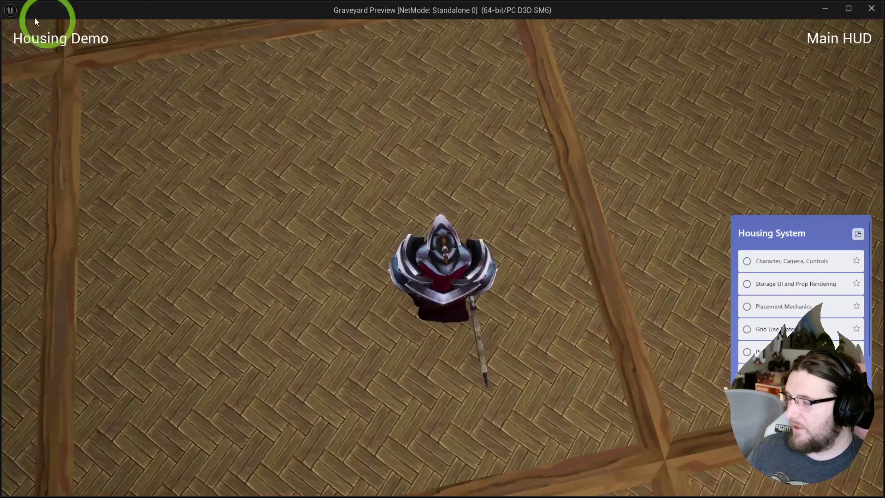
{"action": "key", "text": "Escape"}
{"action": "left_click_drag", "start_coordinate": [551, 203], "coordinate": [432, 221]}
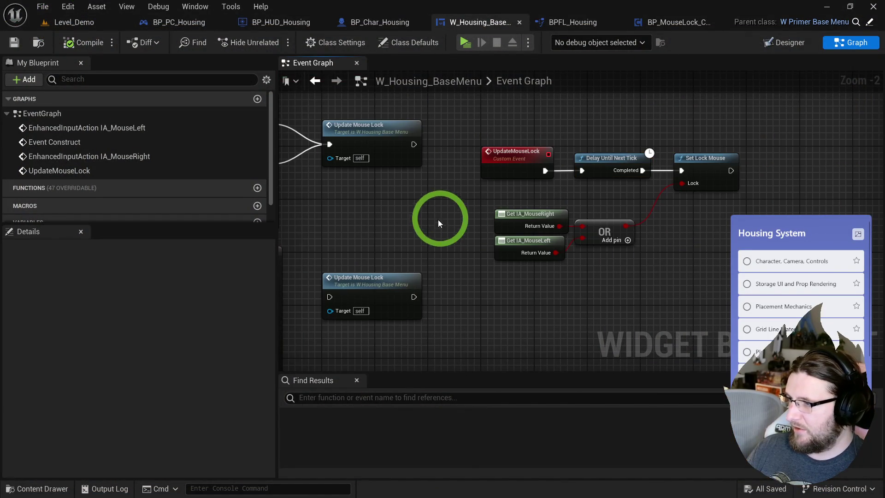
{"action": "scroll", "coordinate": [538, 203], "scroll_direction": "up", "scroll_amount": 2}
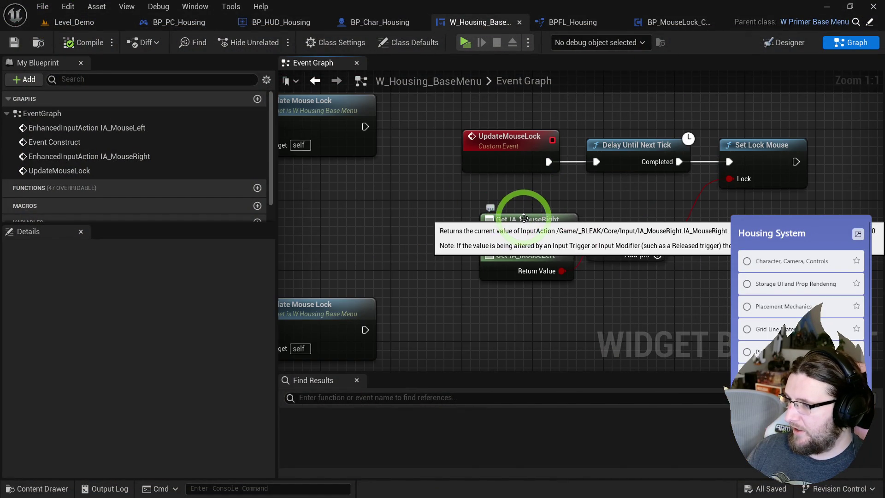
Check IMC_Default binds IA_MouseLeft and IA_MouseRight to the left and right mouse buttons.
{"action": "double_click", "coordinate": [529, 257]}
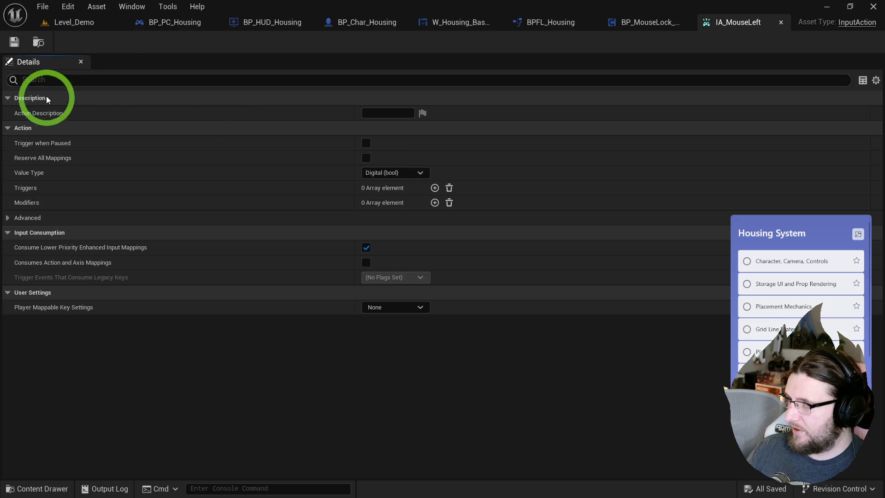
{"action": "left_click", "coordinate": [38, 42]}
{"action": "double_click", "coordinate": [758, 205]}
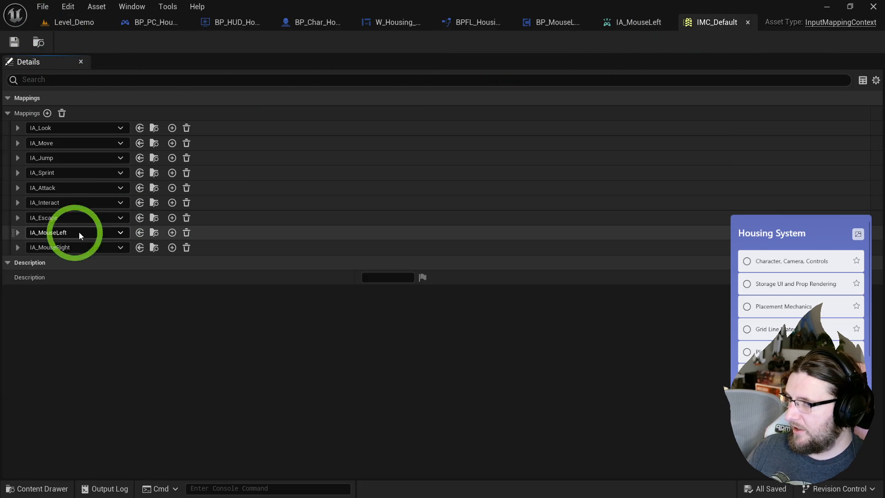
{"action": "left_click", "coordinate": [18, 232]}
{"action": "left_click", "coordinate": [18, 262]}
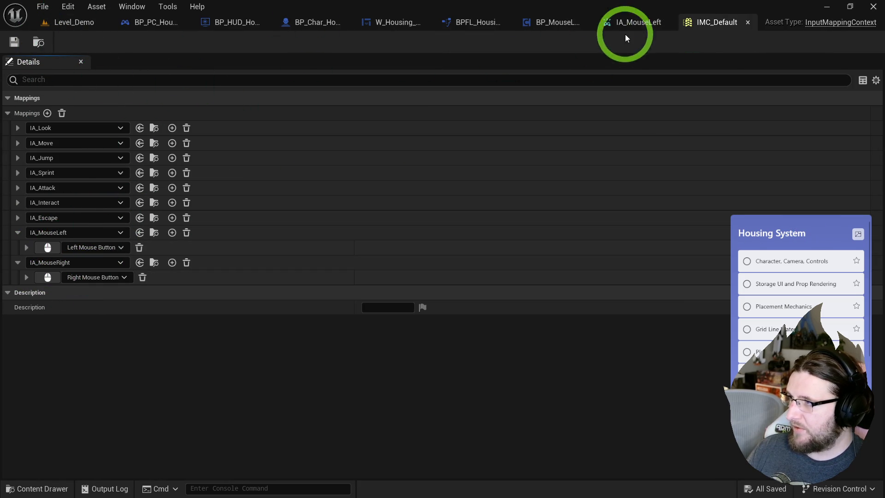
{"action": "left_click", "coordinate": [218, 26]}
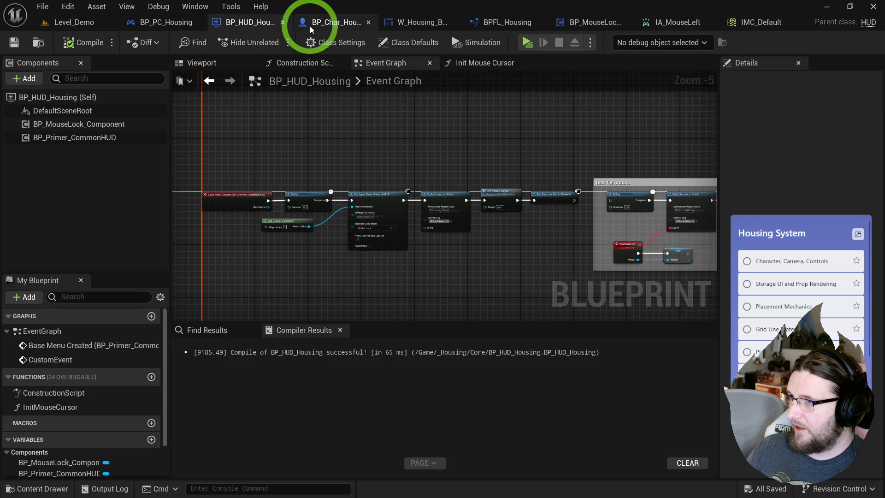
{"action": "left_click", "coordinate": [425, 28]}
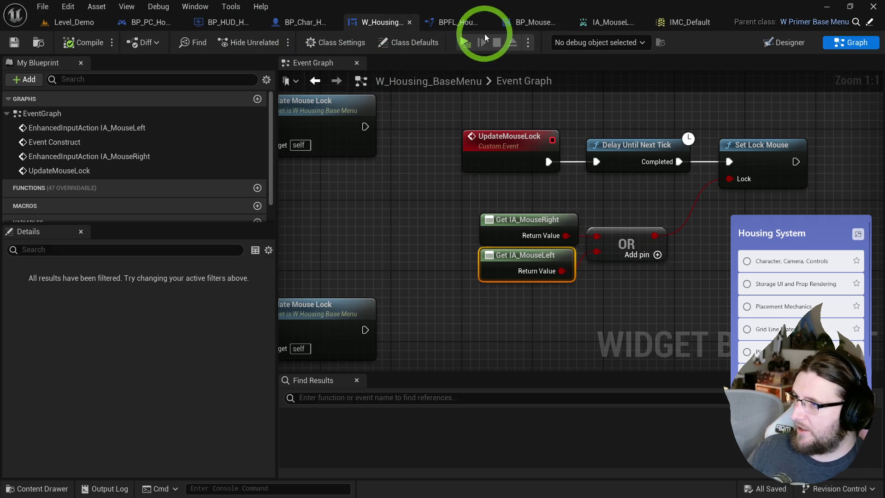
Refresh the IA_MouseLeft and Update Mouse Lock nodes and tidy their placement.
{"action": "scroll", "coordinate": [609, 184], "scroll_direction": "up", "scroll_amount": 4}
{"action": "mouse_move", "coordinate": [651, 176]}
{"action": "left_mouse_down"}
{"action": "mouse_move", "coordinate": [655, 297]}
{"action": "mouse_move", "coordinate": [615, 227]}
{"action": "mouse_move", "coordinate": [368, 159]}
{"action": "left_mouse_up"}
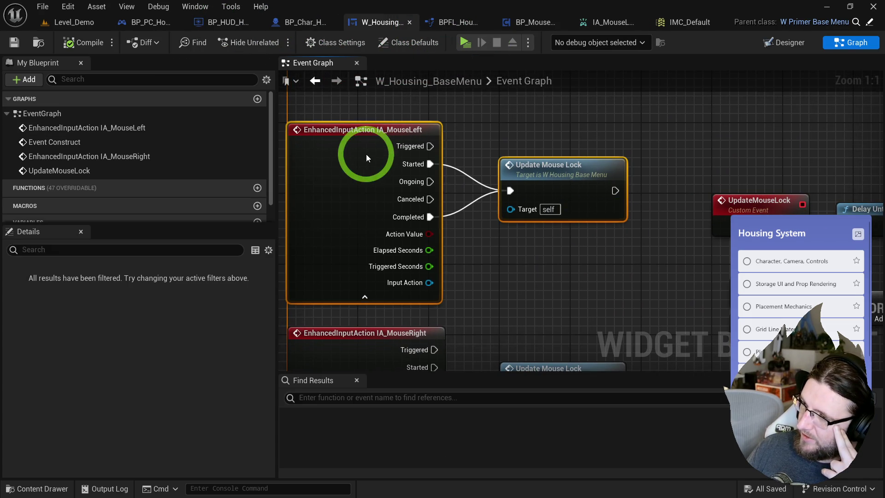
{"action": "right_click", "coordinate": [367, 158]}
{"action": "left_click", "coordinate": [388, 235]}
{"action": "left_click_drag", "start_coordinate": [475, 159], "coordinate": [474, 143]}
{"action": "left_click", "coordinate": [473, 212]}
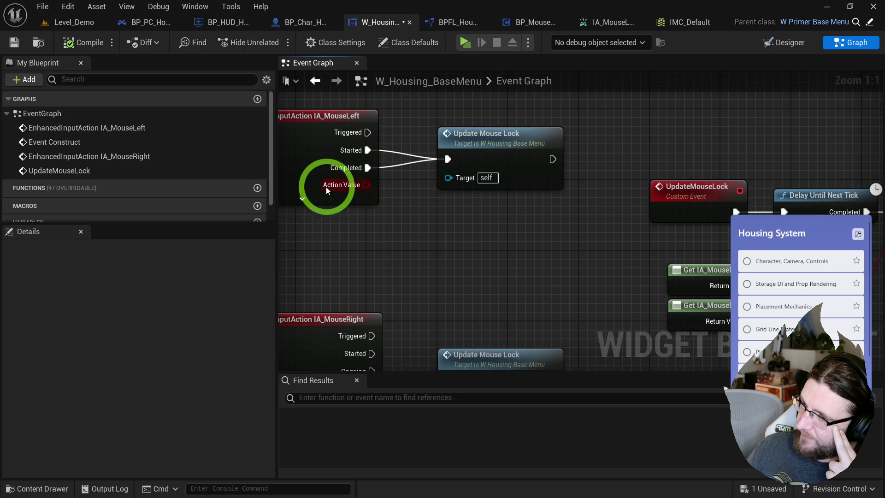
Replace the OR connection on Set Lock Mouse's Lock with IA_MouseLeft's value and quickly test in play.
{"action": "left_click_drag", "start_coordinate": [414, 208], "coordinate": [440, 213]}
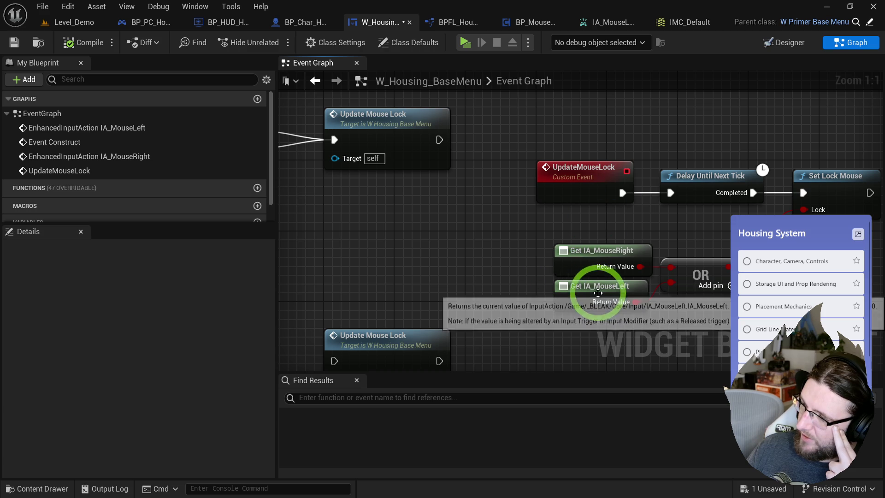
{"action": "left_click_drag", "start_coordinate": [593, 254], "coordinate": [563, 238]}
{"action": "mouse_move", "coordinate": [516, 289]}
{"action": "left_mouse_down"}
{"action": "mouse_move", "coordinate": [653, 226]}
{"action": "mouse_move", "coordinate": [684, 198]}
{"action": "left_mouse_up"}
{"action": "left_click_drag", "start_coordinate": [614, 218], "coordinate": [641, 224]}
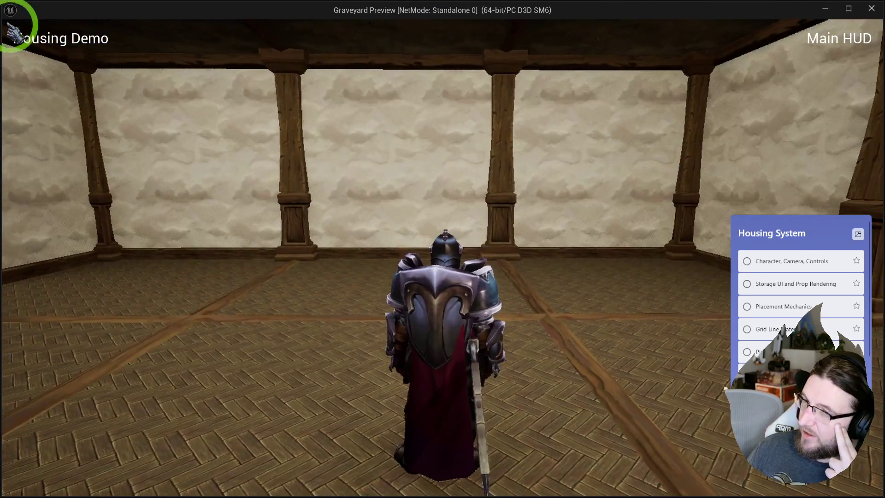
{"action": "mouse_move", "coordinate": [9, 29]}
{"action": "left_mouse_down"}
{"action": "mouse_move", "coordinate": [148, 40]}
{"action": "mouse_move", "coordinate": [228, 103]}
{"action": "left_mouse_up"}
{"action": "key", "text": "Escape"}
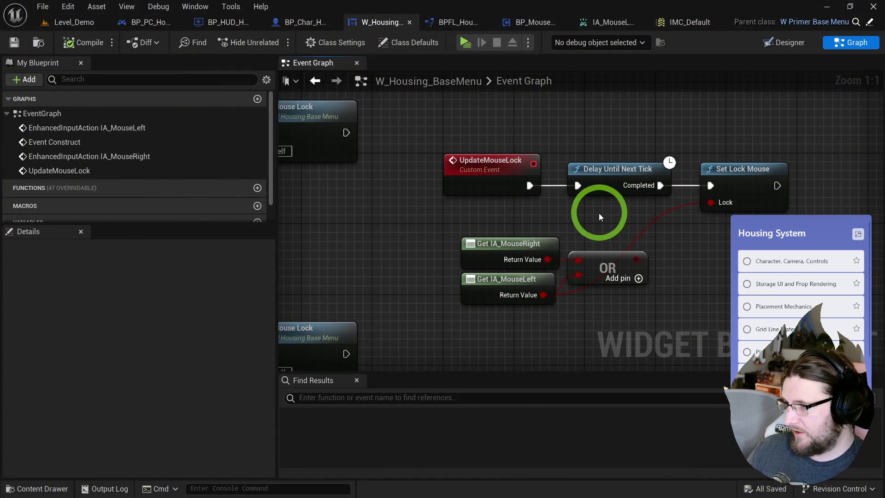
Connect IA_MouseLeft's Action Value to Update Mouse Lock's Lock input and play-test it.
{"action": "left_click_drag", "start_coordinate": [600, 217], "coordinate": [725, 213]}
{"action": "mouse_move", "coordinate": [341, 189]}
{"action": "left_mouse_down"}
{"action": "mouse_move", "coordinate": [544, 179]}
{"action": "mouse_move", "coordinate": [449, 174]}
{"action": "left_mouse_up"}
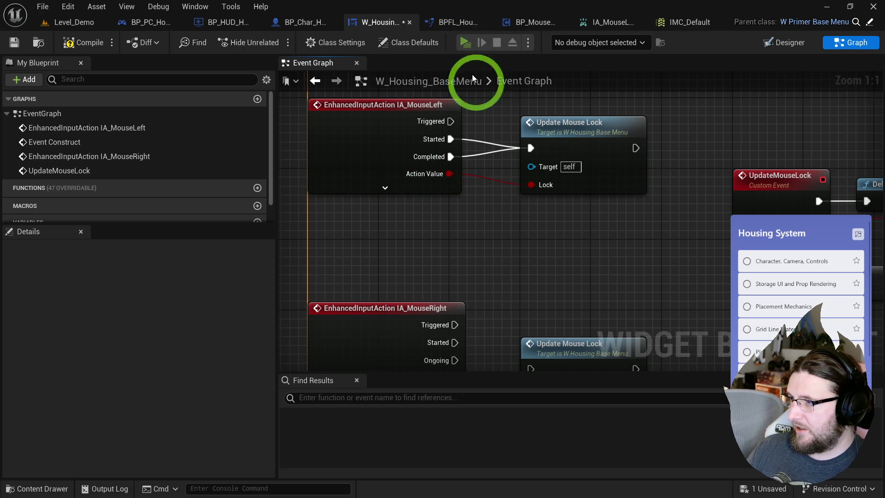
{"action": "left_click", "coordinate": [465, 42]}
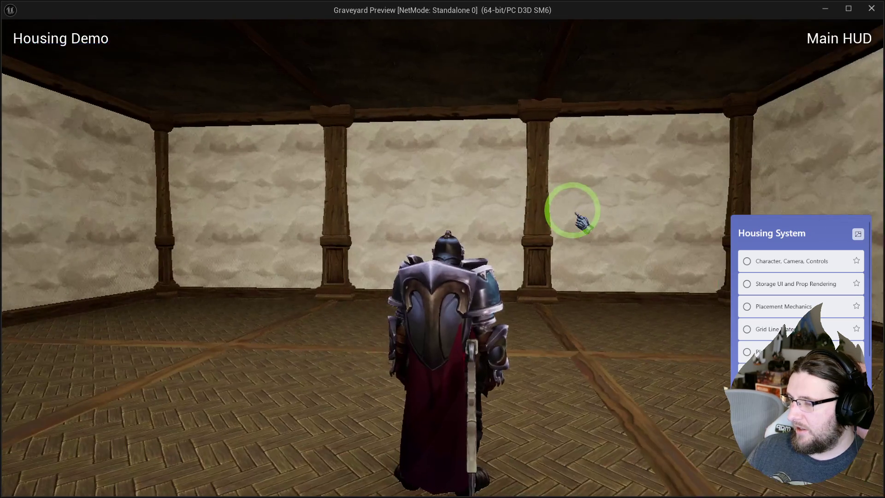
{"action": "key", "text": "Escape"}
{"action": "left_click_drag", "start_coordinate": [637, 216], "coordinate": [483, 221]}
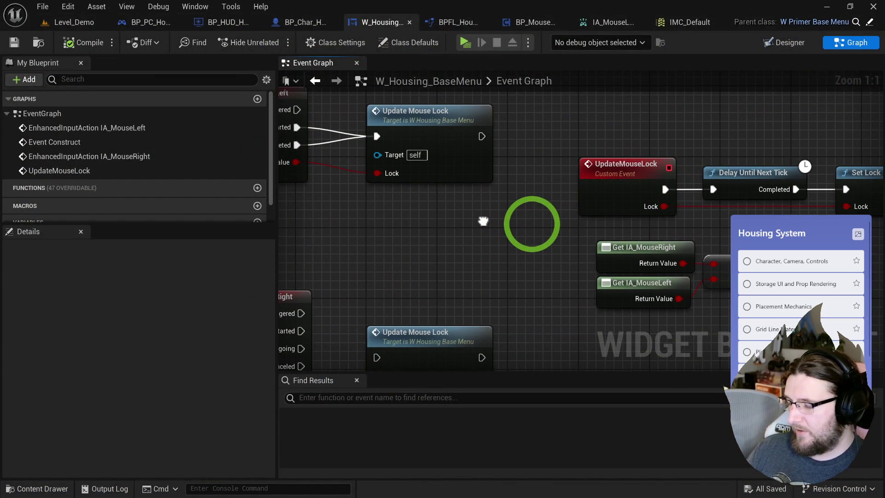
Promote IA_MouseLeft's Action Value to a new boolean variable named LeftMouseDown.
{"action": "left_click_drag", "start_coordinate": [412, 210], "coordinate": [454, 241]}
{"action": "mouse_move", "coordinate": [444, 154]}
{"action": "left_mouse_down"}
{"action": "mouse_move", "coordinate": [540, 150]}
{"action": "mouse_move", "coordinate": [490, 152]}
{"action": "left_mouse_up"}
{"action": "mouse_move", "coordinate": [531, 255]}
{"action": "left_mouse_down"}
{"action": "mouse_move", "coordinate": [410, 203]}
{"action": "mouse_move", "coordinate": [518, 251]}
{"action": "left_mouse_up"}
{"action": "right_click", "coordinate": [363, 181]}
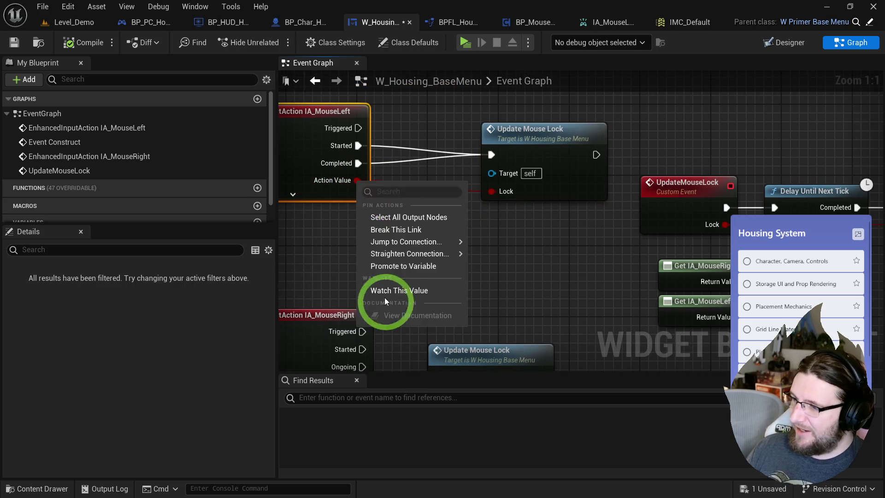
{"action": "left_click", "coordinate": [387, 263]}
{"action": "type", "text": "LeftMouse"}
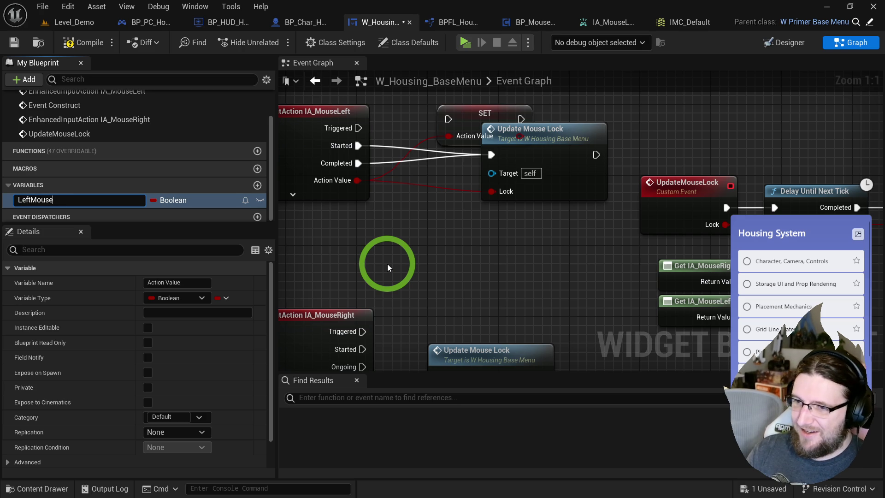
{"action": "type", "text": "Down"}
{"action": "key", "text": "Return"}
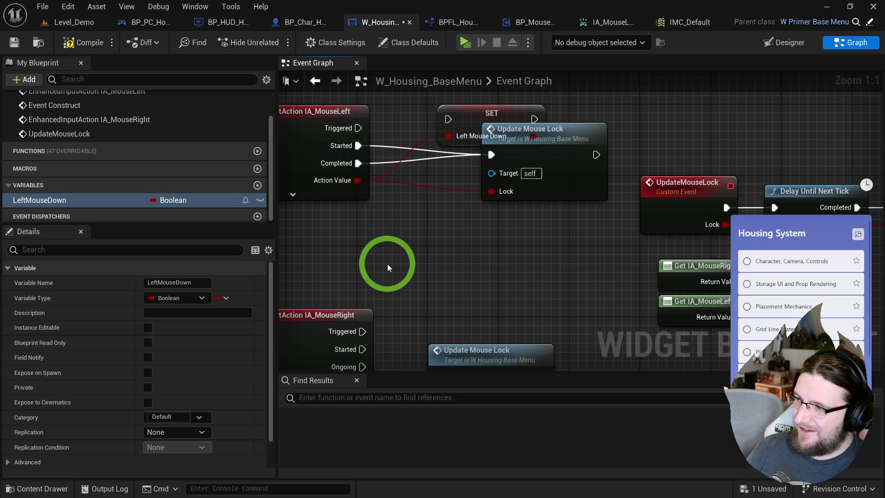
Wire Started and Completed through the SET node into Update Mouse Lock and remove the event's Lock input.
{"action": "left_click_drag", "start_coordinate": [555, 156], "coordinate": [655, 130]}
{"action": "left_click_drag", "start_coordinate": [589, 129], "coordinate": [449, 119]}
{"action": "mouse_move", "coordinate": [535, 119]}
{"action": "left_mouse_down"}
{"action": "mouse_move", "coordinate": [592, 128]}
{"action": "mouse_move", "coordinate": [593, 110]}
{"action": "left_mouse_up"}
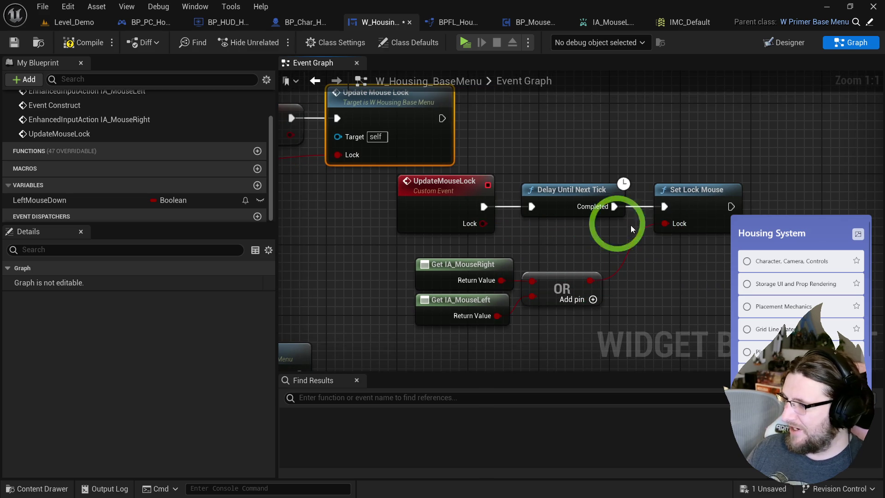
{"action": "left_click", "coordinate": [445, 185]}
{"action": "left_click", "coordinate": [253, 409]}
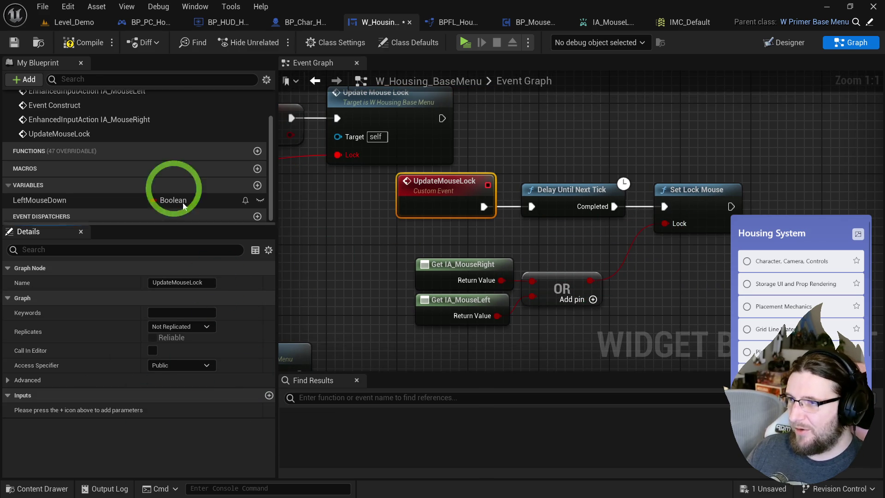
Compile W_Housing_BaseMenu, which fails on the missing Lock pin, then play-test and minimize the game window.
{"action": "left_click", "coordinate": [73, 46]}
{"action": "left_click_drag", "start_coordinate": [381, 115], "coordinate": [531, 159]}
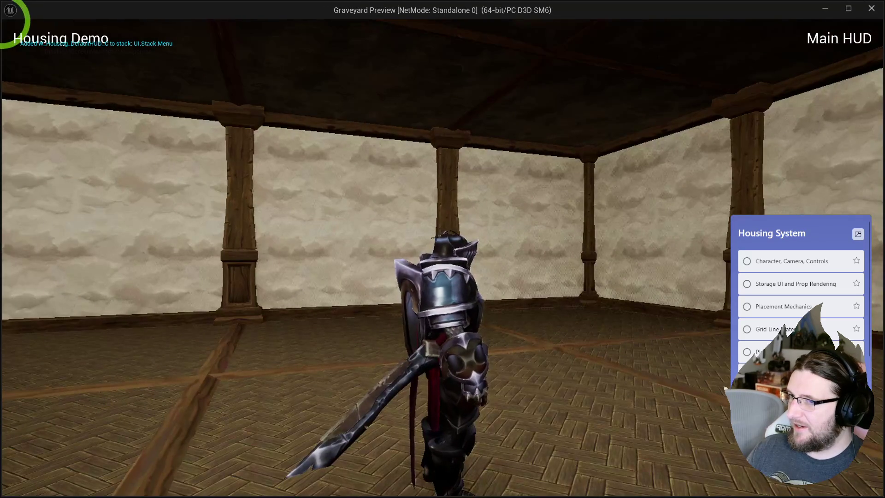
{"action": "left_click", "coordinate": [216, 23]}
{"action": "left_click", "coordinate": [330, 69]}
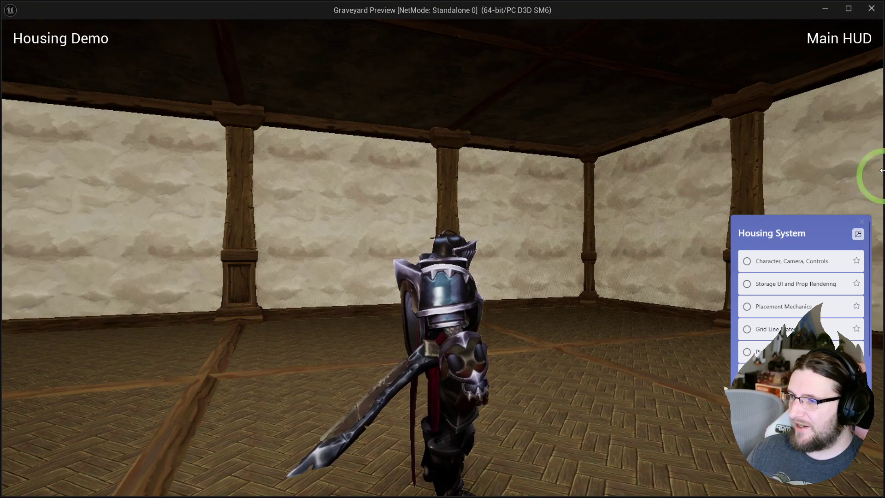
{"action": "left_click_drag", "start_coordinate": [869, 198], "coordinate": [784, 198]}
{"action": "key", "text": "super+Down"}
{"action": "left_click", "coordinate": [172, 118]}
{"action": "left_click", "coordinate": [642, 23]}
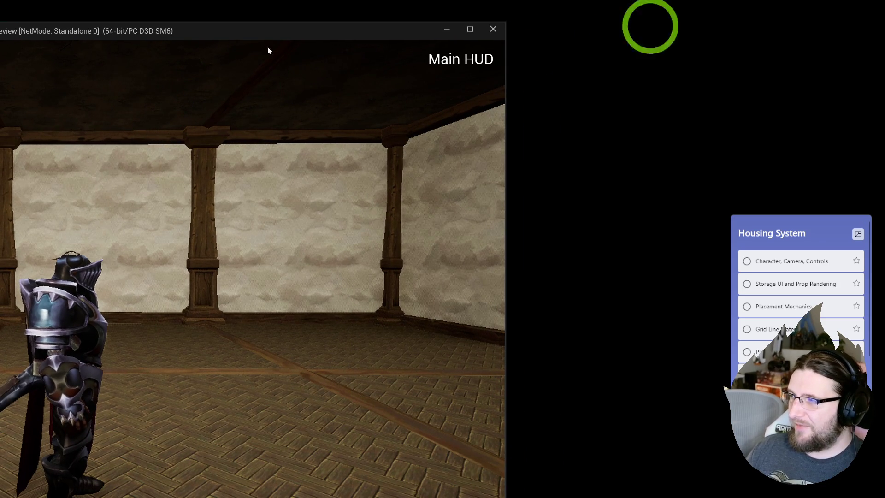
{"action": "left_click", "coordinate": [825, 16]}
{"action": "left_click", "coordinate": [446, 29]}
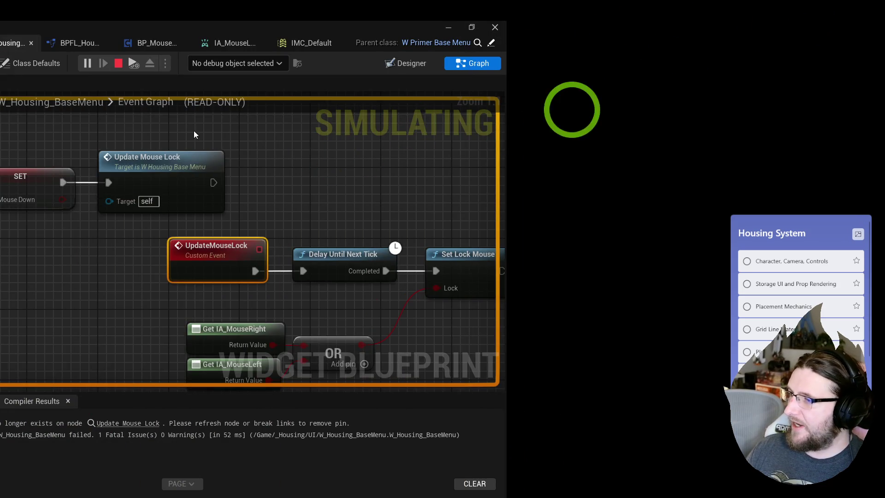
Stop the simulation and duplicate the Left Mouse Down SET node, wiring Completed into the copy.
{"action": "left_click", "coordinate": [119, 63]}
{"action": "left_click", "coordinate": [264, 165]}
{"action": "key", "text": "ctrl+c"}
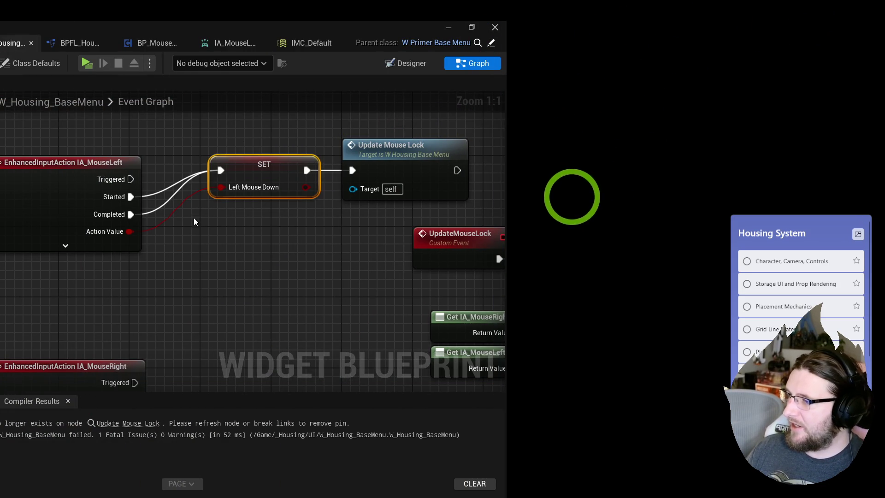
{"action": "key", "text": "ctrl+v"}
{"action": "left_click_drag", "start_coordinate": [130, 214], "coordinate": [205, 232]}
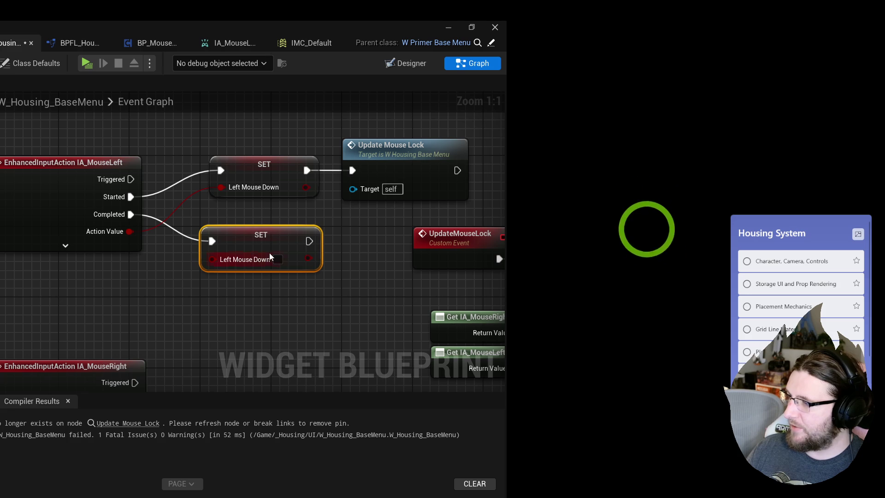
Make the Started SET store Left Mouse Down true, wire both SETs into Update Mouse Lock, and tidy.
{"action": "left_click", "coordinate": [221, 187], "text": "alt"}
{"action": "left_click", "coordinate": [278, 187]}
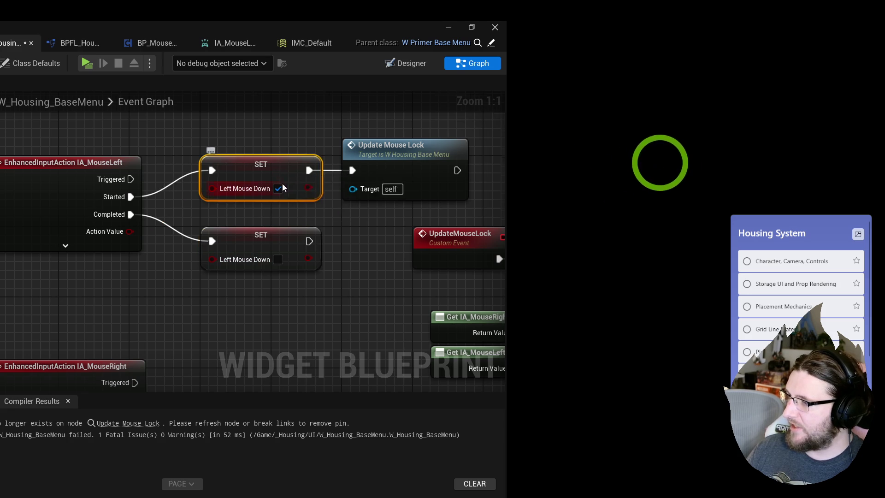
{"action": "left_click_drag", "start_coordinate": [159, 256], "coordinate": [202, 185]}
{"action": "left_click_drag", "start_coordinate": [199, 244], "coordinate": [210, 255]}
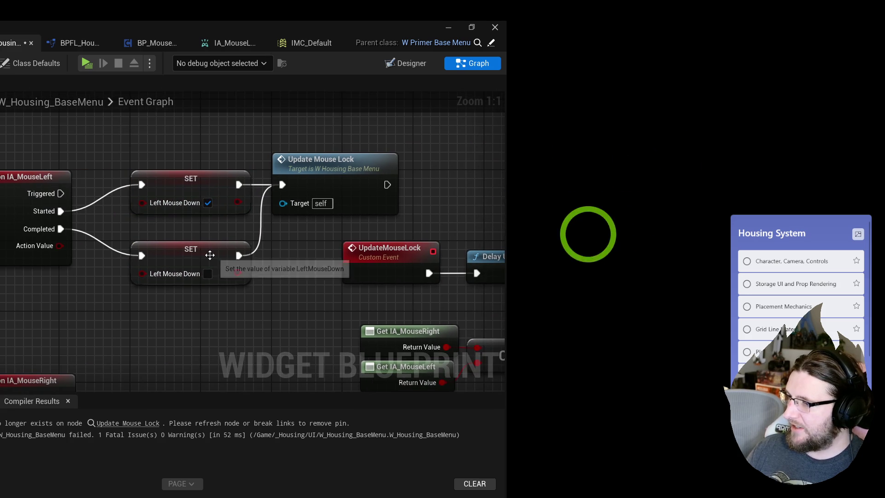
{"action": "left_click_drag", "start_coordinate": [97, 158], "coordinate": [138, 176]}
{"action": "key", "text": "q"}
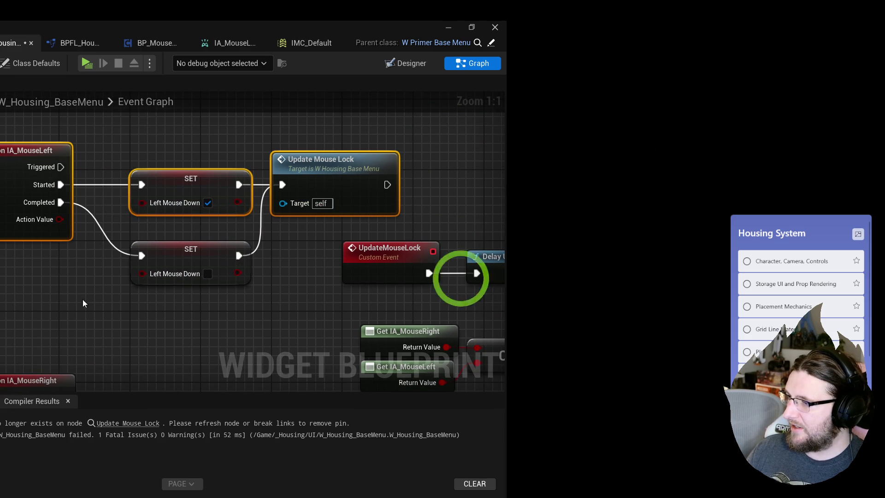
{"action": "left_click_drag", "start_coordinate": [187, 256], "coordinate": [187, 247]}
{"action": "mouse_move", "coordinate": [69, 237]}
{"action": "left_mouse_down"}
{"action": "mouse_move", "coordinate": [385, 134]}
{"action": "mouse_move", "coordinate": [358, 202]}
{"action": "left_mouse_up"}
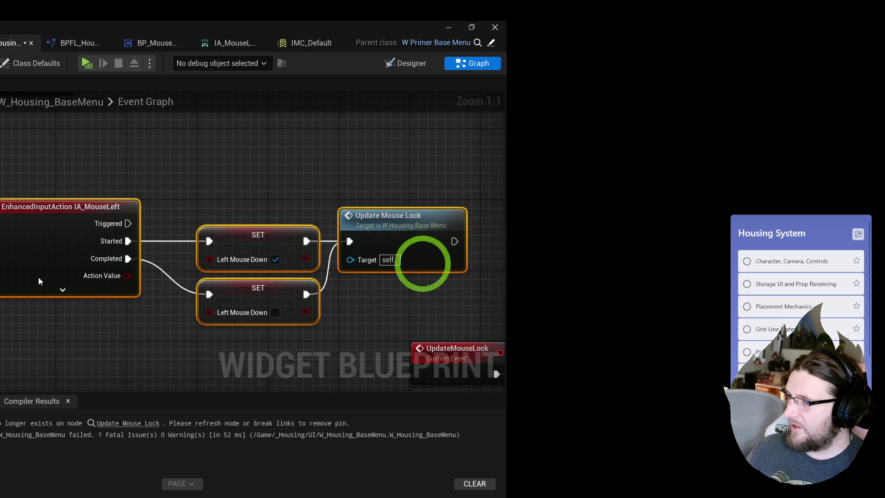
Copy the SET pair and Update Mouse Lock beside IA_MouseRight and wire its Started and Completed pins.
{"action": "left_click_drag", "start_coordinate": [395, 231], "coordinate": [435, 148]}
{"action": "left_click_drag", "start_coordinate": [56, 173], "coordinate": [4, 277]}
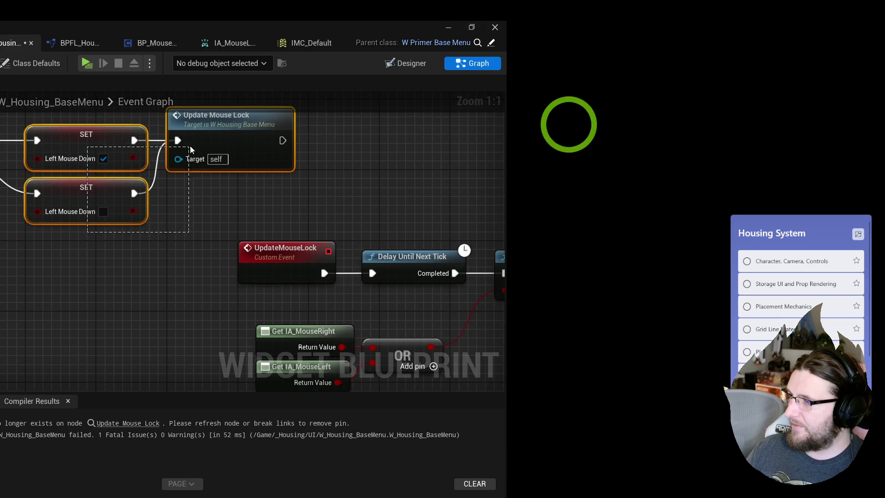
{"action": "left_click_drag", "start_coordinate": [161, 323], "coordinate": [139, 107]}
{"action": "left_click_drag", "start_coordinate": [140, 138], "coordinate": [255, 118]}
{"action": "mouse_move", "coordinate": [52, 181]}
{"action": "left_mouse_down"}
{"action": "mouse_move", "coordinate": [133, 295]}
{"action": "mouse_move", "coordinate": [210, 304]}
{"action": "left_mouse_up"}
{"action": "left_click_drag", "start_coordinate": [52, 234], "coordinate": [210, 357]}
{"action": "left_click", "coordinate": [83, 196]}
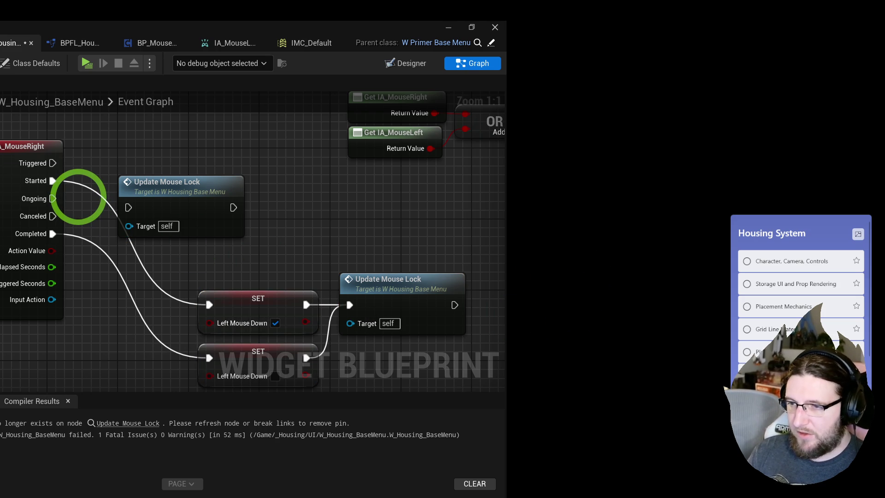
Make both copied SET nodes store Right Mouse Down, with the pressed one set to true.
{"action": "left_click_drag", "start_coordinate": [297, 350], "coordinate": [252, 300]}
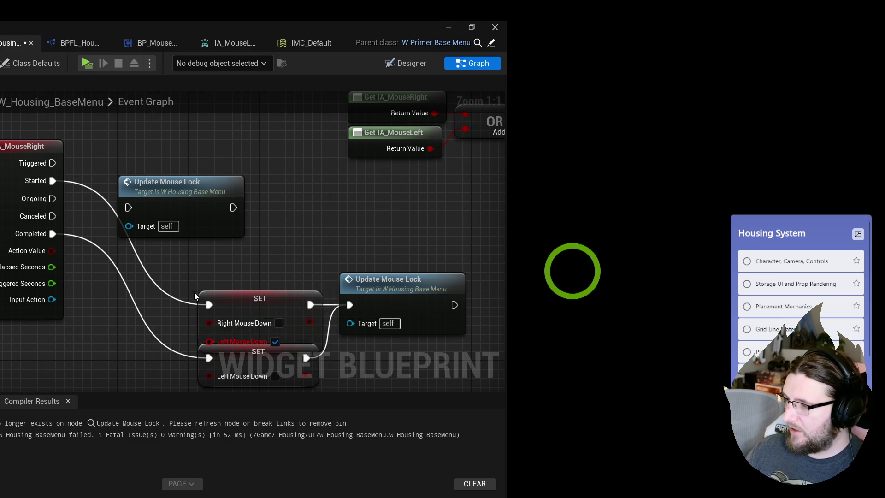
{"action": "left_click_drag", "start_coordinate": [347, 295], "coordinate": [269, 223]}
{"action": "mouse_move", "coordinate": [131, 265]}
{"action": "left_mouse_down"}
{"action": "mouse_move", "coordinate": [134, 295]}
{"action": "mouse_move", "coordinate": [145, 307]}
{"action": "left_mouse_up"}
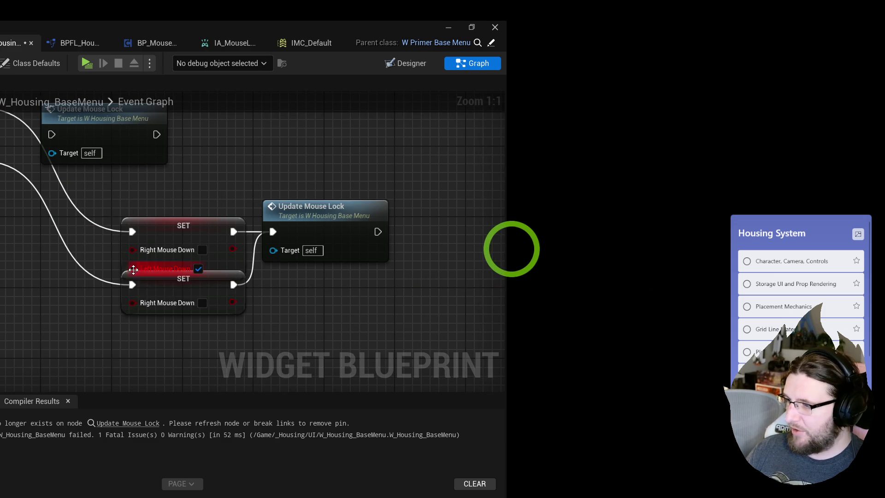
{"action": "left_click", "coordinate": [202, 250]}
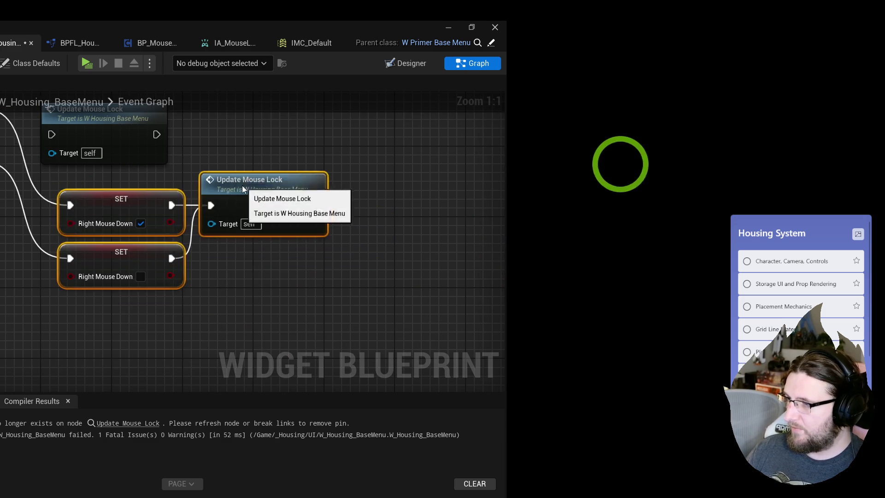
{"action": "mouse_move", "coordinate": [84, 359]}
{"action": "left_mouse_down"}
{"action": "mouse_move", "coordinate": [259, 224]}
{"action": "mouse_move", "coordinate": [209, 178]}
{"action": "mouse_move", "coordinate": [160, 151]}
{"action": "left_mouse_up"}
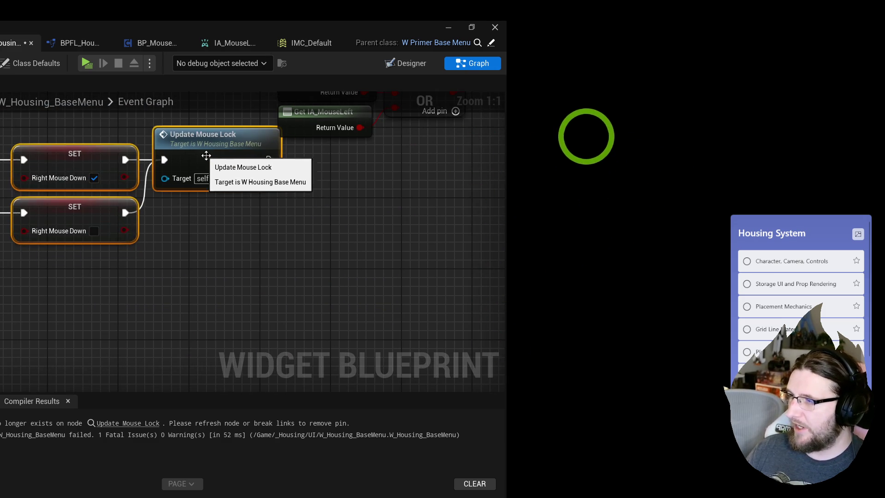
{"action": "double_click", "coordinate": [161, 151]}
Replace the Get IA nodes with Left and Right Mouse Down feeding the OR, and remove Delay Until Next Tick.
{"action": "mouse_move", "coordinate": [99, 295]}
{"action": "left_mouse_down"}
{"action": "mouse_move", "coordinate": [193, 218]}
{"action": "mouse_move", "coordinate": [72, 259]}
{"action": "left_mouse_up"}
{"action": "key", "text": "Delete"}
{"action": "left_click_drag", "start_coordinate": [3, 258], "coordinate": [102, 262]}
{"action": "left_click_drag", "start_coordinate": [2, 274], "coordinate": [102, 277]}
{"action": "left_click", "coordinate": [138, 171]}
{"action": "left_click_drag", "start_coordinate": [54, 187], "coordinate": [234, 187]}
{"action": "key", "text": "Delete"}
Check the level view and BP_PC_Housing, then return to W_Housing_BaseMenu's event graph.
{"action": "left_click", "coordinate": [83, 28]}
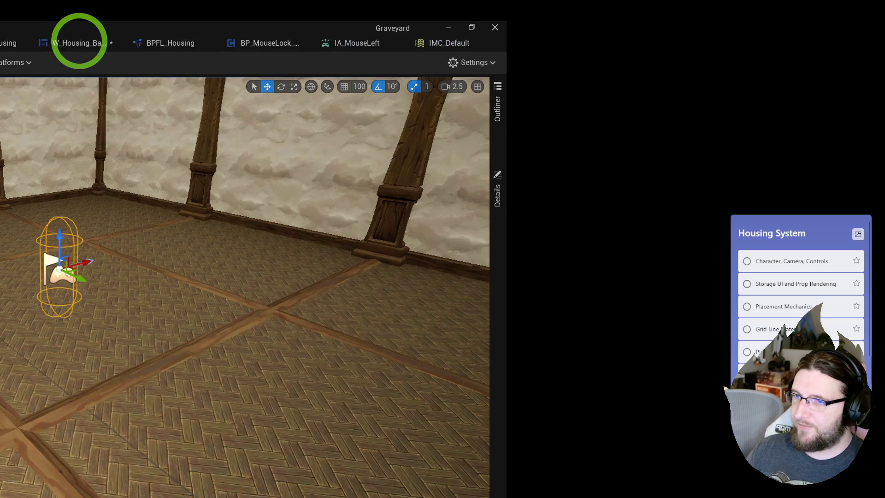
{"action": "left_click", "coordinate": [221, 23]}
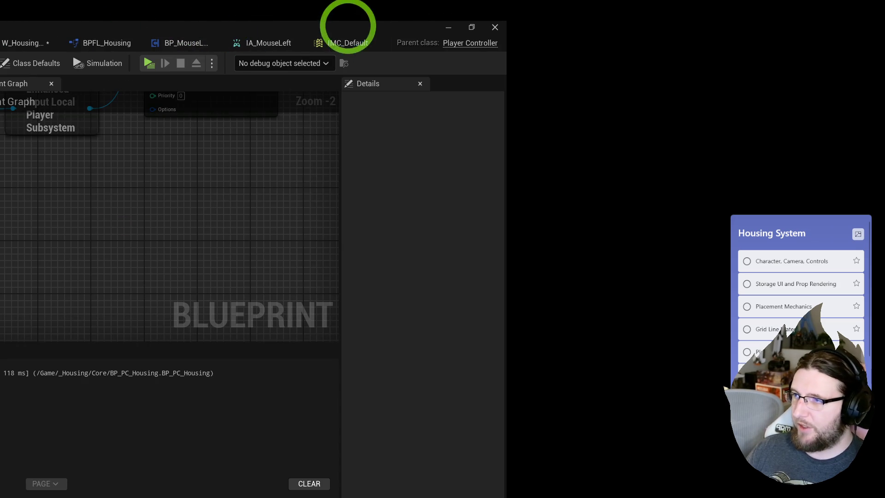
{"action": "left_click", "coordinate": [352, 27]}
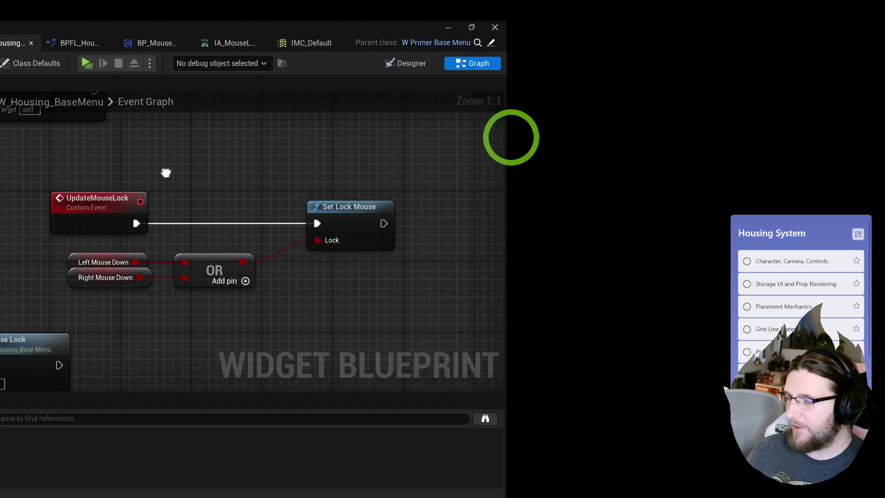
Cut all mouse-lock nodes from W_Housing_BaseMenu, paste them into BP_PC_Housing, and accept the self-context fix.
{"action": "scroll", "coordinate": [156, 170], "scroll_direction": "down", "scroll_amount": 5}
{"action": "key", "text": "ctrl+a"}
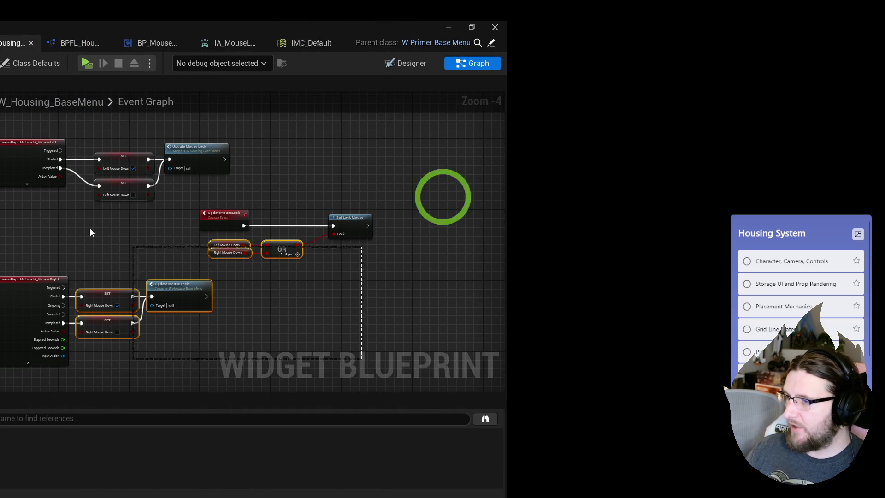
{"action": "key", "text": "Delete"}
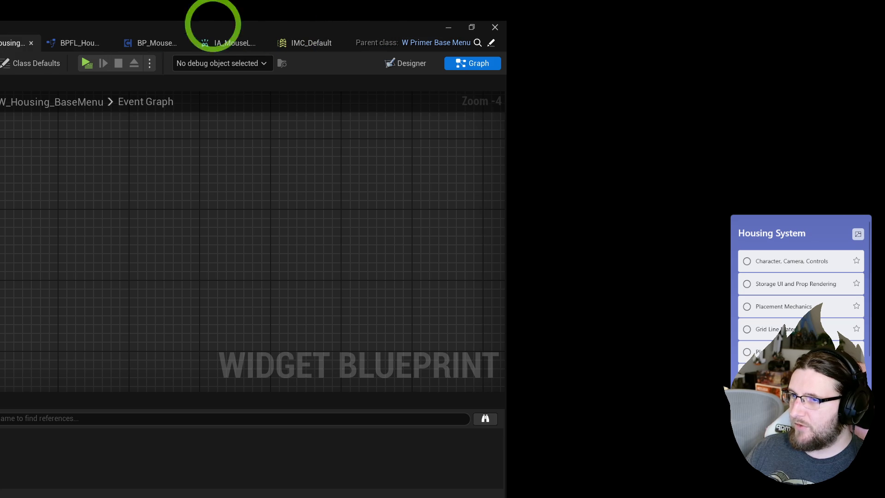
{"action": "left_click", "coordinate": [157, 43]}
{"action": "key", "text": "ctrl+v"}
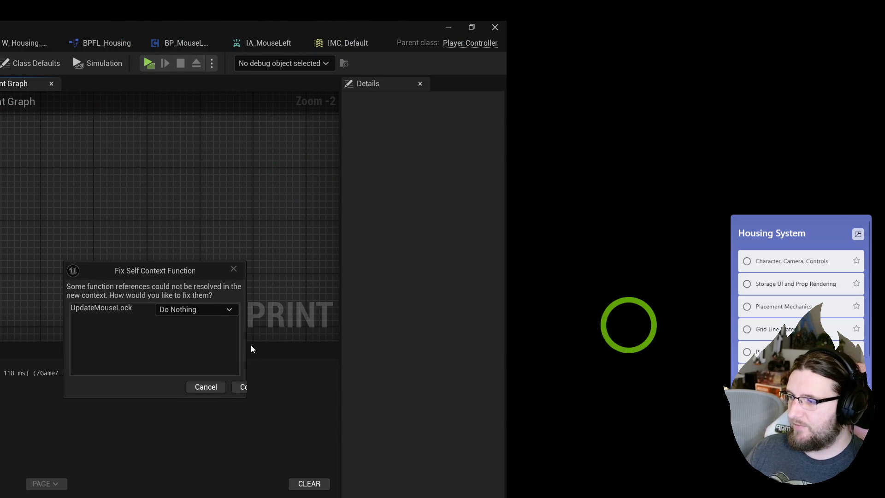
{"action": "left_click", "coordinate": [239, 387]}
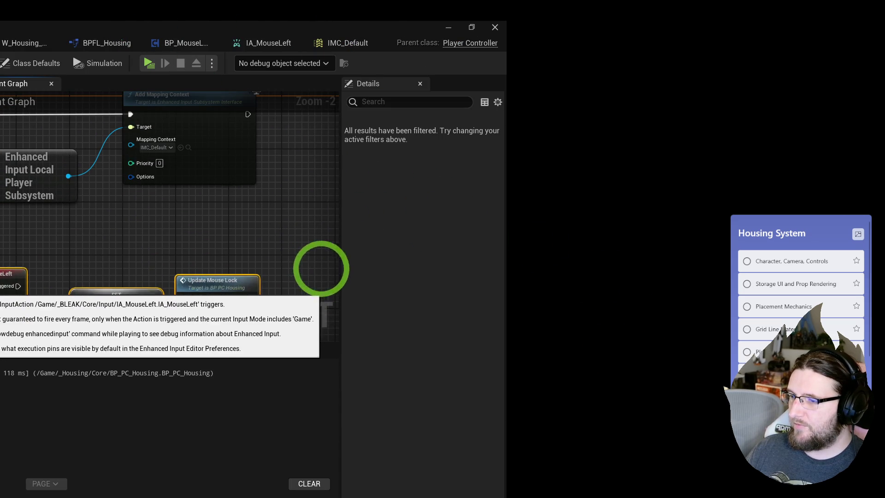
Reconnect the pasted Update Mouse Lock call's execution input and refresh the node.
{"action": "left_click_drag", "start_coordinate": [6, 293], "coordinate": [4, 168]}
{"action": "mouse_move", "coordinate": [116, 175]}
{"action": "left_mouse_down"}
{"action": "mouse_move", "coordinate": [86, 180]}
{"action": "mouse_move", "coordinate": [121, 188]}
{"action": "mouse_move", "coordinate": [28, 161]}
{"action": "mouse_move", "coordinate": [69, 192]}
{"action": "mouse_move", "coordinate": [121, 176]}
{"action": "mouse_move", "coordinate": [63, 185]}
{"action": "mouse_move", "coordinate": [77, 172]}
{"action": "left_mouse_up"}
{"action": "right_click", "coordinate": [134, 166]}
{"action": "key", "text": "Escape"}
{"action": "right_click", "coordinate": [101, 162]}
{"action": "left_click", "coordinate": [129, 247]}
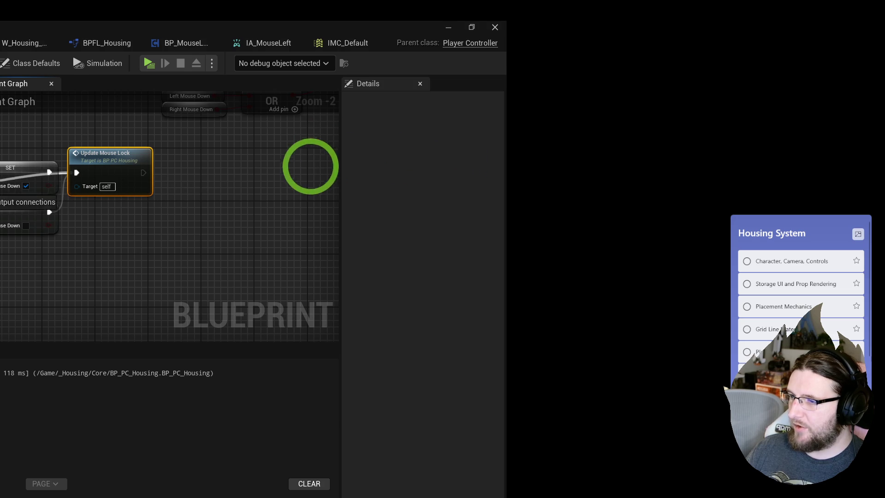
{"action": "scroll", "coordinate": [306, 200], "scroll_direction": "up", "scroll_amount": 2}
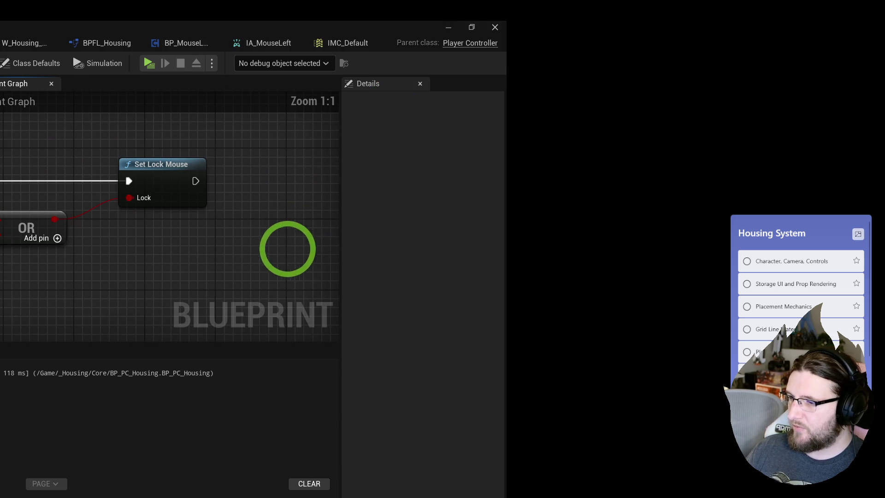
Add IA_MouseLeft and IA_MouseRight event nodes, then run and stop a quick play test.
{"action": "right_click", "coordinate": [2, 276]}
{"action": "type", "text": "mouseleft"}
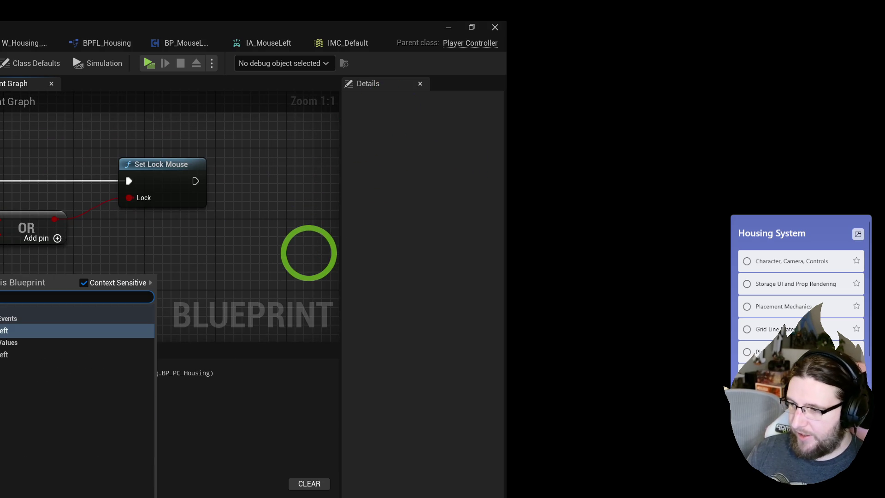
{"action": "key", "text": "Return"}
{"action": "right_click", "coordinate": [303, 305]}
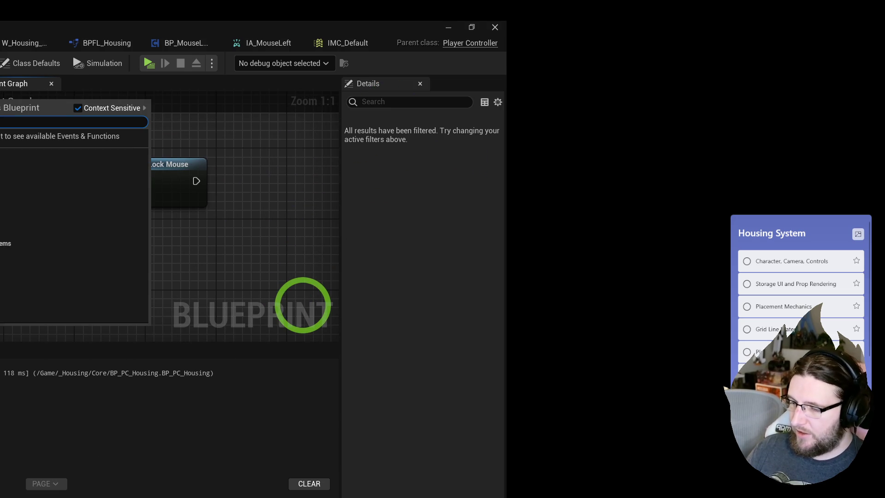
{"action": "type", "text": "mouseright"}
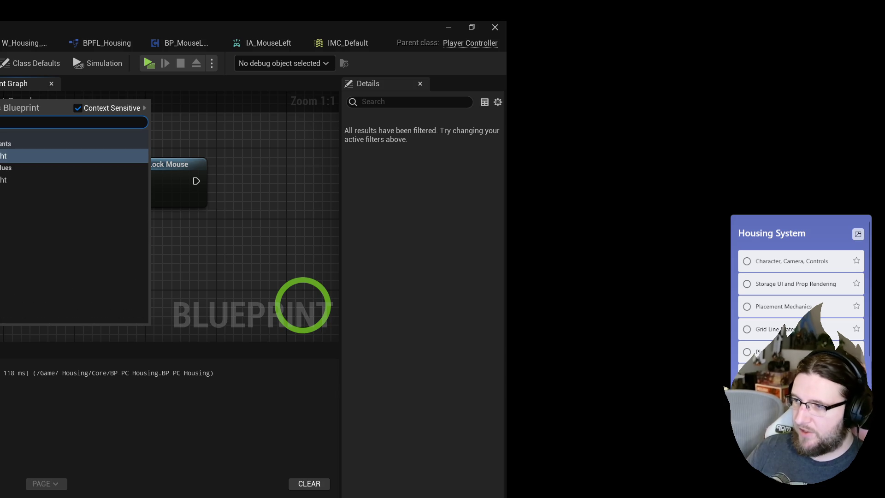
{"action": "key", "text": "Return"}
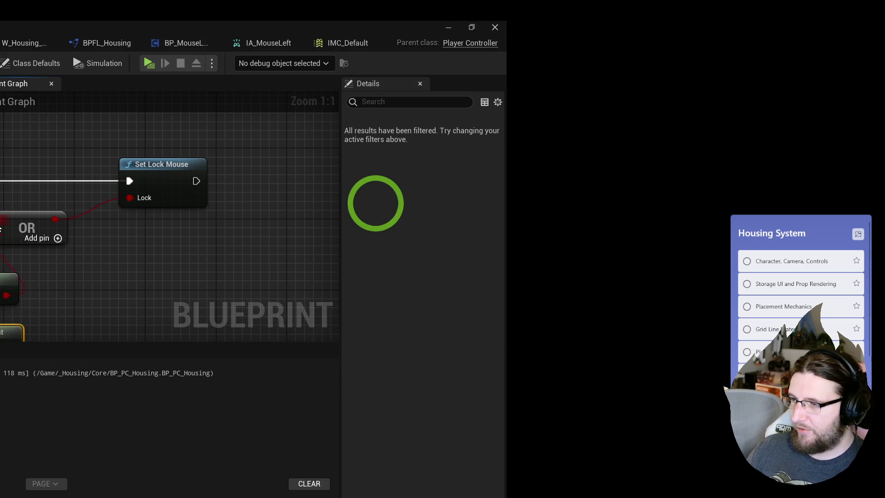
{"action": "mouse_move", "coordinate": [2, 209]}
{"action": "left_mouse_down"}
{"action": "mouse_move", "coordinate": [7, 295]}
{"action": "mouse_move", "coordinate": [44, 279]}
{"action": "mouse_move", "coordinate": [12, 327]}
{"action": "mouse_move", "coordinate": [8, 276]}
{"action": "left_mouse_up"}
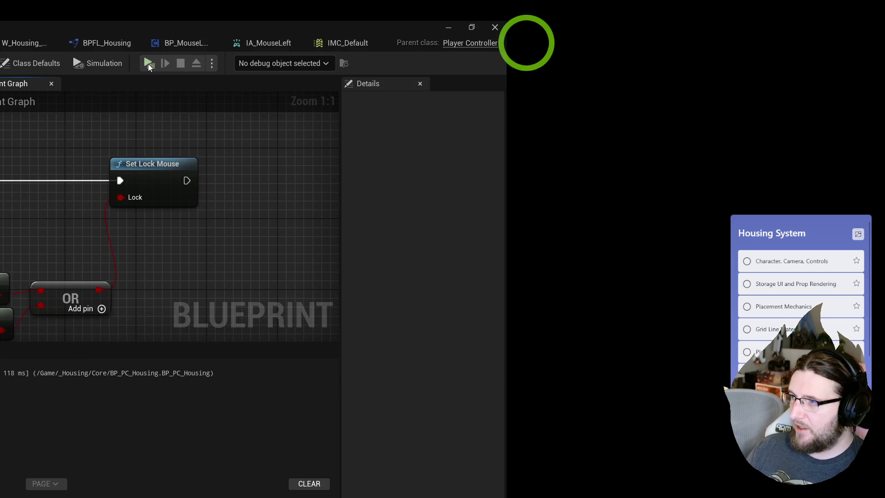
{"action": "left_click", "coordinate": [149, 64]}
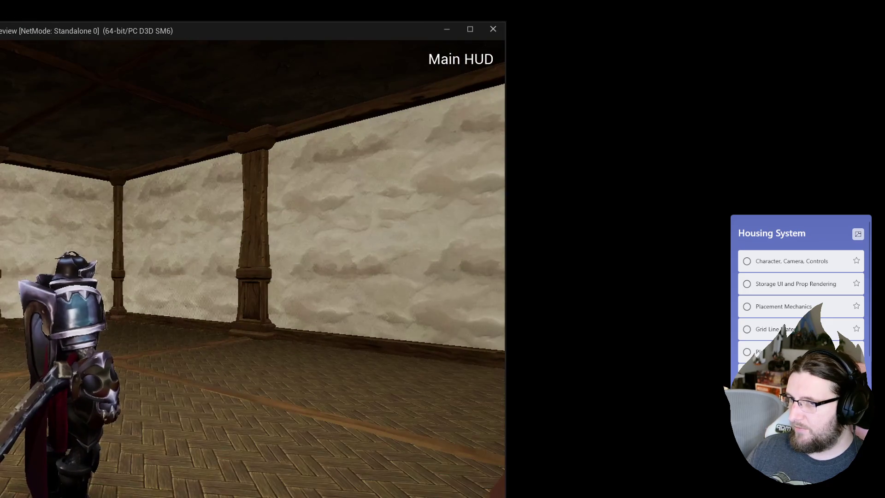
{"action": "key", "text": "Escape"}
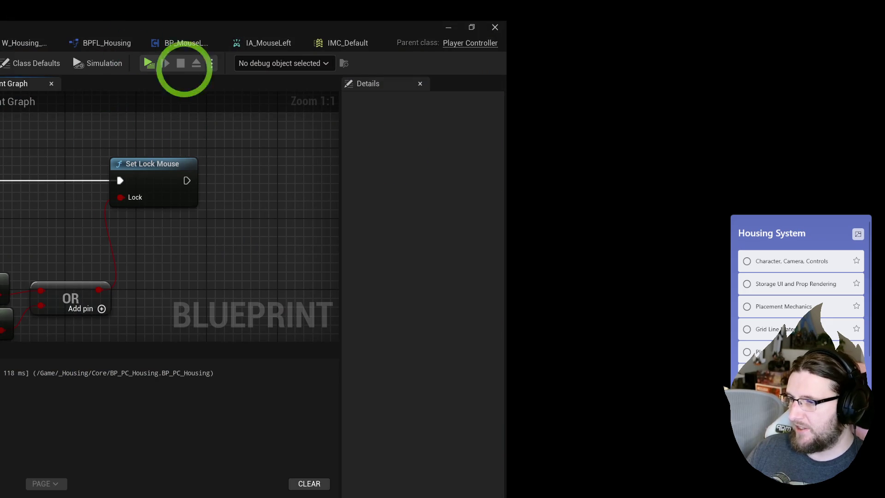
Reconnect Left Mouse Down to the OR node and create the LeftMouseDown and RightMouseDown variables.
{"action": "mouse_move", "coordinate": [6, 288]}
{"action": "left_mouse_down"}
{"action": "mouse_move", "coordinate": [38, 299]}
{"action": "mouse_move", "coordinate": [60, 270]}
{"action": "left_mouse_up"}
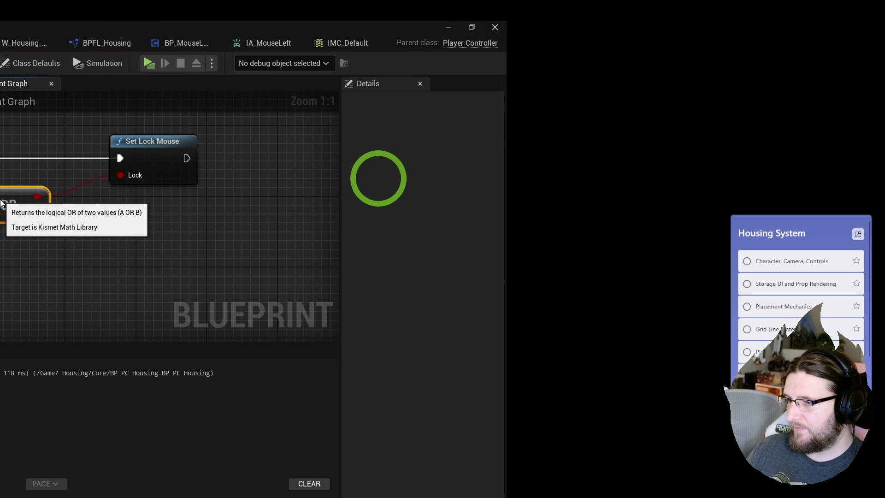
{"action": "right_click", "coordinate": [13, 230]}
{"action": "left_click", "coordinate": [50, 249]}
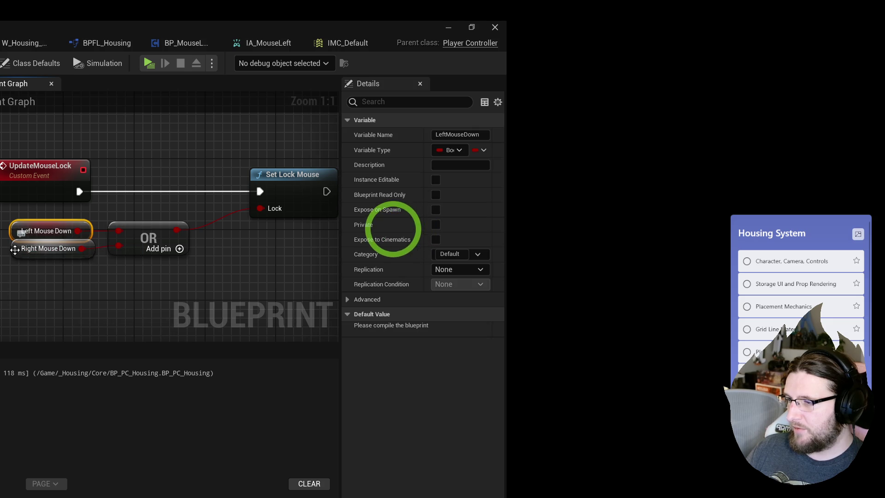
{"action": "right_click", "coordinate": [51, 247]}
{"action": "left_click", "coordinate": [56, 270]}
Wrap all the mouse-lock nodes in a comment titled 'Mouse Lock' and start a play session.
{"action": "left_click_drag", "start_coordinate": [167, 268], "coordinate": [282, 217]}
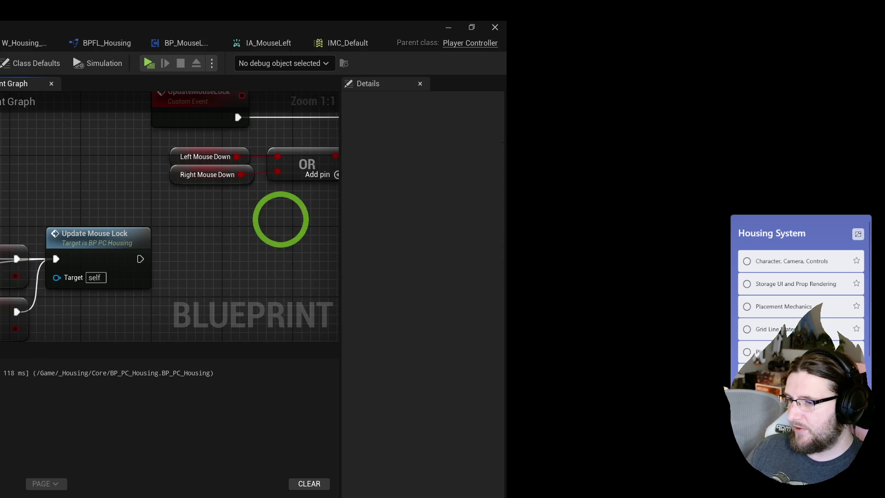
{"action": "mouse_move", "coordinate": [322, 172]}
{"action": "left_mouse_down"}
{"action": "mouse_move", "coordinate": [292, 148]}
{"action": "mouse_move", "coordinate": [263, 175]}
{"action": "left_mouse_up"}
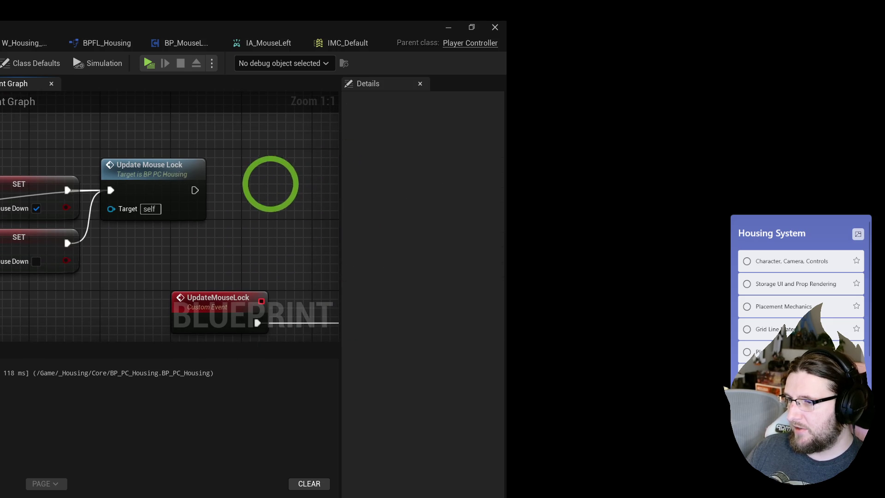
{"action": "left_click_drag", "start_coordinate": [346, 217], "coordinate": [323, 175]}
{"action": "scroll", "coordinate": [323, 175], "scroll_direction": "down", "scroll_amount": 2}
{"action": "scroll", "coordinate": [323, 175], "scroll_direction": "down", "scroll_amount": 2}
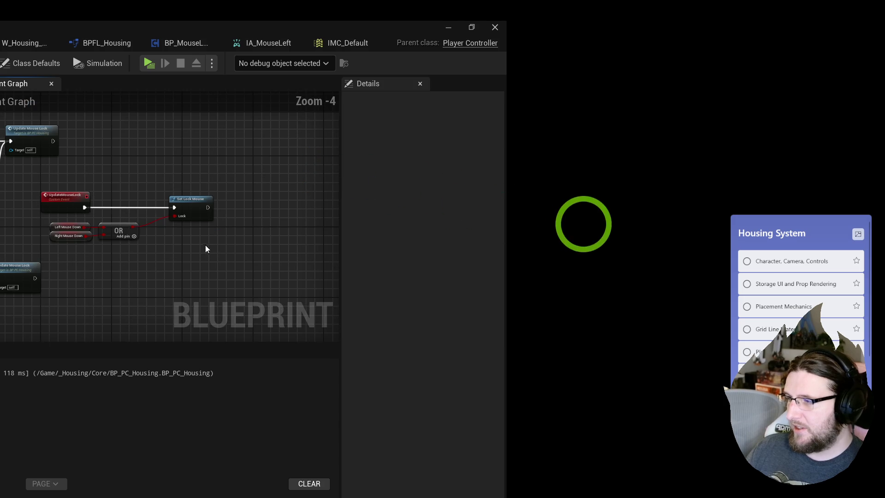
{"action": "left_click_drag", "start_coordinate": [484, 150], "coordinate": [294, 280]}
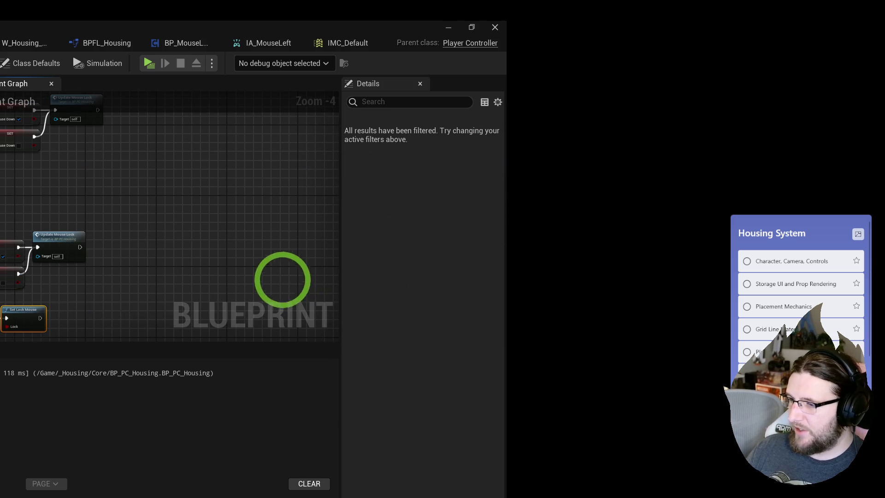
{"action": "left_click_drag", "start_coordinate": [269, 200], "coordinate": [271, 247]}
{"action": "scroll", "coordinate": [251, 223], "scroll_direction": "down", "scroll_amount": 2}
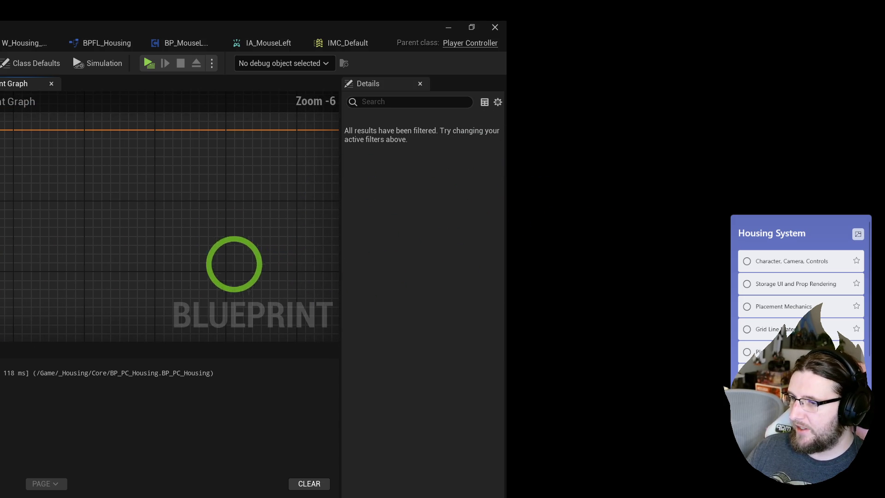
{"action": "key", "text": "c"}
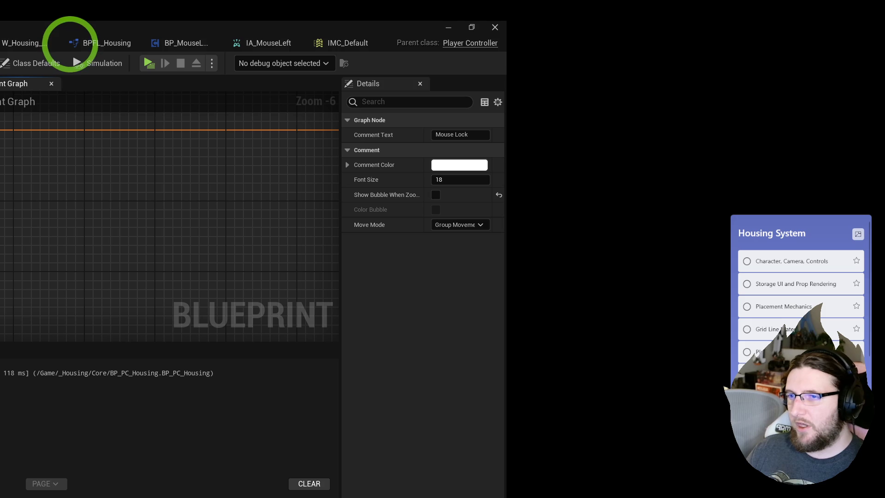
{"action": "left_click", "coordinate": [144, 67]}
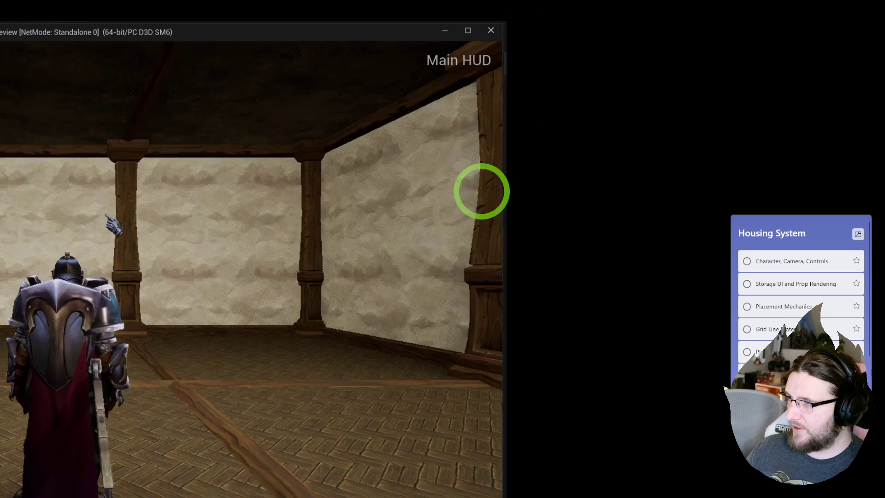
Run the character around the room with the A and W keys, then end the play session.
{"action": "key", "text": "a"}
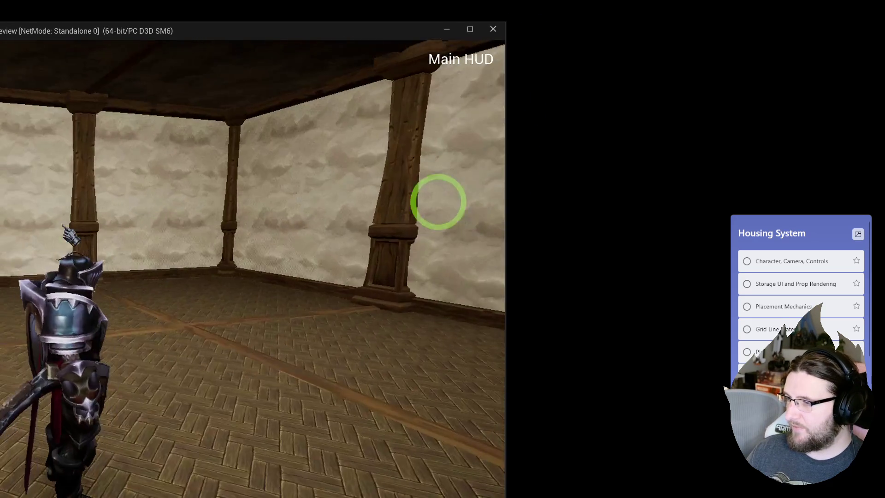
{"action": "key", "text": "w"}
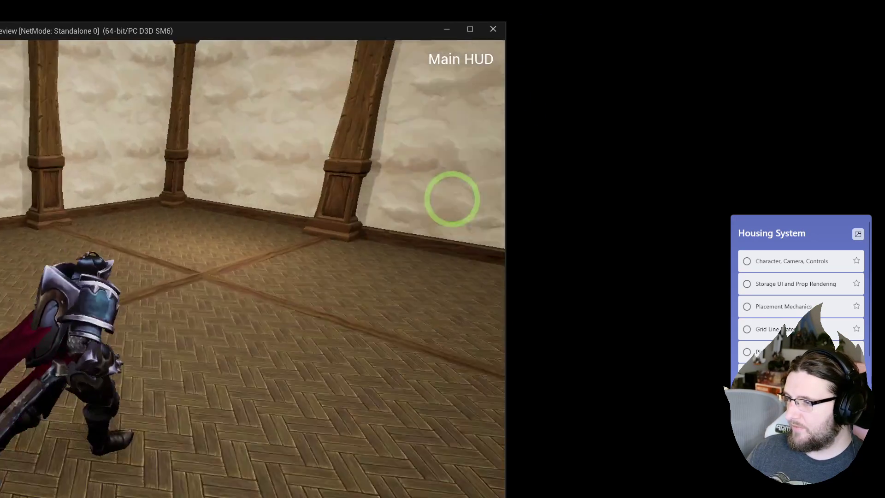
{"action": "key", "text": "w"}
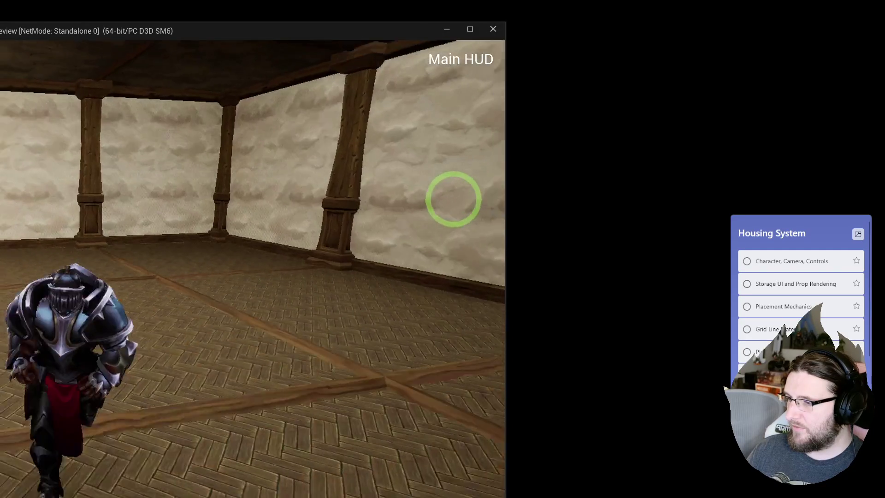
{"action": "key", "text": "w"}
{"action": "key", "text": "w"}
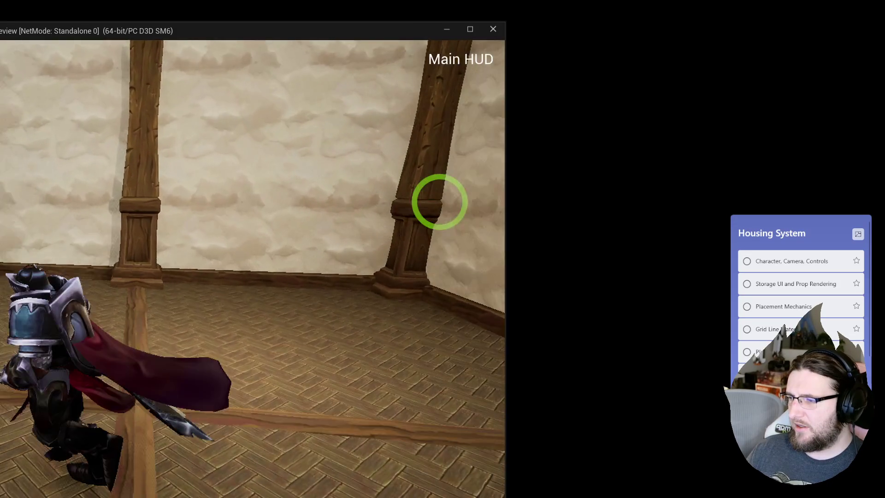
{"action": "key", "text": "w"}
{"action": "key", "text": "w"}
{"action": "key", "text": "w"}
{"action": "key", "text": "w"}
{"action": "key", "text": "w"}
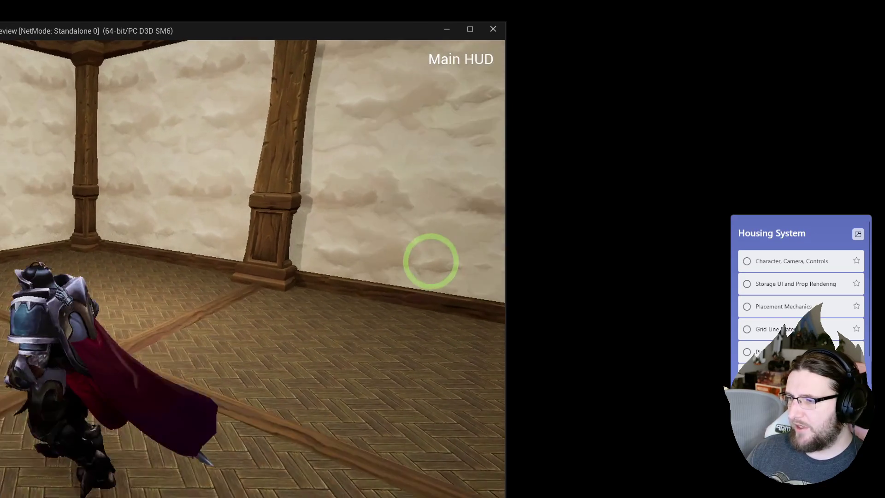
{"action": "key", "text": "Escape"}
{"action": "left_click", "coordinate": [346, 43]}
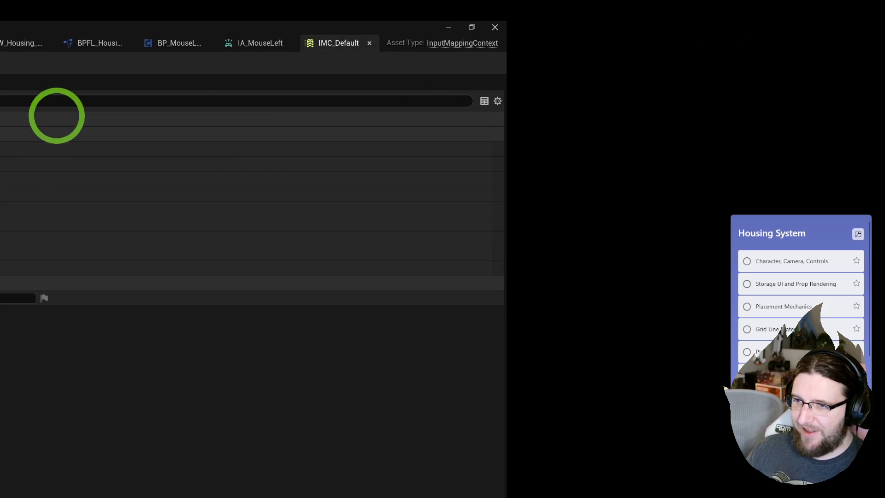
Add a mapping to IMC_Default and create input action IA_Zoom with value type Axis1D (float).
{"action": "left_click", "coordinate": [55, 115]}
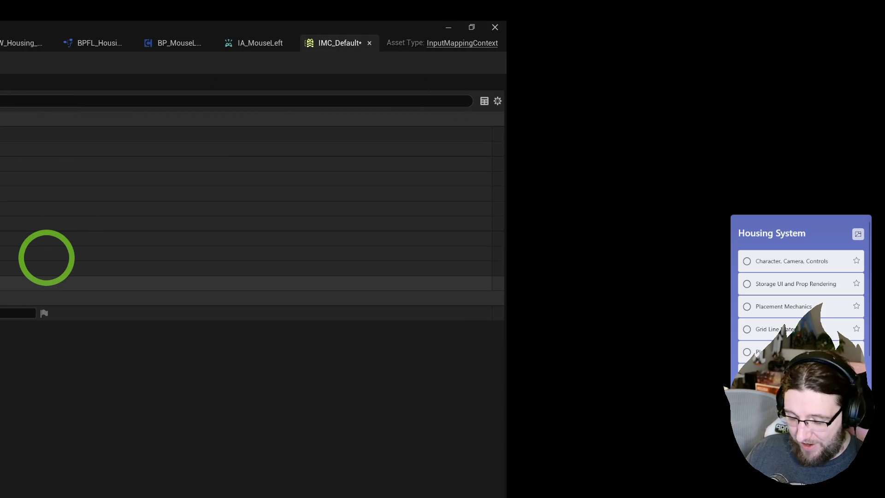
{"action": "key", "text": "ctrl+space"}
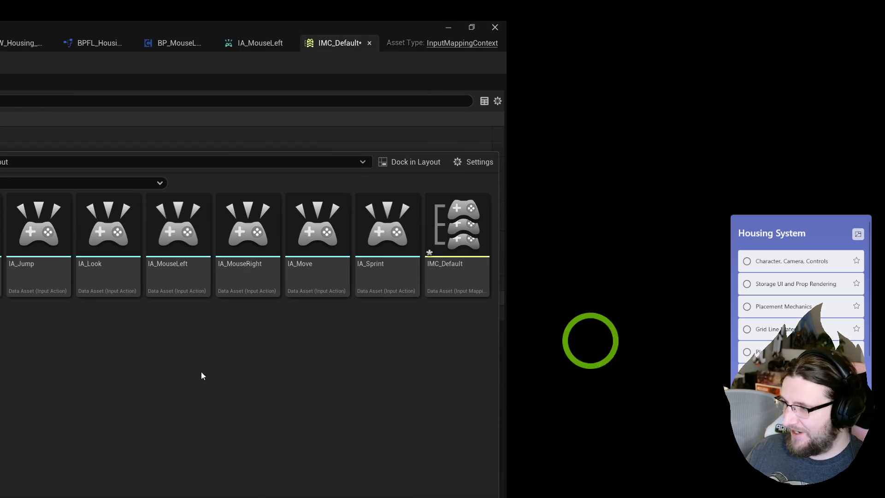
{"action": "key", "text": "ctrl+d"}
{"action": "type", "text": "IA_"}
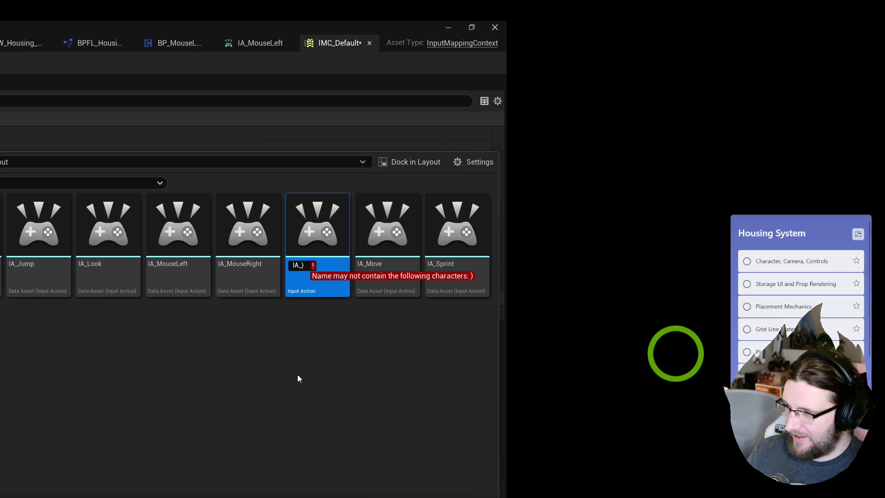
{"action": "type", "text": "Zoom"}
{"action": "key", "text": "Return"}
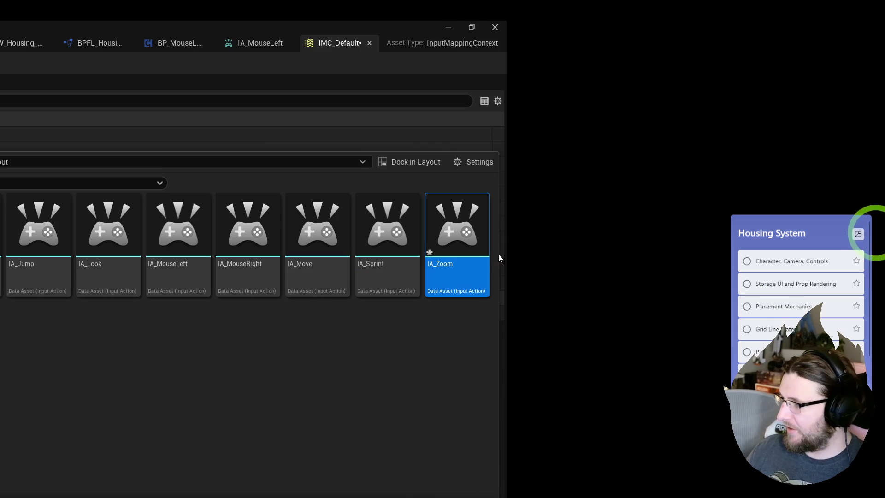
{"action": "double_click", "coordinate": [456, 228]}
{"action": "left_click", "coordinate": [19, 193]}
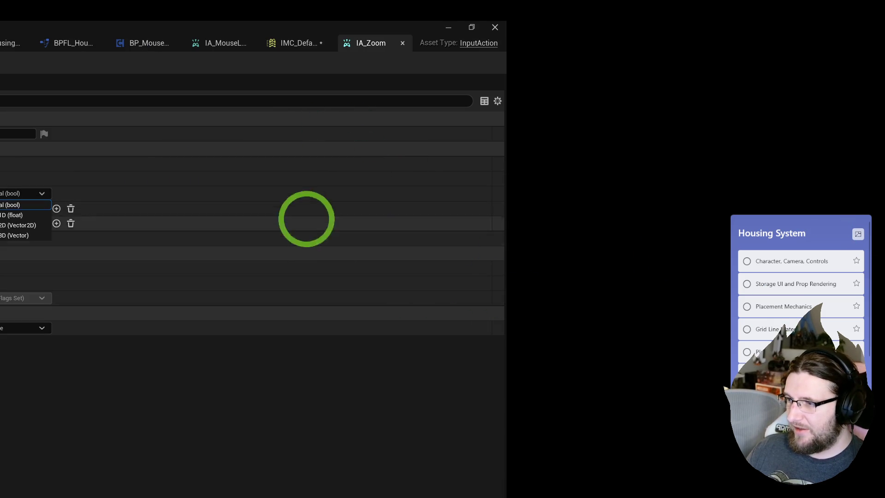
{"action": "left_click", "coordinate": [6, 215]}
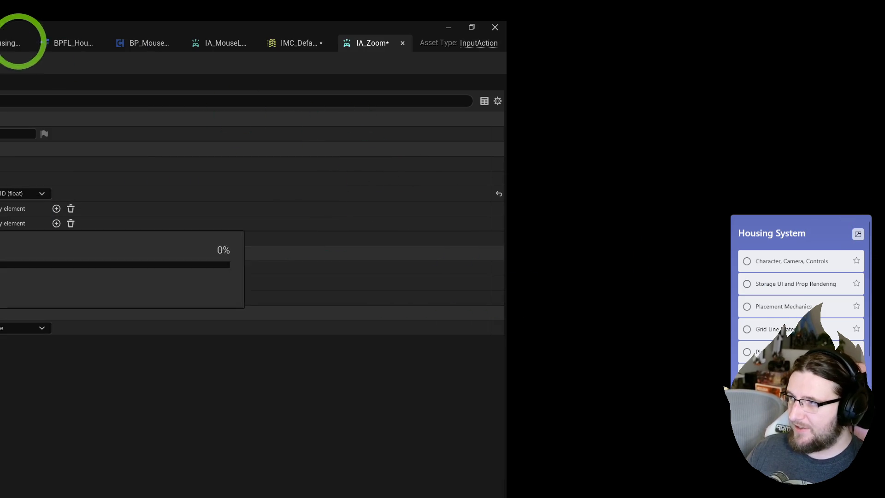
{"action": "middle_click", "coordinate": [368, 49]}
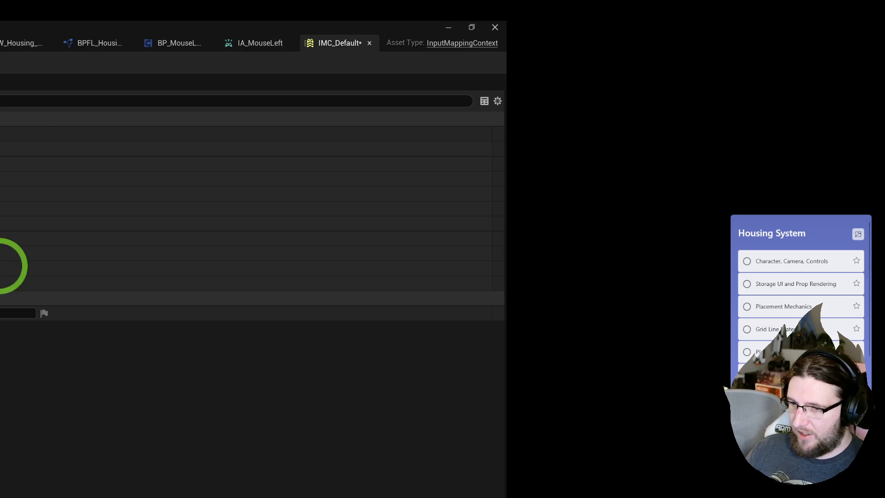
Add another IMC_Default mapping, undo an accidental mapping deletion, and close the editor.
{"action": "left_click", "coordinate": [2, 270]}
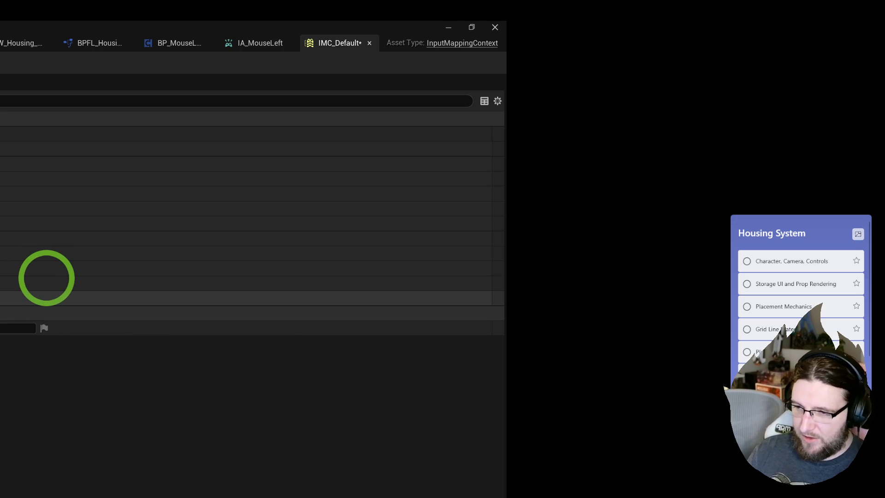
{"action": "left_click", "coordinate": [30, 275]}
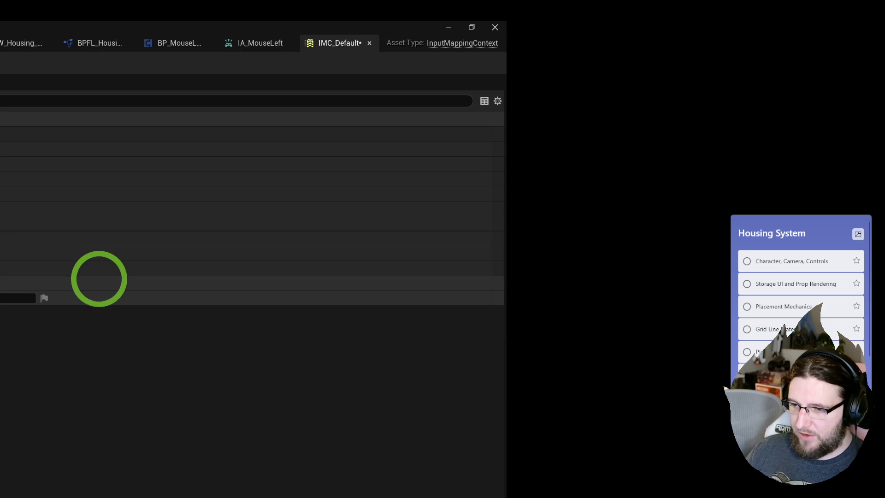
{"action": "key", "text": "ctrl+z"}
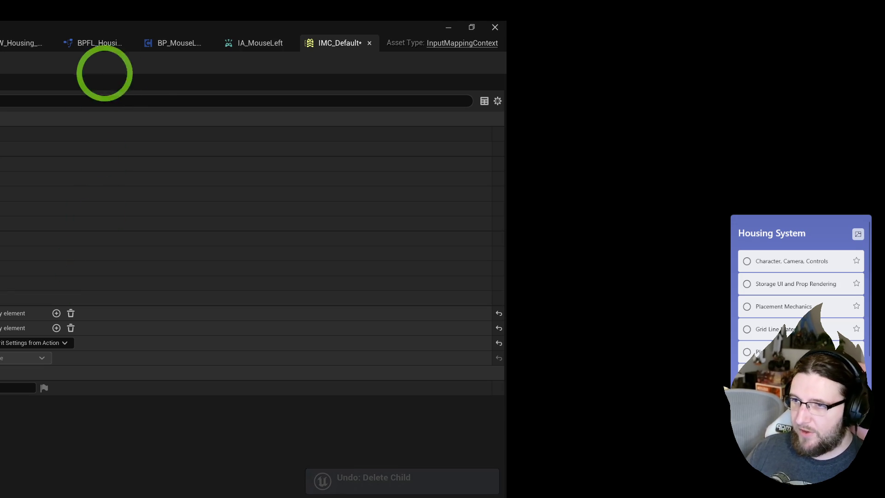
{"action": "middle_click", "coordinate": [338, 46]}
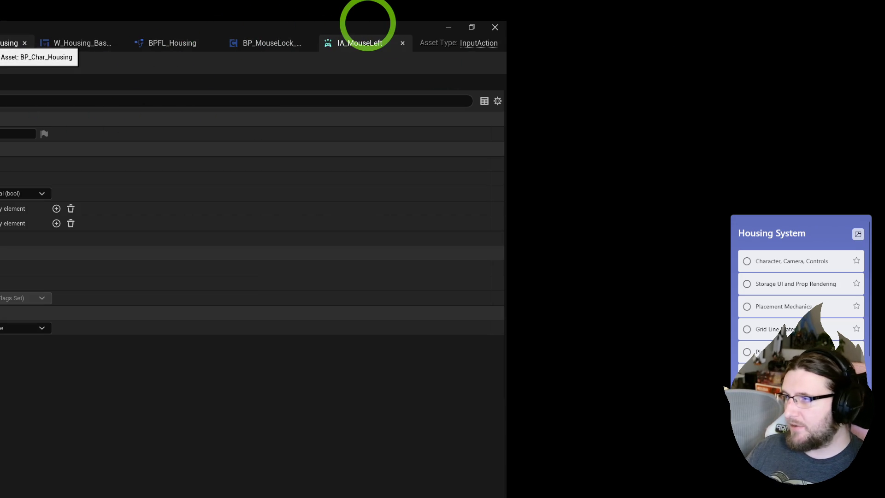
{"action": "key", "text": "ctrl+shift+Tab"}
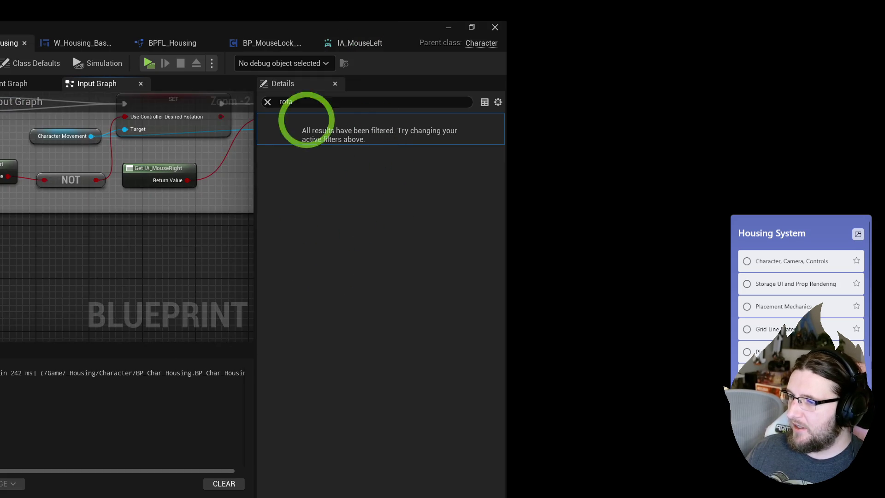
Add an IA_Zoom input event node to BP_Char_Housing's Input Graph.
{"action": "right_click", "coordinate": [306, 203]}
{"action": "type", "text": "zoom"}
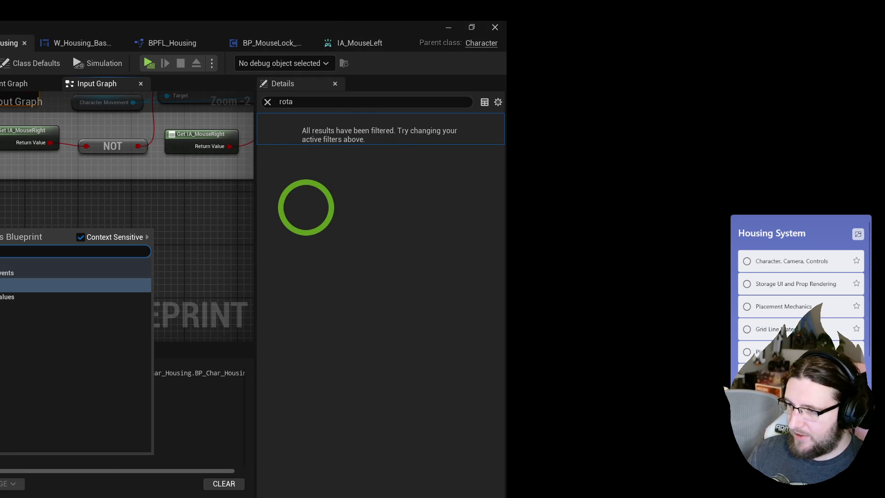
{"action": "key", "text": "Return"}
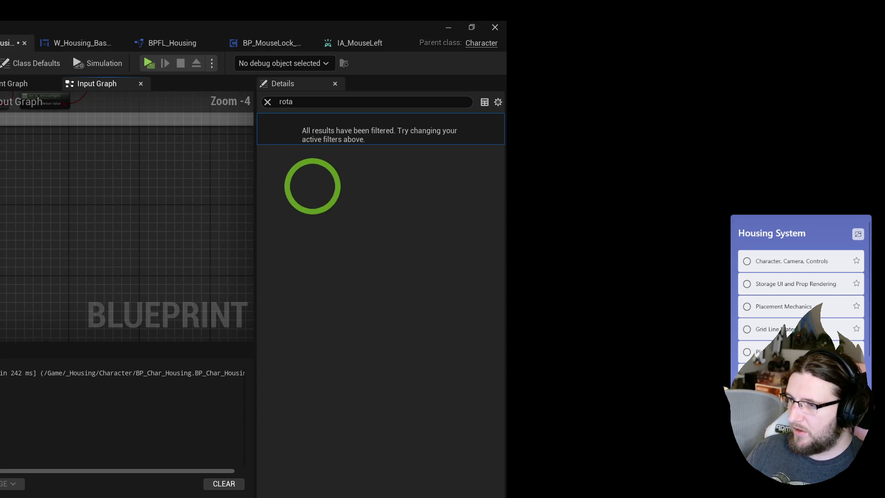
Rename the IA_Zoom input action asset to IA_MouseWheel.
{"action": "double_click", "coordinate": [244, 171]}
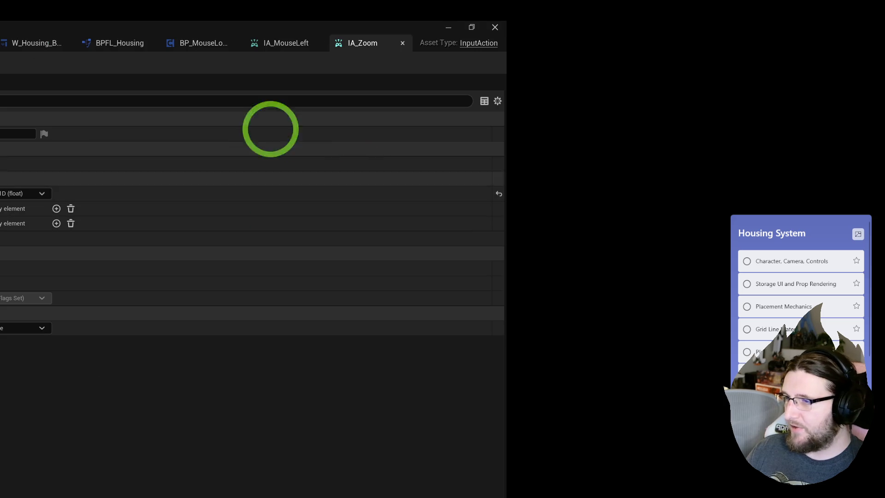
{"action": "key", "text": "ctrl+b"}
{"action": "type", "text": "IA_MouseWheel"}
{"action": "key", "text": "Return"}
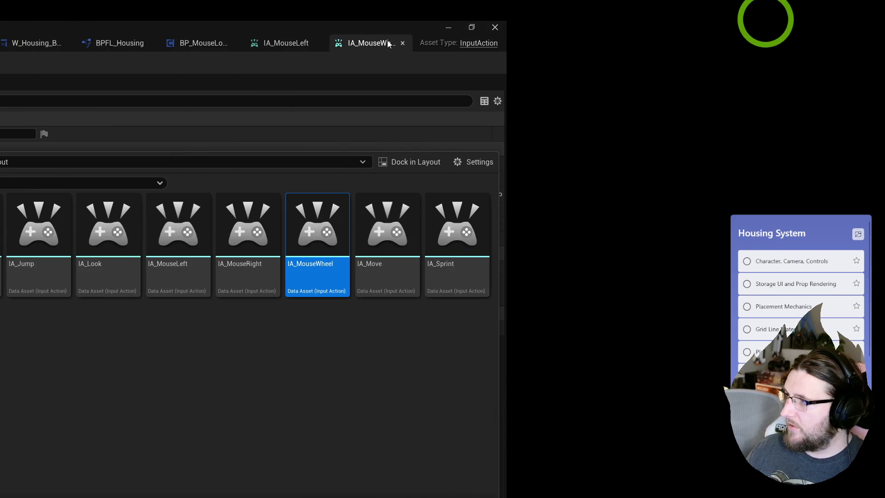
{"action": "left_click", "coordinate": [388, 44]}
{"action": "left_click", "coordinate": [251, 46]}
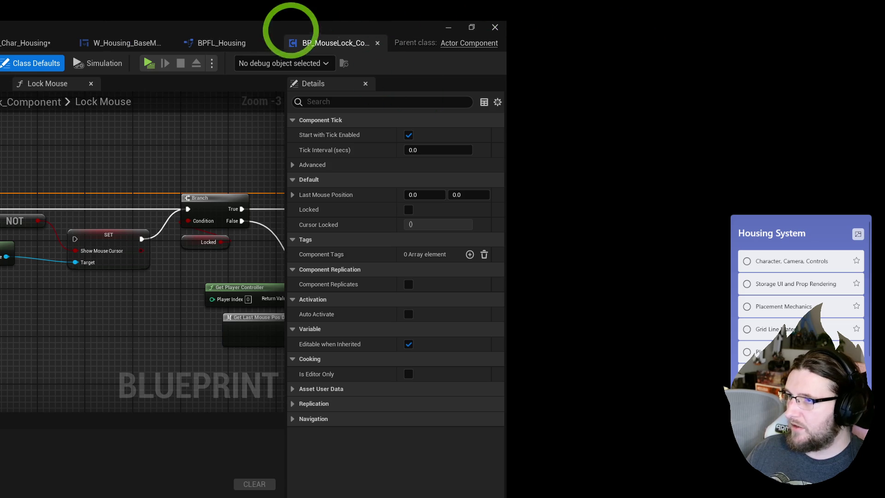
{"action": "key", "text": "ctrl+Tab"}
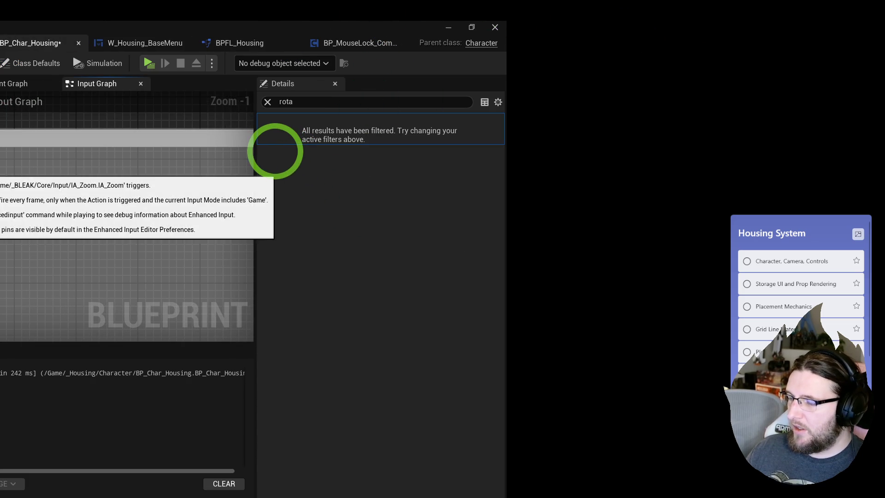
Delete the leftover node and add a Set Target Arm Length node off Camera Boom.
{"action": "right_click", "coordinate": [230, 158]}
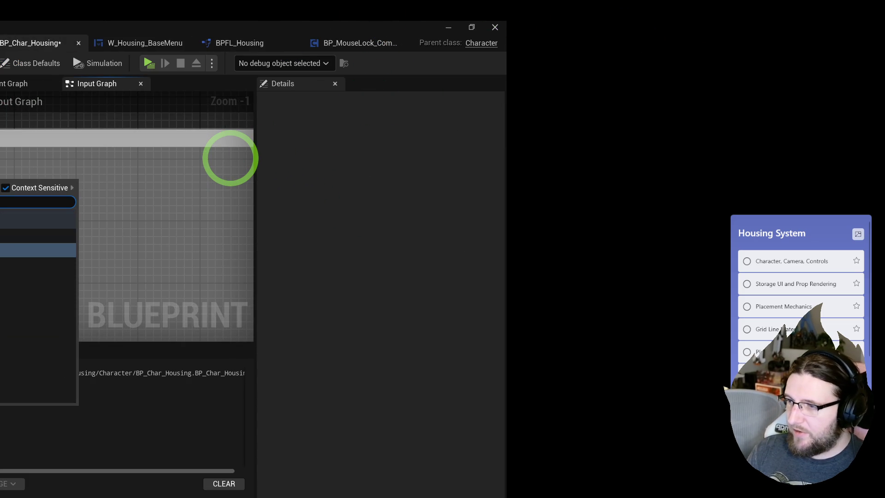
{"action": "key", "text": "Escape"}
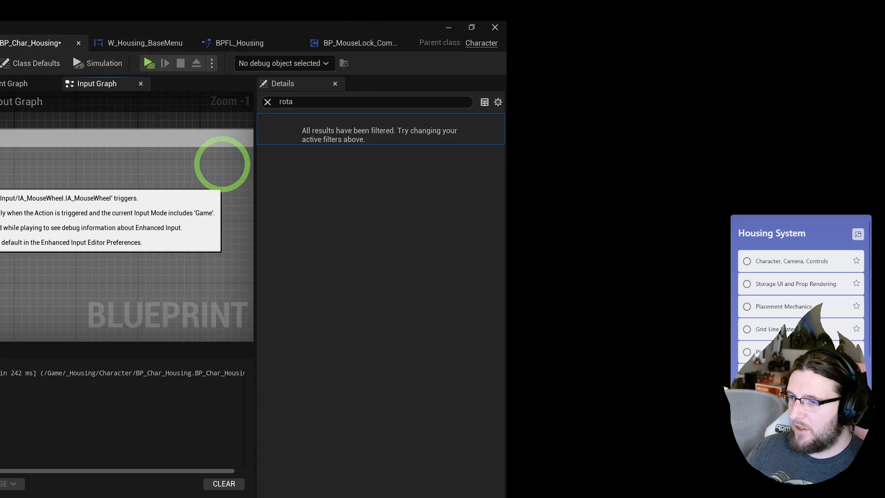
{"action": "left_click", "coordinate": [177, 218]}
{"action": "left_click", "coordinate": [20, 272]}
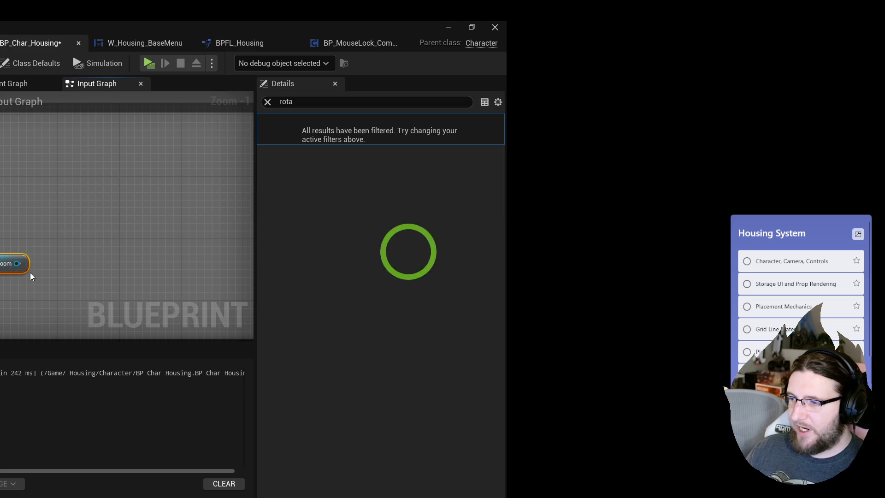
{"action": "key", "text": "Delete"}
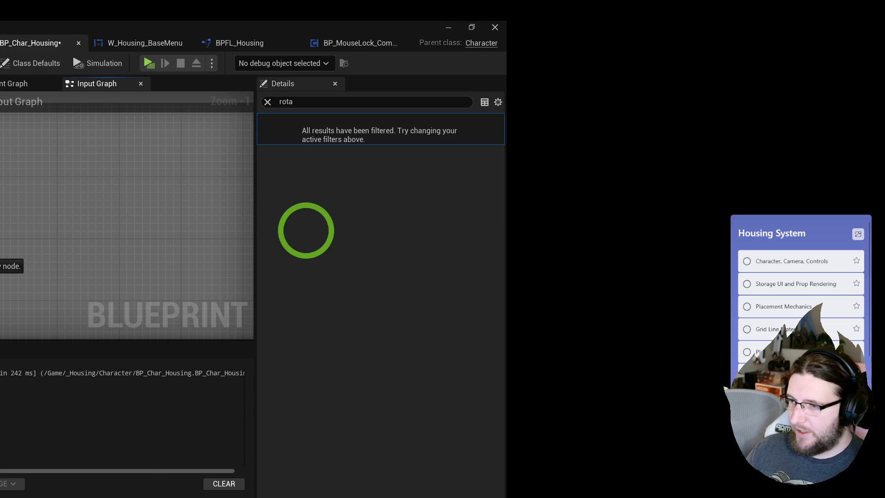
{"action": "left_click_drag", "start_coordinate": [1, 265], "coordinate": [1, 253]}
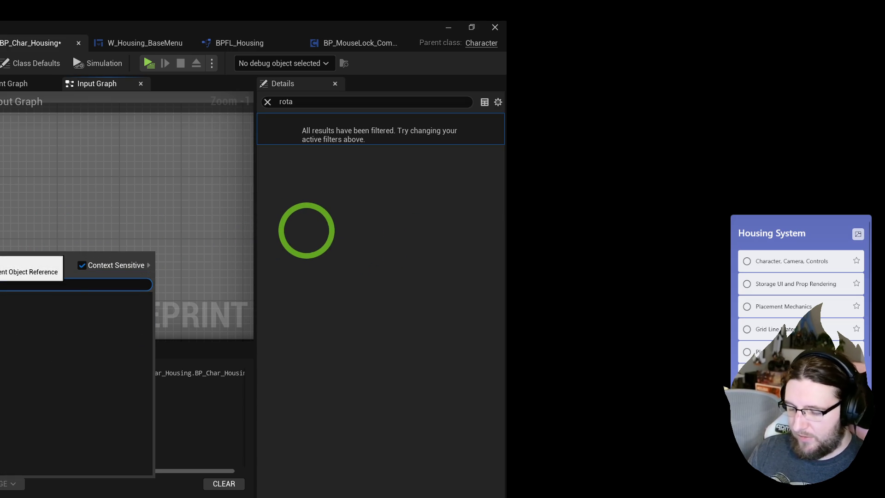
{"action": "type", "text": "target arm"}
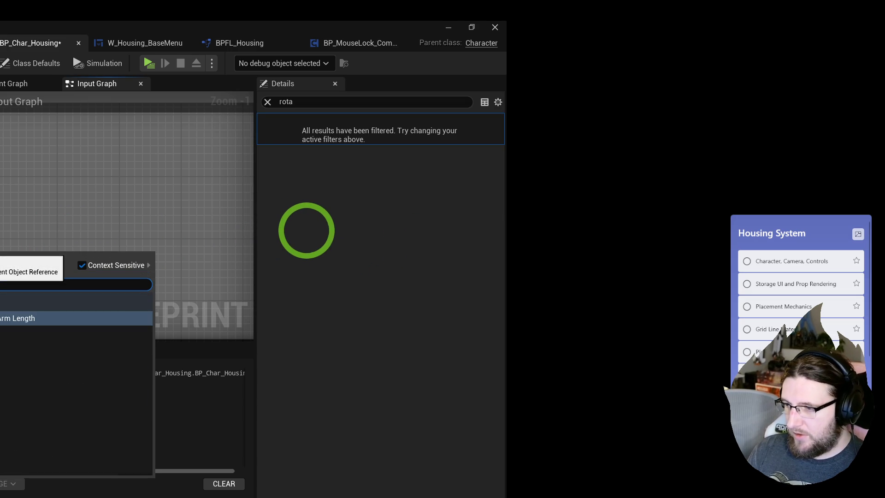
{"action": "key", "text": "Return"}
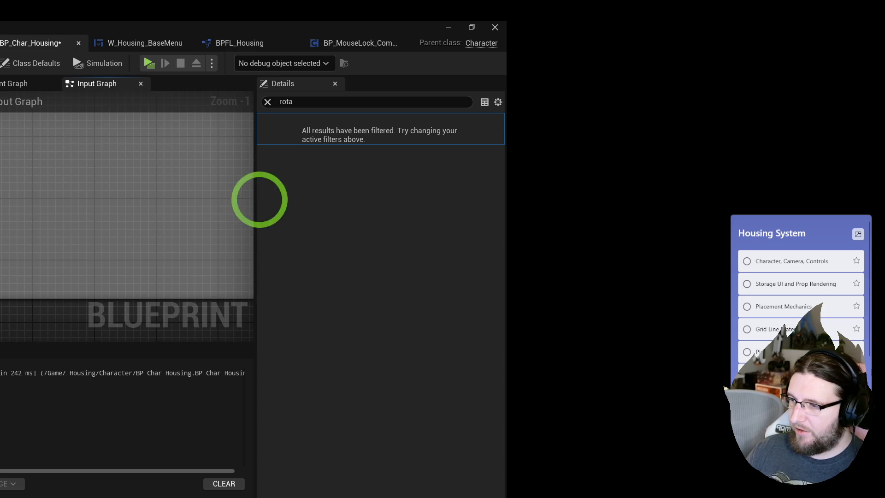
Feed the arm length from a new FInterp To node with Camera Boom's arm length wired into Current.
{"action": "left_click_drag", "start_coordinate": [3, 204], "coordinate": [1, 247]}
{"action": "type", "text": "interpo"}
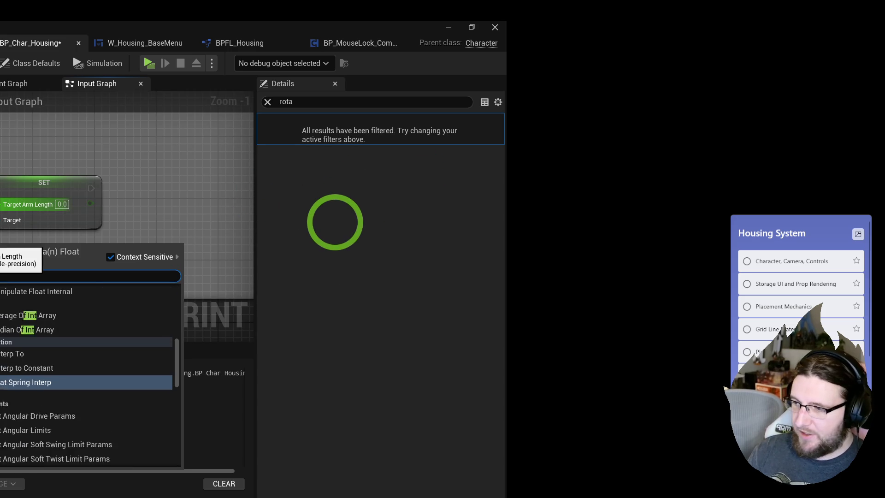
{"action": "key", "text": "Return"}
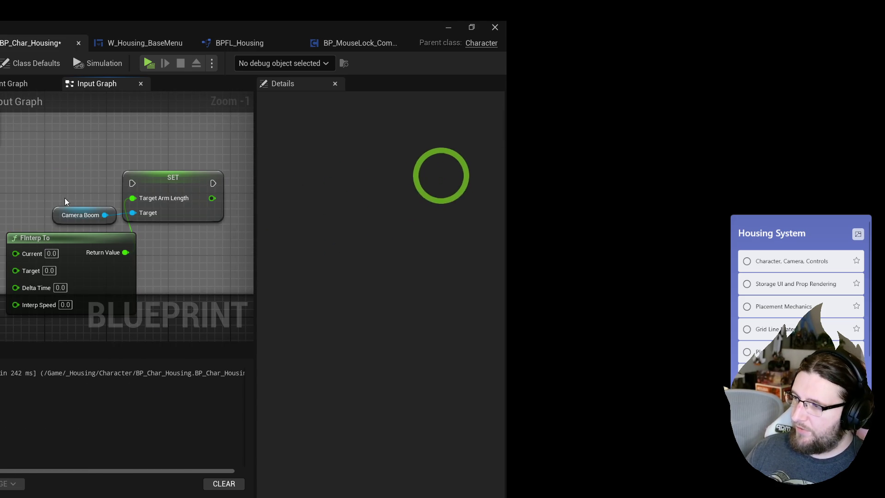
{"action": "left_click", "coordinate": [81, 215]}
{"action": "left_click_drag", "start_coordinate": [105, 215], "coordinate": [282, 246]}
{"action": "type", "text": "target arm"}
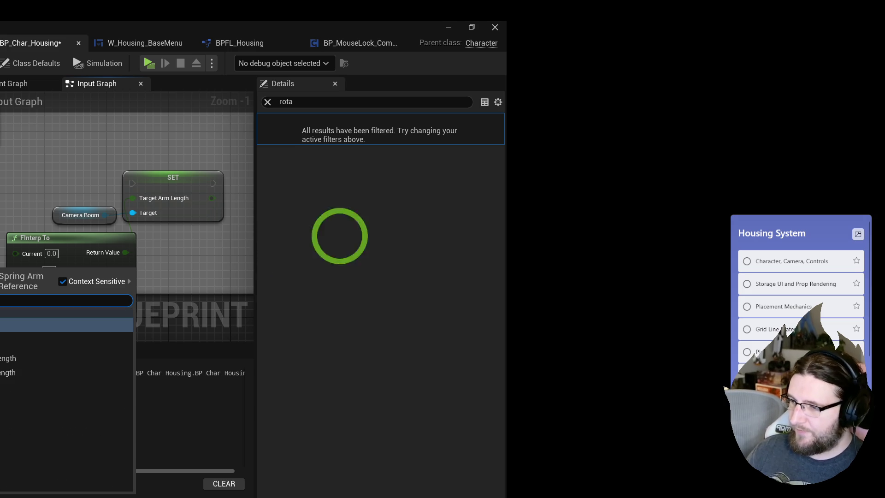
{"action": "key", "text": "Escape"}
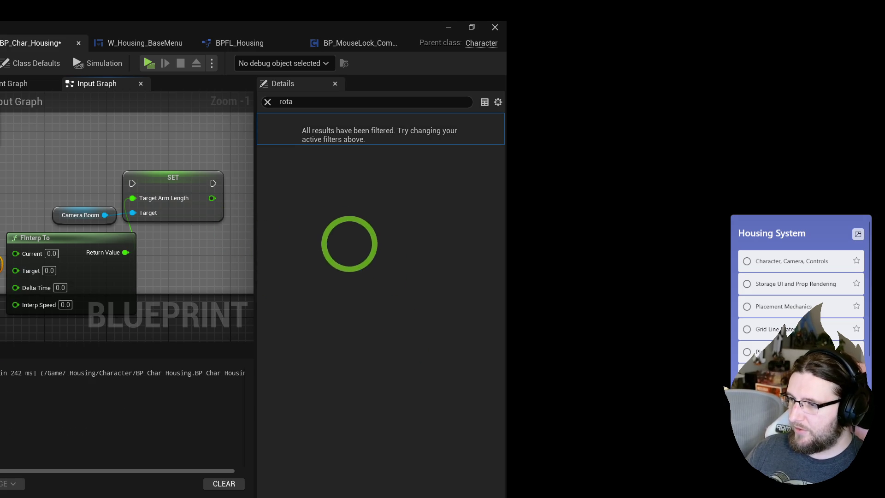
{"action": "left_click_drag", "start_coordinate": [2, 265], "coordinate": [15, 253]}
{"action": "right_click", "coordinate": [15, 271]}
{"action": "key", "text": "Escape"}
{"action": "left_click", "coordinate": [184, 251]}
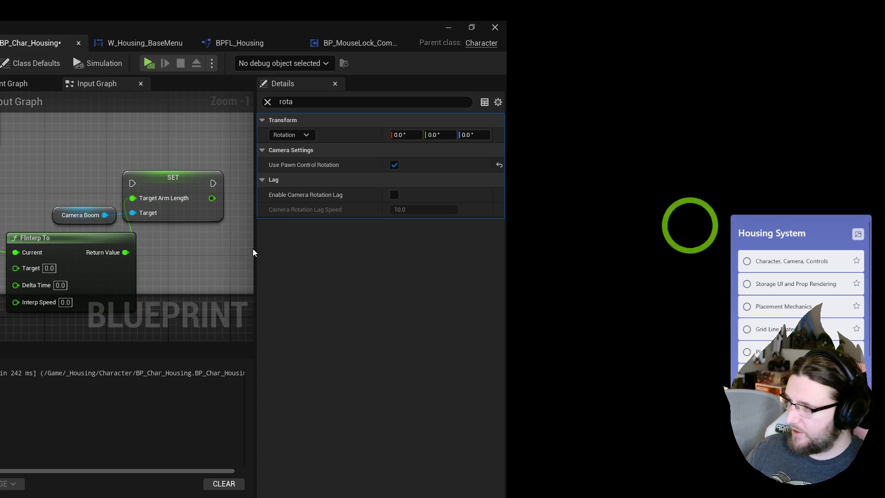
{"action": "left_click", "coordinate": [267, 101]}
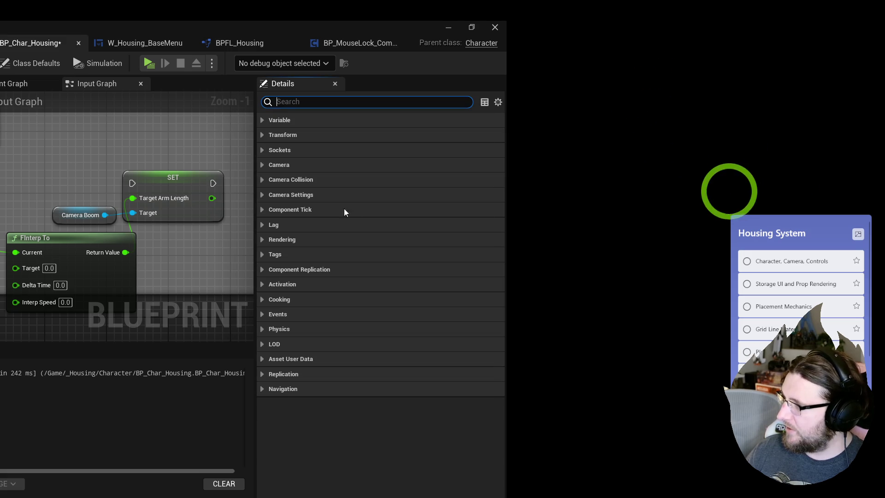
Set FInterp To's Target to 300 and its Interp Speed to 5.
{"action": "left_click", "coordinate": [263, 166]}
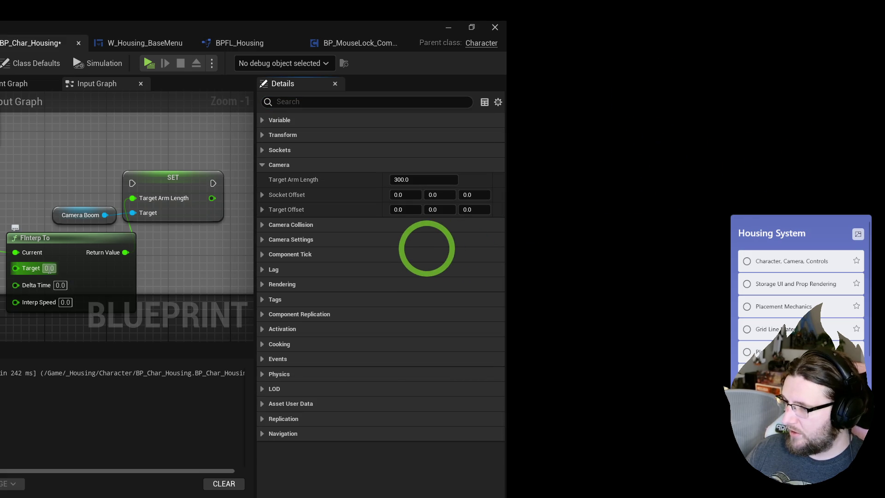
{"action": "type", "text": "300"}
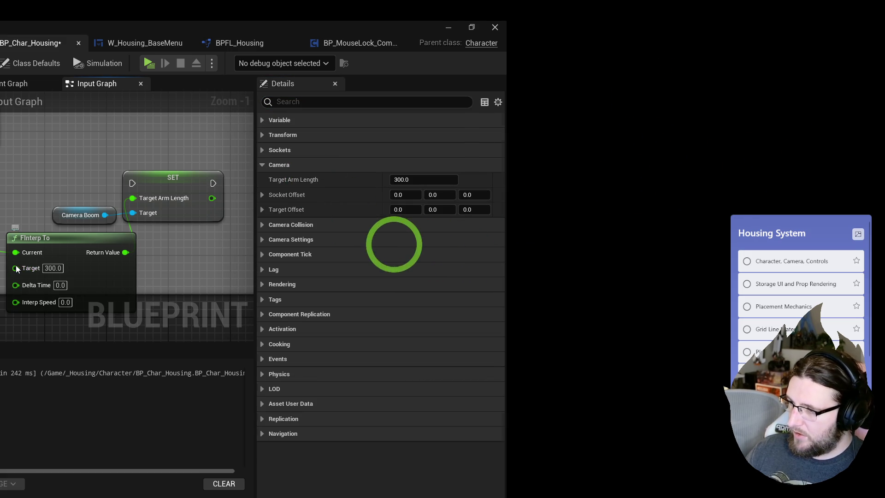
{"action": "left_click", "coordinate": [41, 305]}
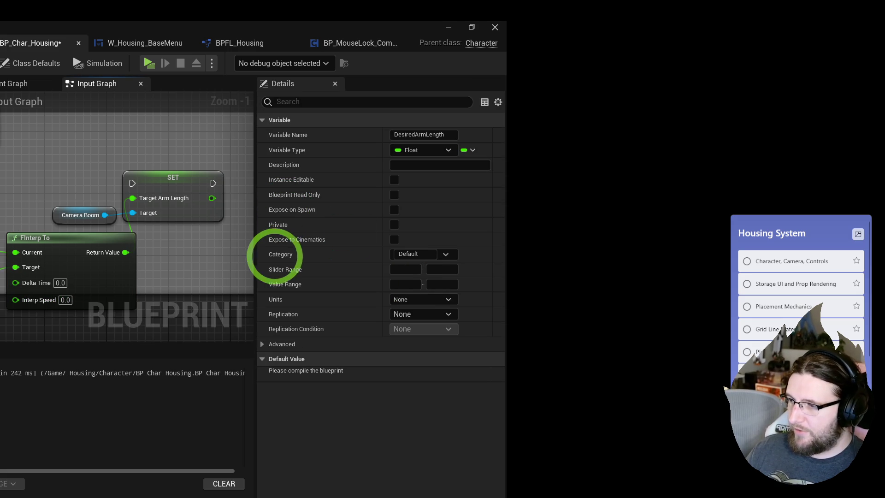
{"action": "left_click_drag", "start_coordinate": [16, 283], "coordinate": [65, 302]}
{"action": "type", "text": "seco"}
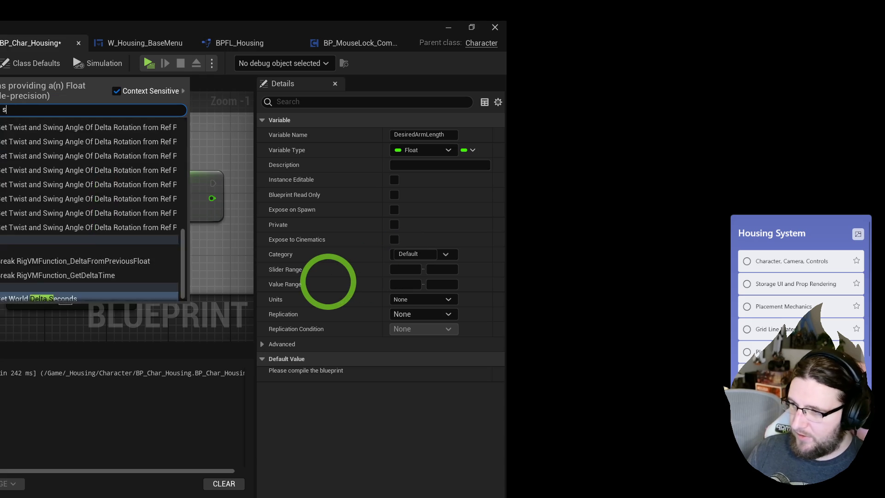
{"action": "key", "text": "Return"}
{"action": "key", "text": "Delete"}
{"action": "left_click_drag", "start_coordinate": [80, 301], "coordinate": [75, 293]}
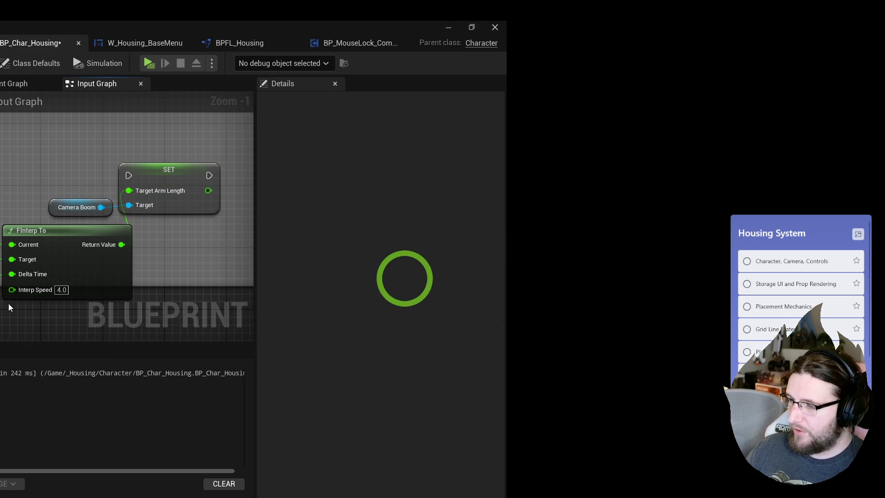
{"action": "left_click", "coordinate": [61, 290]}
{"action": "type", "text": "5"}
{"action": "key", "text": "ctrl+a"}
Collapse the SET, Camera Boom and FInterp To nodes into a function and cut its call.
{"action": "left_click_drag", "start_coordinate": [162, 187], "coordinate": [139, 190]}
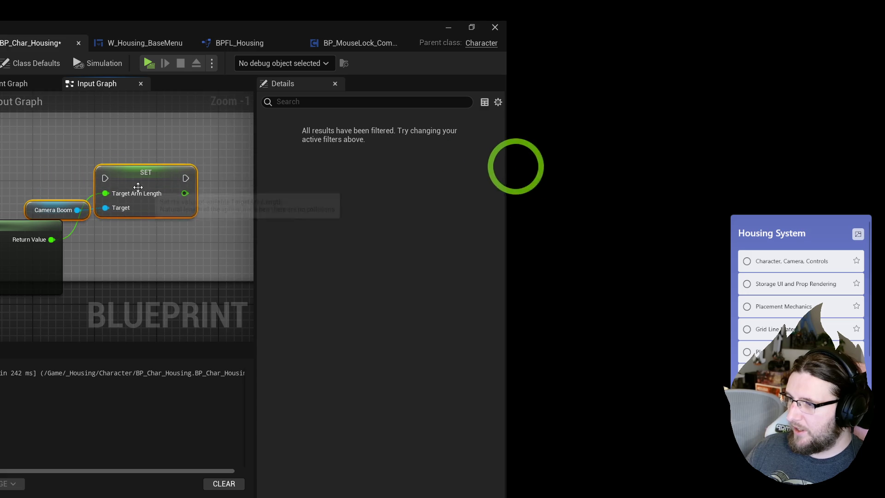
{"action": "scroll", "coordinate": [138, 190], "scroll_direction": "down", "scroll_amount": 2}
{"action": "left_click", "coordinate": [59, 207]}
{"action": "key", "text": "ctrl+a"}
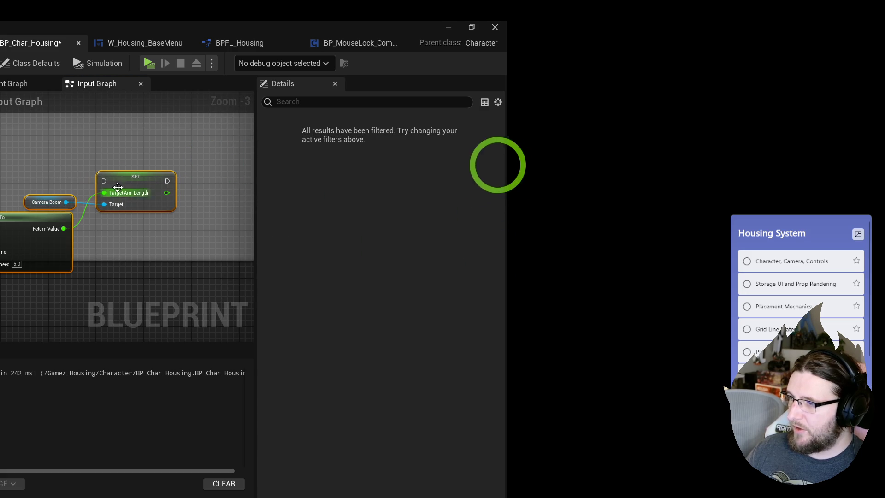
{"action": "right_click", "coordinate": [111, 192]}
{"action": "left_click", "coordinate": [169, 350]}
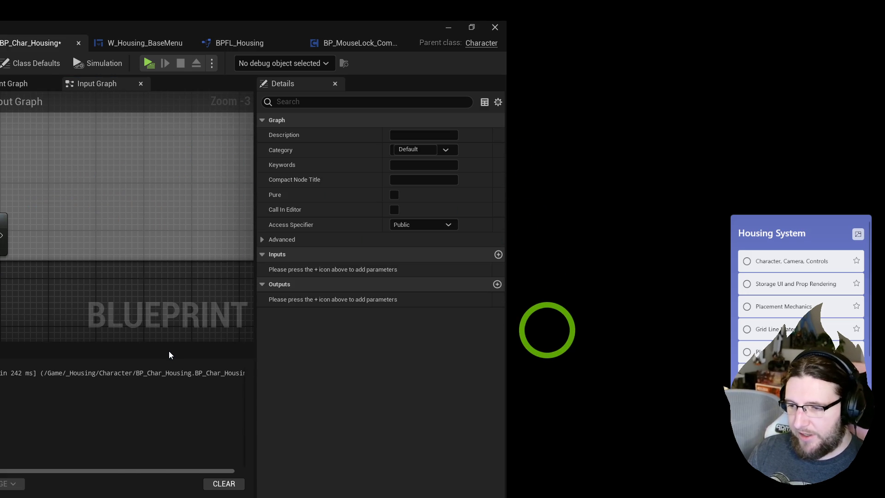
{"action": "key", "text": "Delete"}
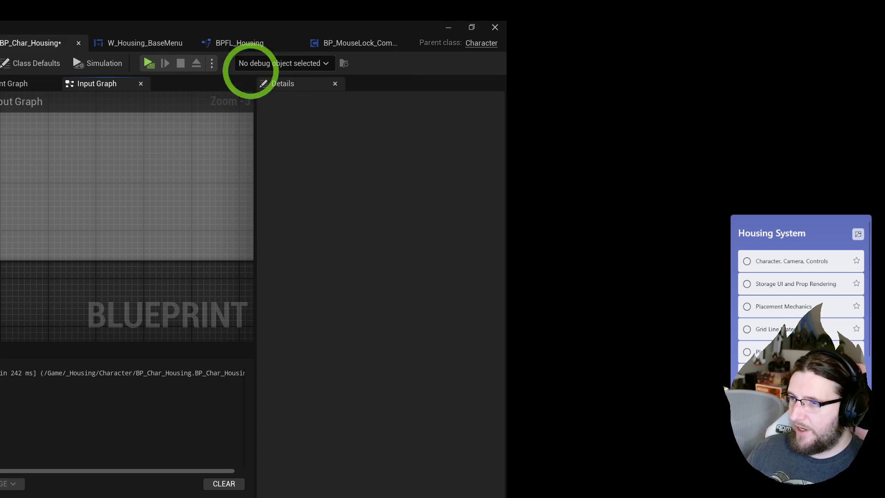
{"action": "left_click", "coordinate": [10, 88]}
{"action": "right_click", "coordinate": [1, 239]}
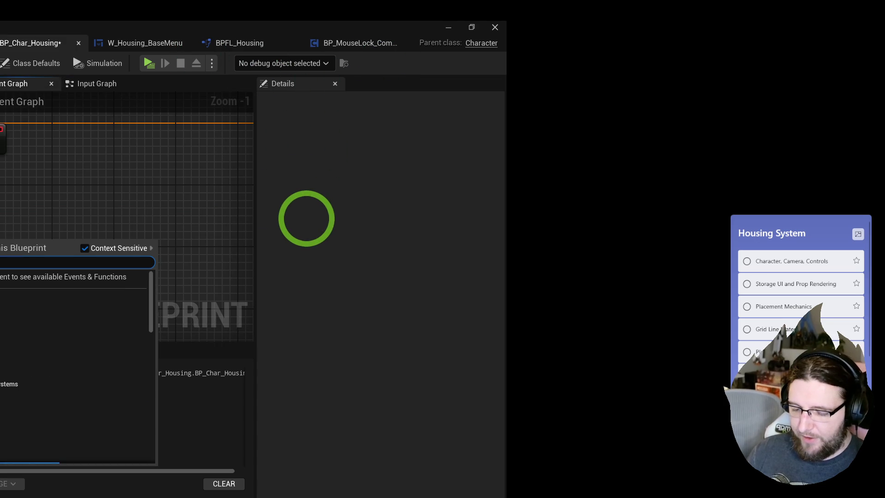
Paste the Update Spring Arm Length call into the Event Graph and open its function graph.
{"action": "key", "text": "Escape"}
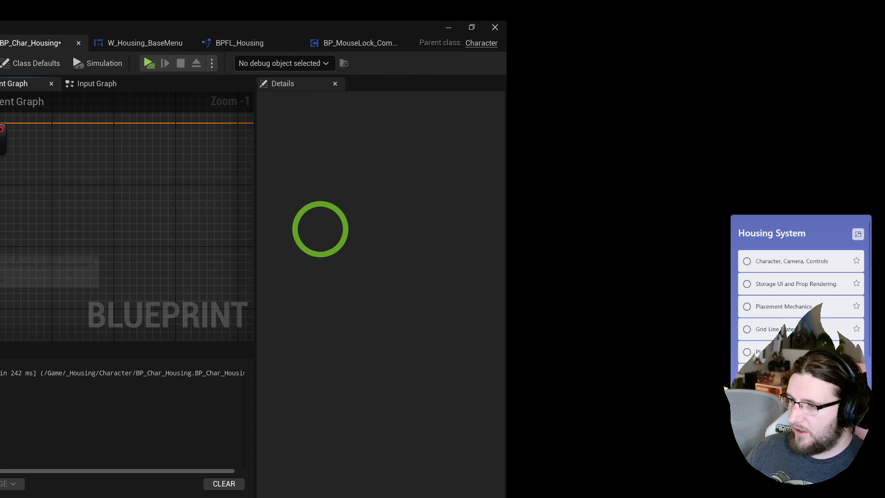
{"action": "key", "text": "ctrl+v"}
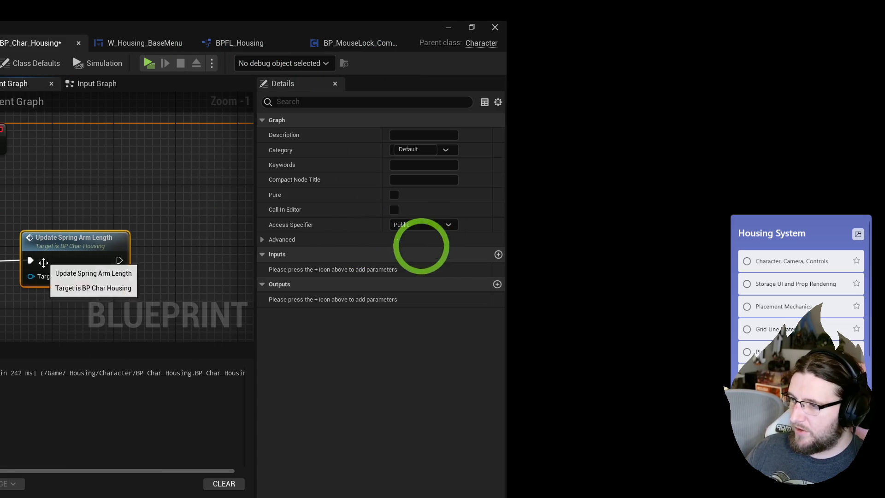
{"action": "double_click", "coordinate": [112, 253]}
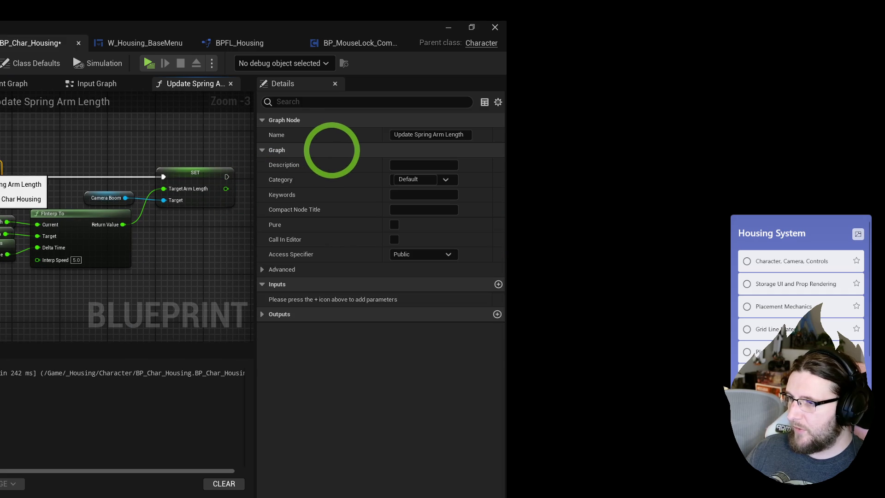
{"action": "key", "text": "ctrl+a"}
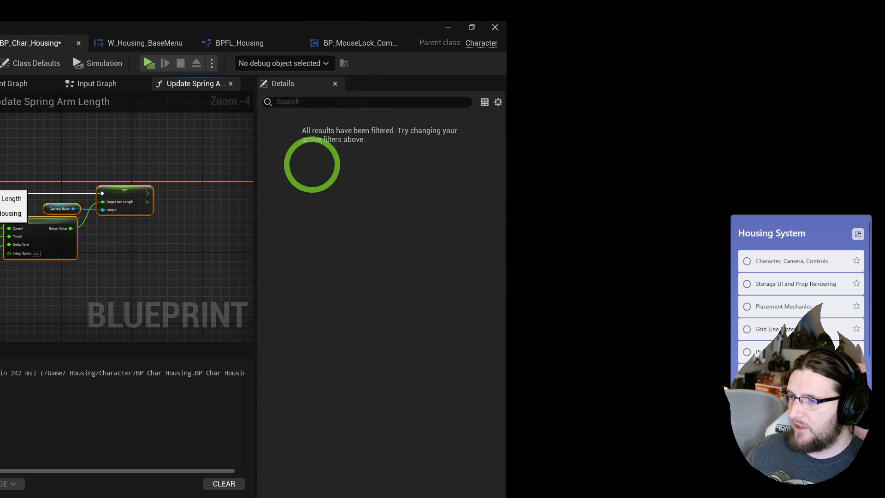
{"action": "left_click", "coordinate": [251, 231]}
{"action": "left_click", "coordinate": [217, 228]}
{"action": "left_click_drag", "start_coordinate": [208, 252], "coordinate": [46, 184]}
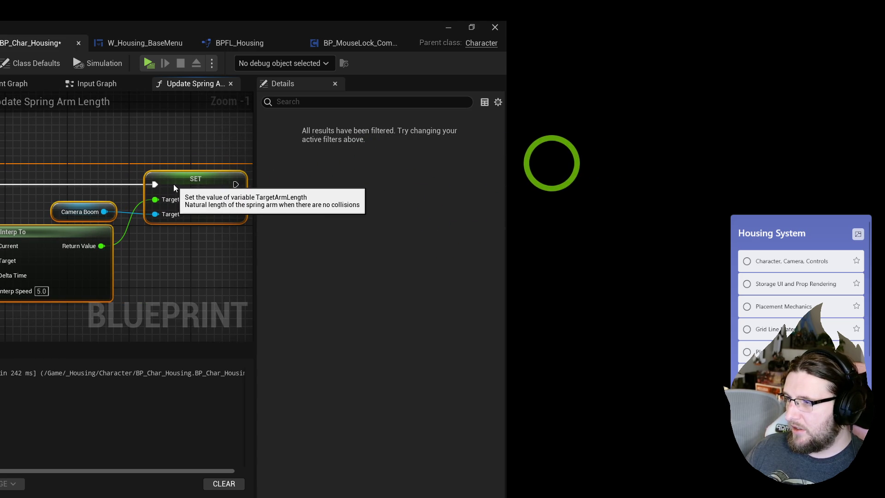
{"action": "mouse_move", "coordinate": [175, 184]}
{"action": "left_mouse_down"}
{"action": "mouse_move", "coordinate": [135, 189]}
{"action": "mouse_move", "coordinate": [223, 186]}
{"action": "left_mouse_up"}
Gate the arm-length SET behind a Branch driven by a not-equal (!=) float comparison.
{"action": "mouse_move", "coordinate": [140, 251]}
{"action": "left_mouse_down"}
{"action": "mouse_move", "coordinate": [21, 198]}
{"action": "mouse_move", "coordinate": [14, 224]}
{"action": "mouse_move", "coordinate": [39, 206]}
{"action": "left_mouse_up"}
{"action": "type", "text": "!="}
{"action": "key", "text": "Return"}
{"action": "left_click", "coordinate": [89, 159]}
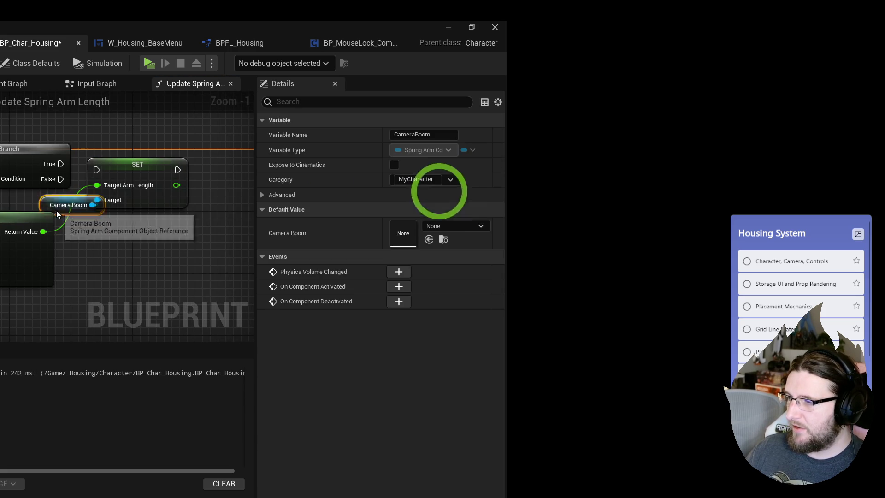
{"action": "left_click_drag", "start_coordinate": [38, 165], "coordinate": [32, 170]}
{"action": "left_click_drag", "start_coordinate": [95, 170], "coordinate": [0, 216]}
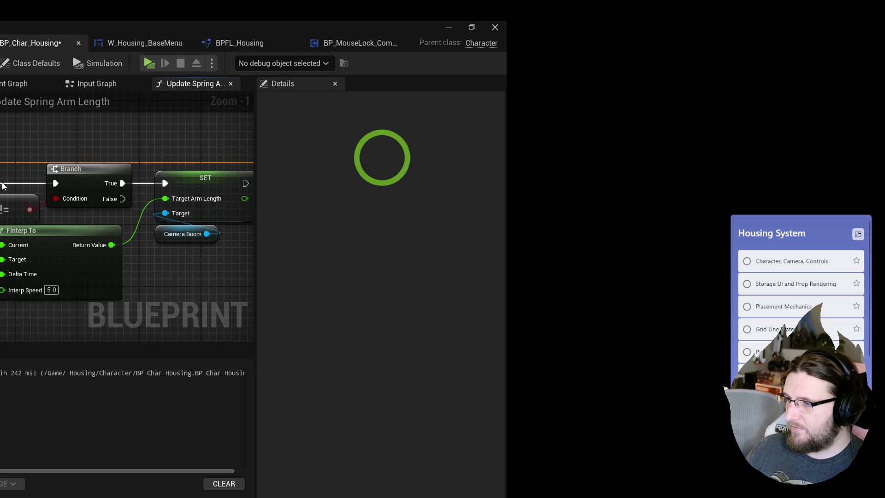
{"action": "left_click_drag", "start_coordinate": [189, 214], "coordinate": [189, 215]}
{"action": "left_click", "coordinate": [185, 244]}
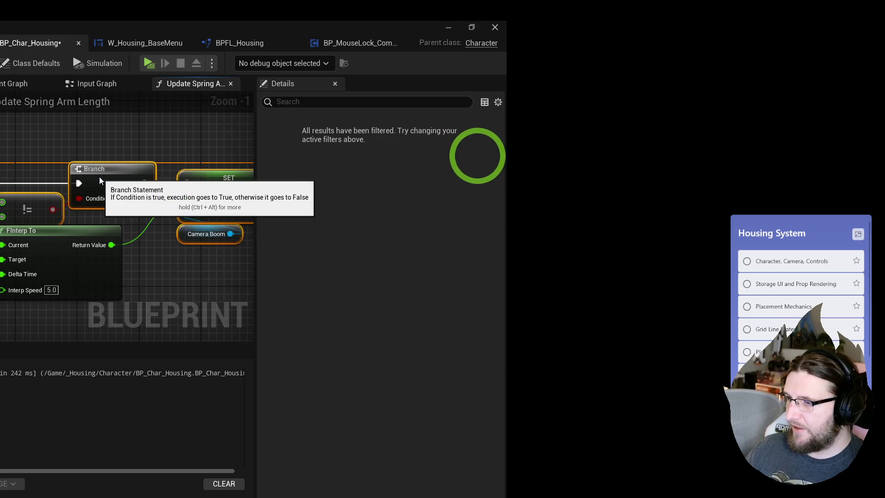
{"action": "mouse_move", "coordinate": [211, 135]}
{"action": "left_mouse_down"}
{"action": "mouse_move", "coordinate": [115, 160]}
{"action": "mouse_move", "coordinate": [69, 277]}
{"action": "left_mouse_up"}
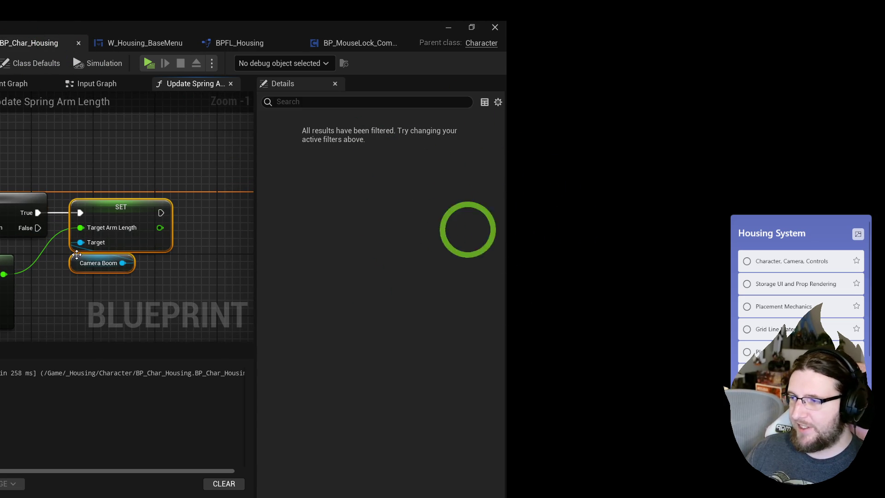
{"action": "left_click", "coordinate": [106, 160]}
{"action": "mouse_move", "coordinate": [97, 115]}
{"action": "left_mouse_down"}
{"action": "mouse_move", "coordinate": [127, 119]}
{"action": "mouse_move", "coordinate": [54, 116]}
{"action": "left_mouse_up"}
{"action": "left_click_drag", "start_coordinate": [95, 186], "coordinate": [78, 165]}
{"action": "mouse_move", "coordinate": [405, 198]}
{"action": "left_mouse_down"}
{"action": "mouse_move", "coordinate": [318, 172]}
{"action": "mouse_move", "coordinate": [326, 151]}
{"action": "left_mouse_up"}
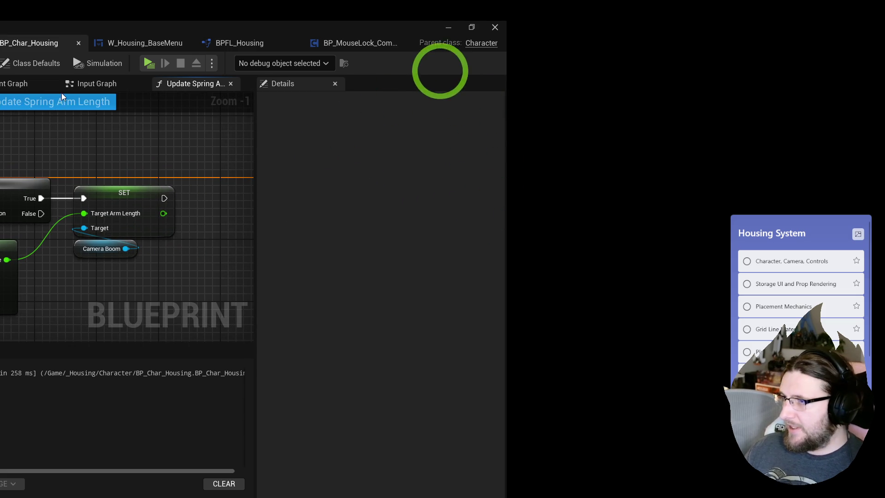
{"action": "left_click", "coordinate": [84, 85]}
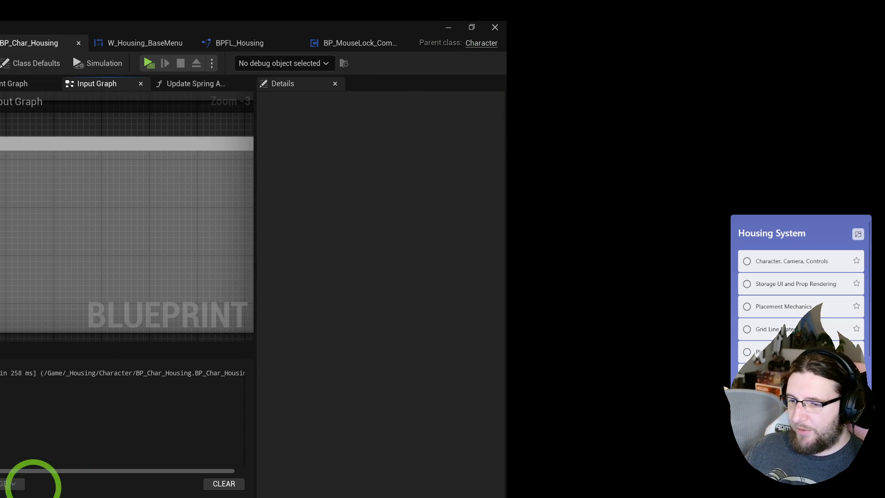
Place a SET Desired Arm Length node and add Add and Multiply math nodes.
{"action": "key", "text": "ctrl+v"}
{"action": "left_click", "coordinate": [221, 308]}
{"action": "type", "text": "add"}
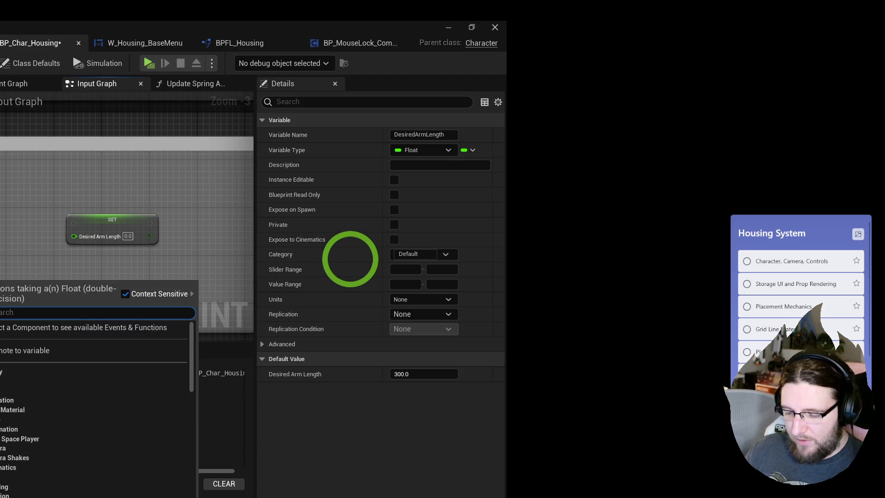
{"action": "key", "text": "Return"}
{"action": "scroll", "coordinate": [1, 209], "scroll_direction": "up", "scroll_amount": 2}
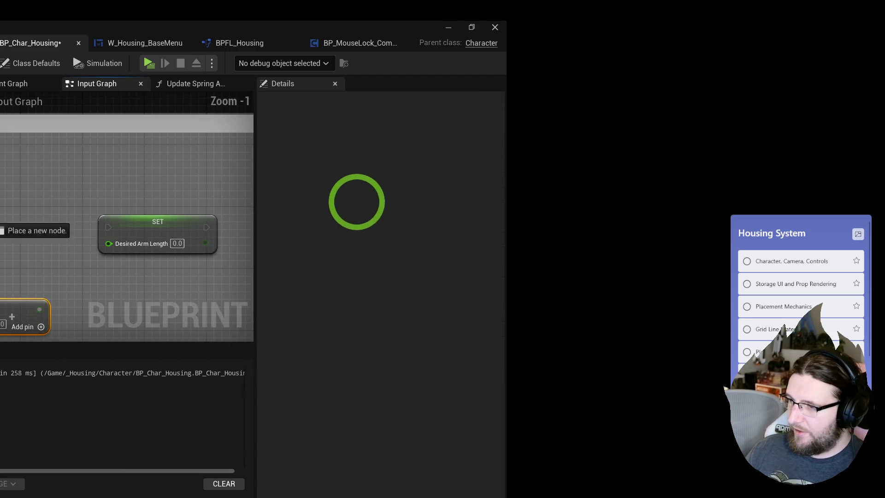
{"action": "left_click_drag", "start_coordinate": [205, 244], "coordinate": [1, 236]}
{"action": "type", "text": "*"}
{"action": "key", "text": "Return"}
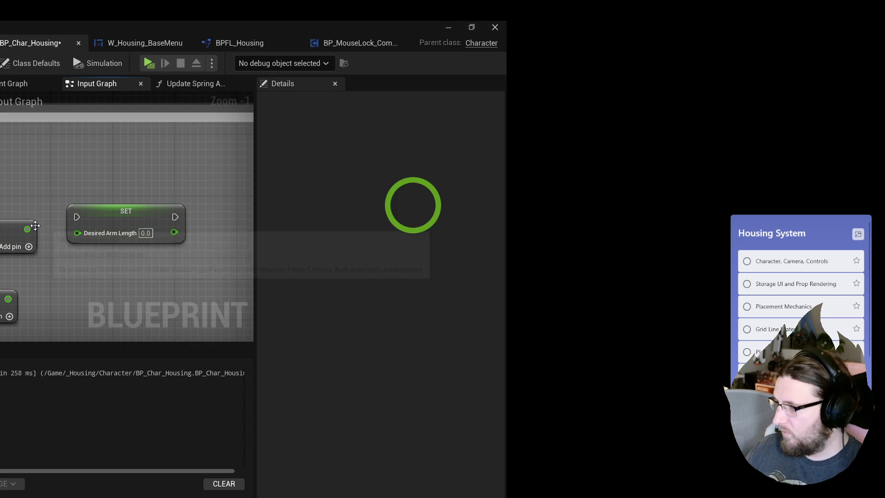
{"action": "left_click_drag", "start_coordinate": [28, 229], "coordinate": [3, 291]}
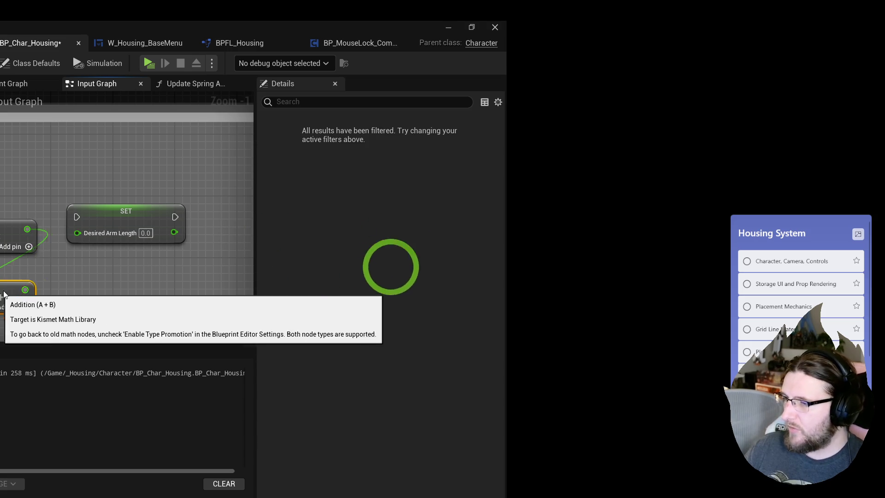
{"action": "mouse_move", "coordinate": [145, 216]}
{"action": "left_mouse_down"}
{"action": "mouse_move", "coordinate": [4, 249]}
{"action": "mouse_move", "coordinate": [1, 264]}
{"action": "left_mouse_up"}
{"action": "key", "text": "ctrl+z"}
Wire a Clamp (Float) with Min 300 and Max 900 into Desired Arm Length.
{"action": "type", "text": "clamp"}
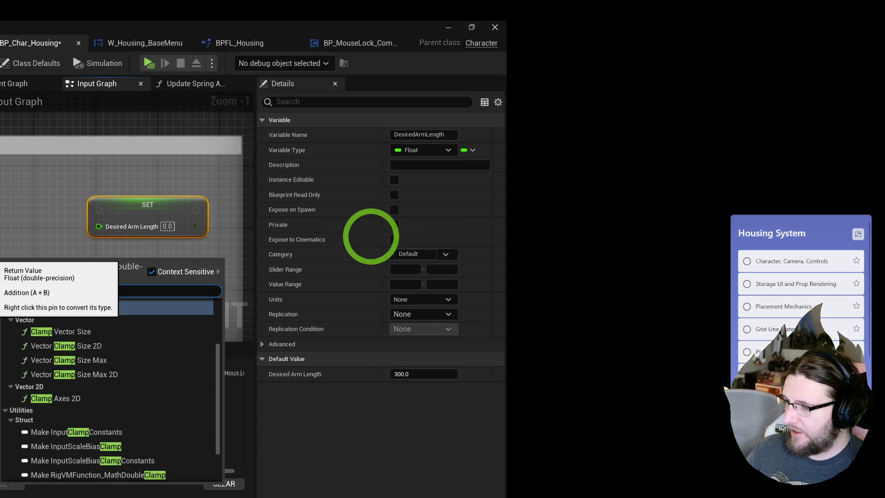
{"action": "left_click", "coordinate": [59, 307]}
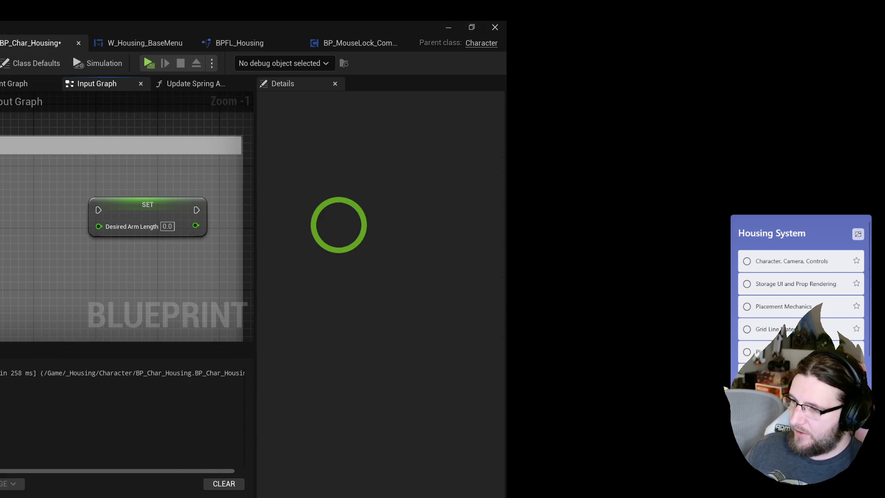
{"action": "left_click_drag", "start_coordinate": [1, 249], "coordinate": [1, 249]}
{"action": "type", "text": "clamp flo"}
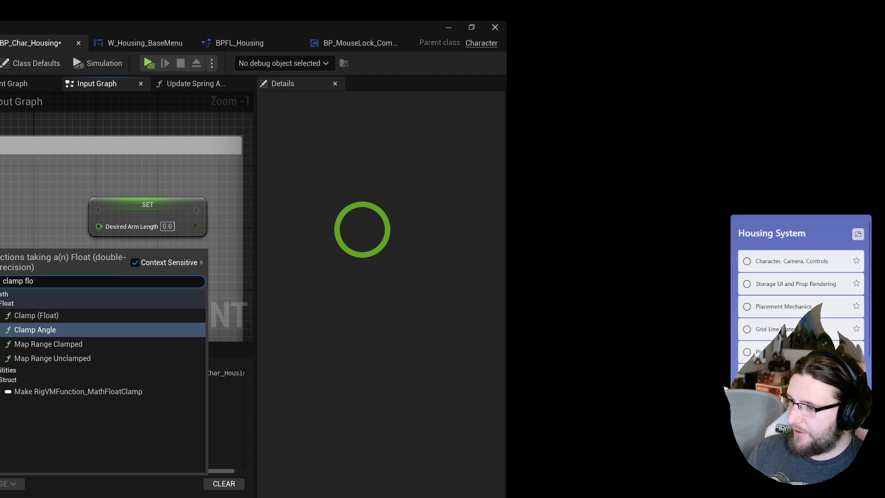
{"action": "key", "text": "Return"}
{"action": "type", "text": "300"}
{"action": "left_click", "coordinate": [17, 297]}
{"action": "type", "text": "900"}
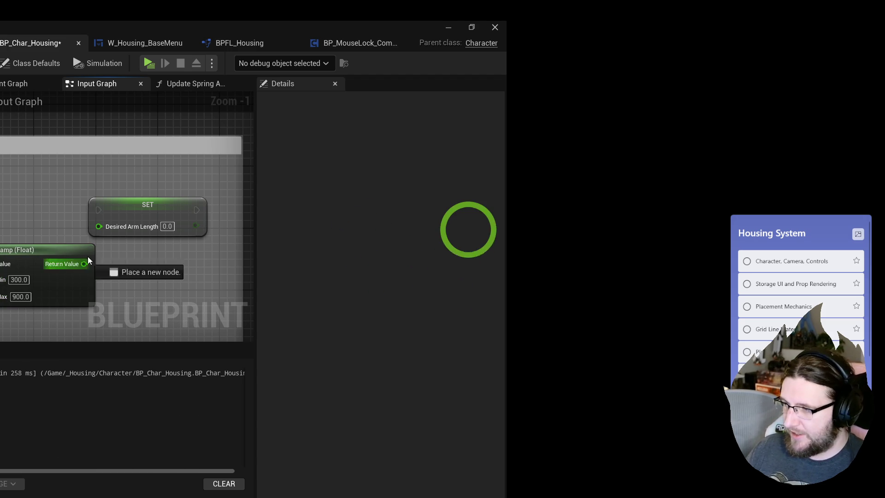
{"action": "mouse_move", "coordinate": [89, 261]}
{"action": "left_mouse_down"}
{"action": "mouse_move", "coordinate": [99, 226]}
{"action": "mouse_move", "coordinate": [192, 226]}
{"action": "left_mouse_up"}
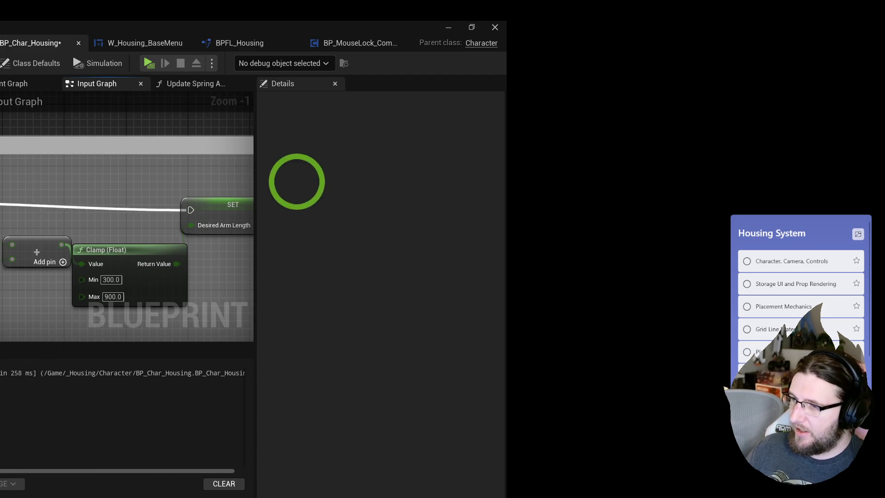
{"action": "left_click", "coordinate": [151, 201]}
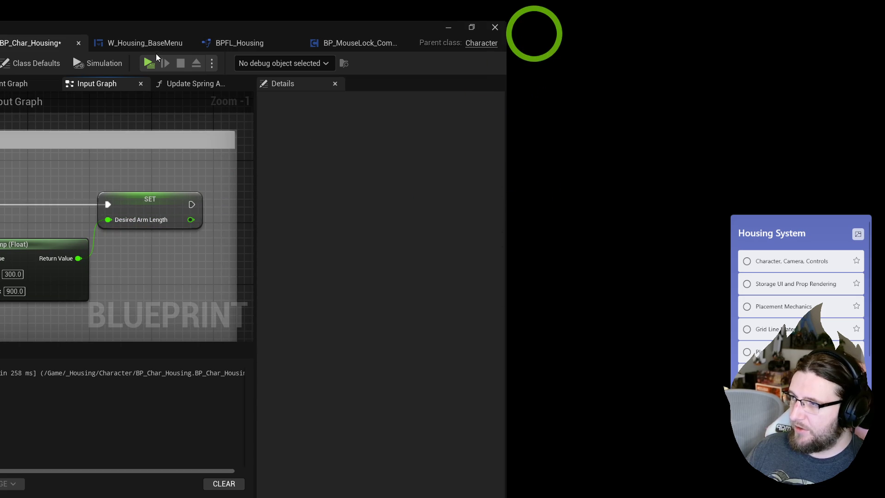
Save the Blueprint and play-test the clamped camera zoom in the game preview.
{"action": "key", "text": "ctrl+s"}
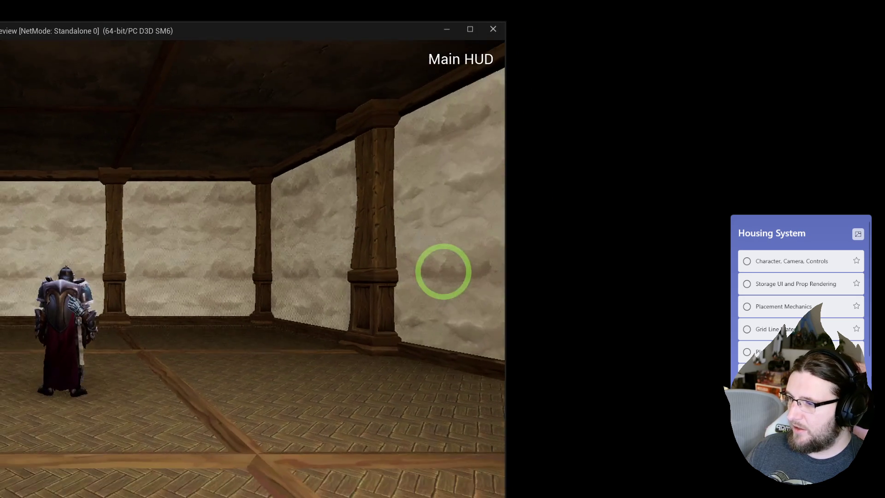
{"action": "key", "text": "Escape"}
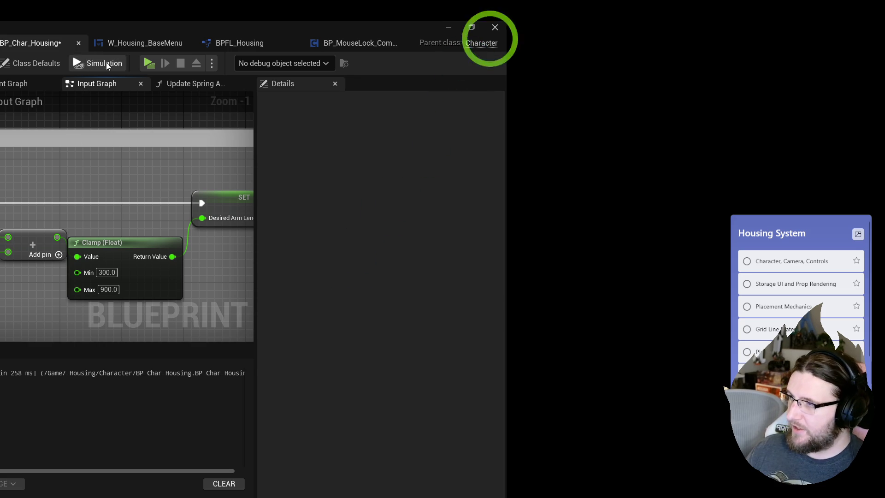
{"action": "left_click", "coordinate": [148, 63]}
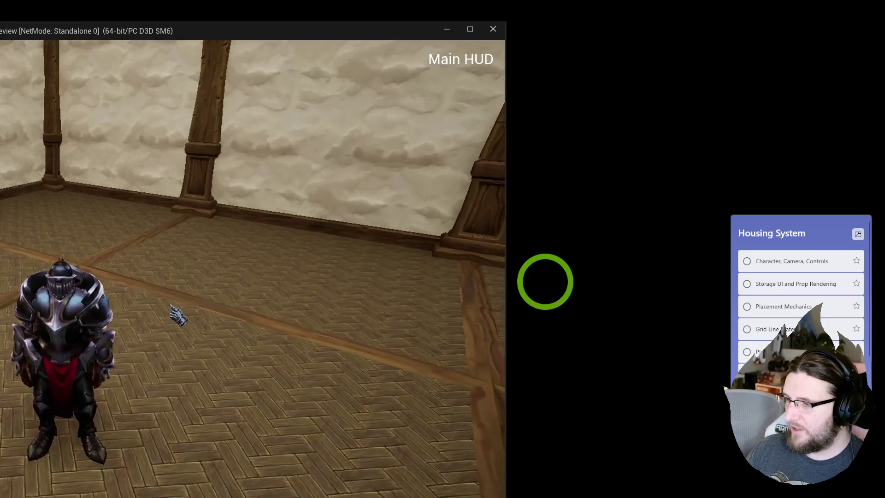
{"action": "key", "text": "Escape"}
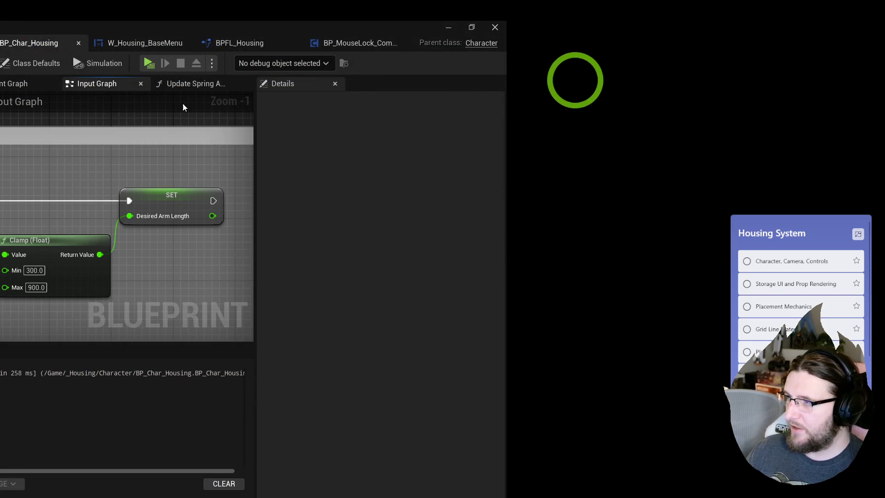
Open Update Spring Arm Length and retest zooming in and out with the mouse wheel.
{"action": "left_click", "coordinate": [185, 84]}
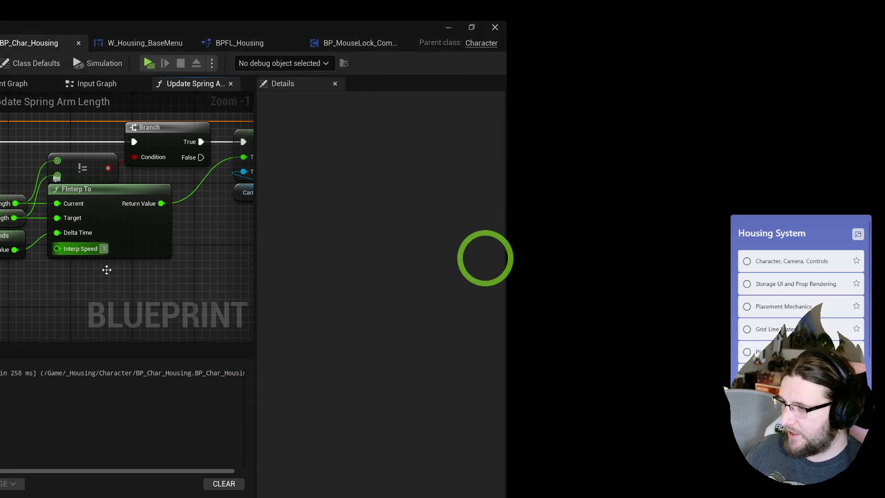
{"action": "left_click", "coordinate": [148, 64]}
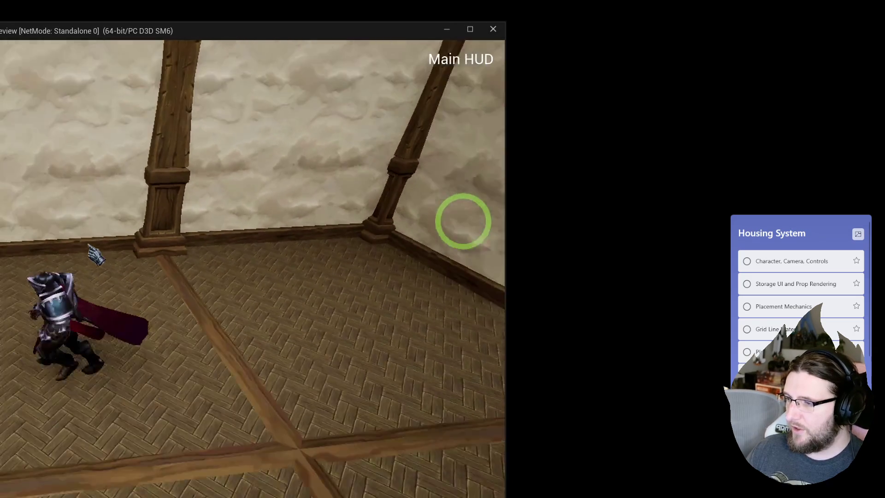
{"action": "scroll", "coordinate": [95, 255], "scroll_direction": "down", "scroll_amount": 3}
{"action": "scroll", "coordinate": [95, 255], "scroll_direction": "up", "scroll_amount": 3}
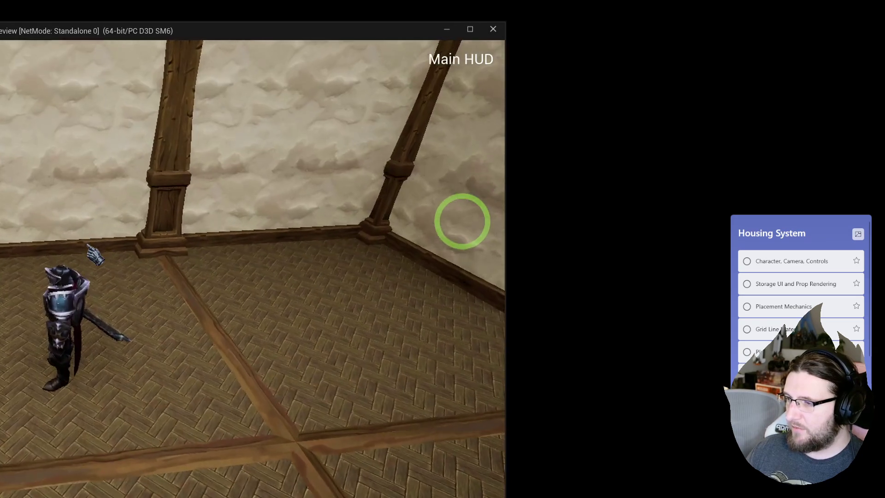
{"action": "scroll", "coordinate": [93, 254], "scroll_direction": "up", "scroll_amount": 3}
{"action": "scroll", "coordinate": [94, 254], "scroll_direction": "down", "scroll_amount": 3}
{"action": "scroll", "coordinate": [94, 254], "scroll_direction": "up", "scroll_amount": 3}
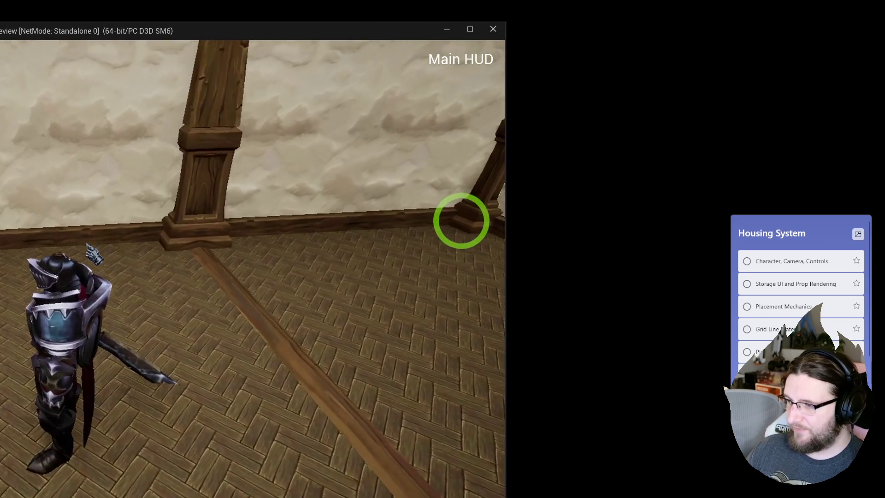
{"action": "scroll", "coordinate": [94, 254], "scroll_direction": "down", "scroll_amount": 3}
{"action": "scroll", "coordinate": [94, 254], "scroll_direction": "up", "scroll_amount": 3}
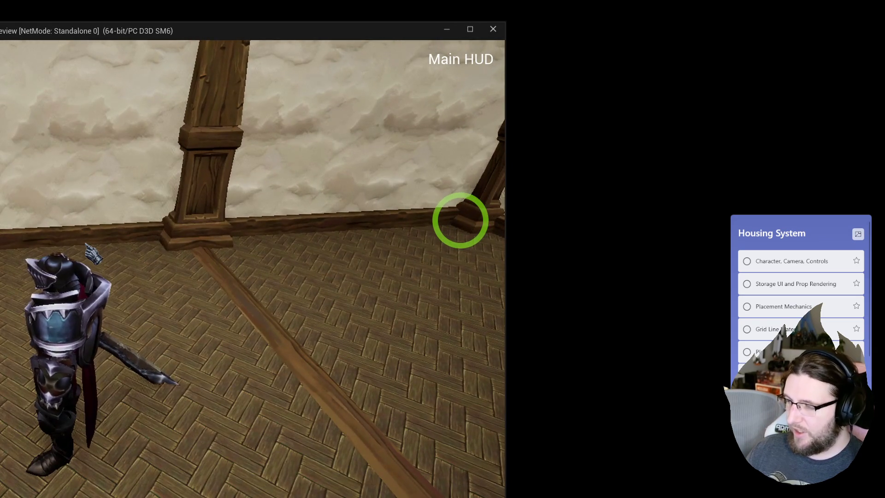
{"action": "key", "text": "Escape"}
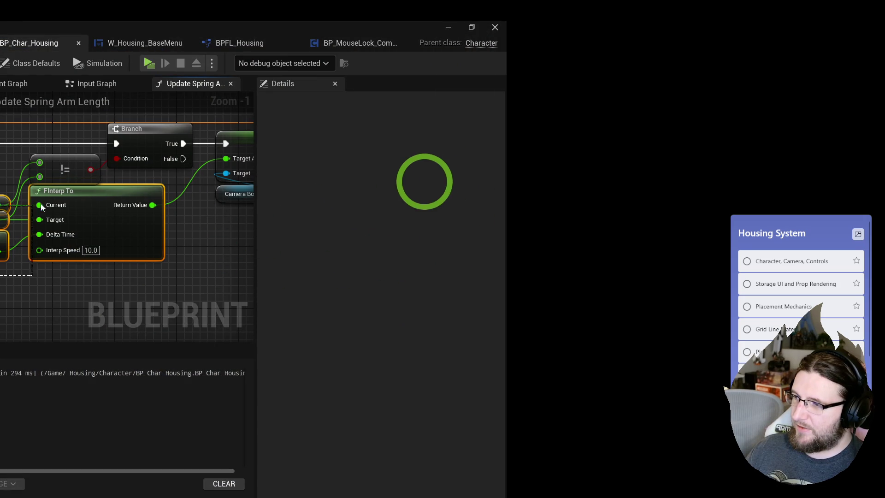
Add an FInterp to Constant node off Target Arm Length with Interp Speed 5.
{"action": "left_click_drag", "start_coordinate": [64, 190], "coordinate": [63, 197]}
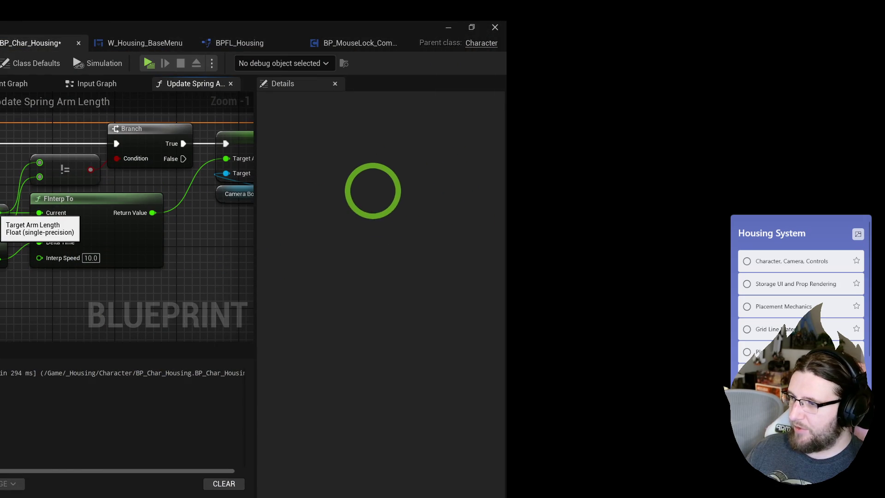
{"action": "left_click_drag", "start_coordinate": [2, 212], "coordinate": [30, 288]}
{"action": "type", "text": "f interp to"}
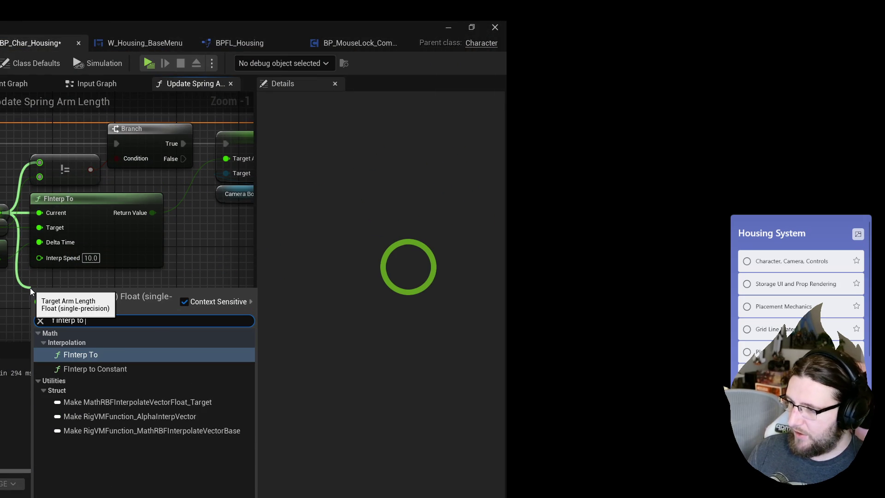
{"action": "key", "text": "Down"}
{"action": "key", "text": "Return"}
{"action": "left_click_drag", "start_coordinate": [51, 284], "coordinate": [44, 204]}
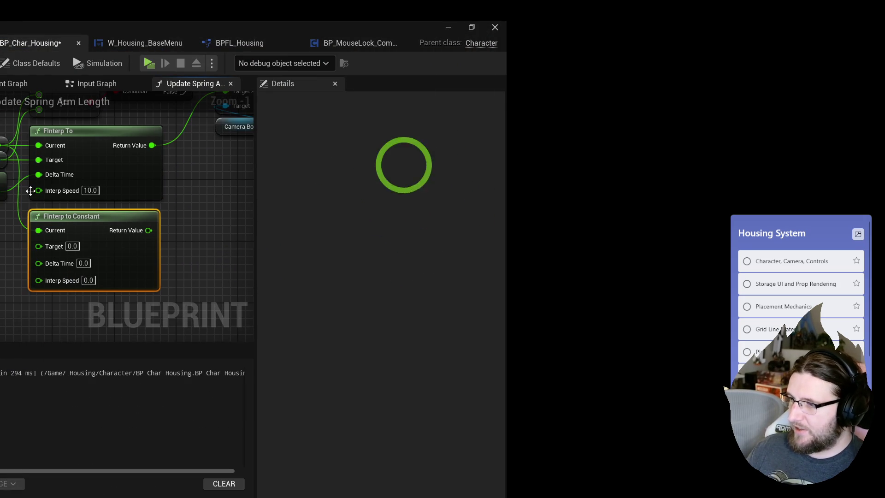
{"action": "left_click_drag", "start_coordinate": [39, 246], "coordinate": [12, 238]}
{"action": "left_click_drag", "start_coordinate": [25, 291], "coordinate": [25, 290]}
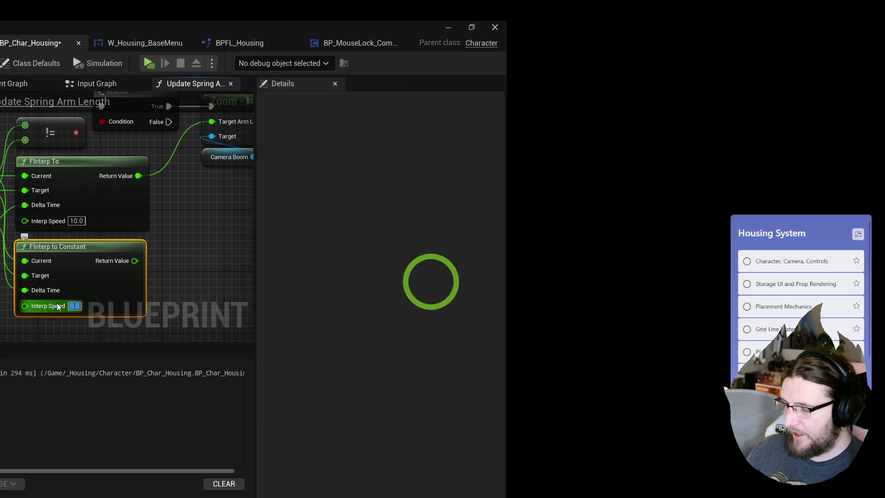
{"action": "type", "text": "5"}
{"action": "key", "text": "Return"}
{"action": "left_click_drag", "start_coordinate": [115, 306], "coordinate": [53, 306]}
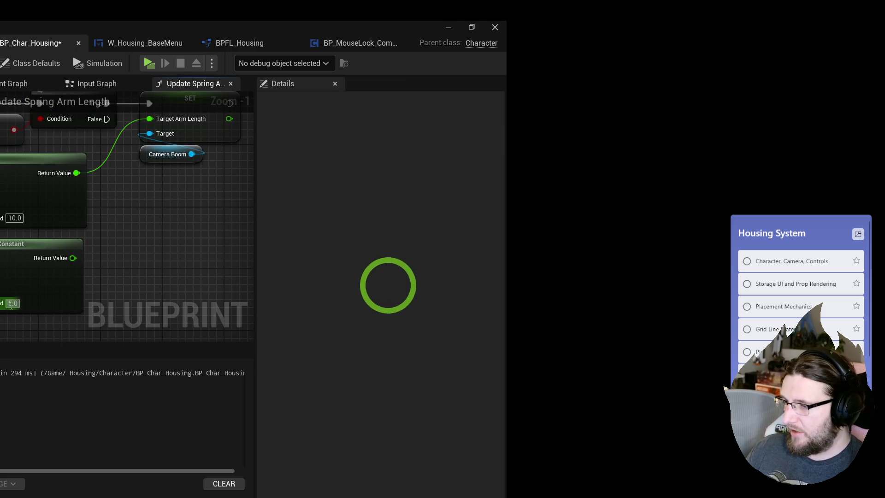
Wire Target Arm Length from the other node's Return Value and briefly play-test it.
{"action": "mouse_move", "coordinate": [90, 276]}
{"action": "left_mouse_down"}
{"action": "mouse_move", "coordinate": [60, 302]}
{"action": "mouse_move", "coordinate": [58, 269]}
{"action": "mouse_move", "coordinate": [107, 171]}
{"action": "left_mouse_up"}
{"action": "left_click", "coordinate": [5, 240]}
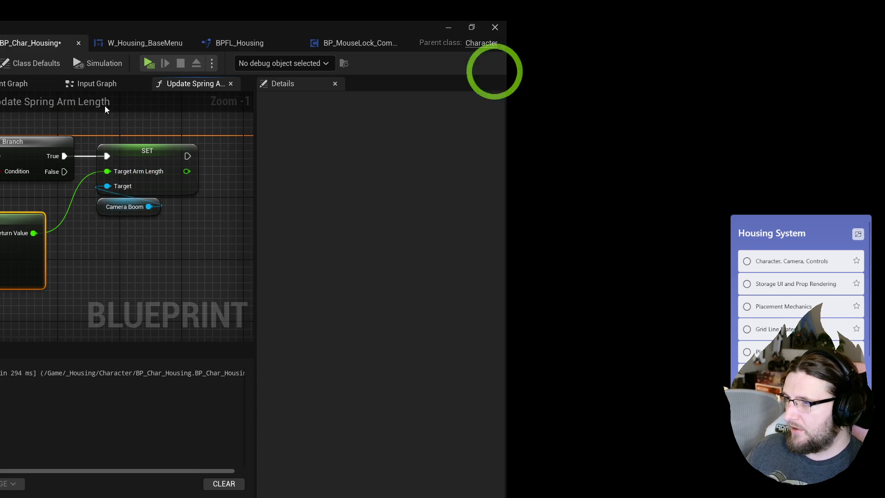
{"action": "left_click", "coordinate": [147, 63]}
{"action": "key", "text": "Escape"}
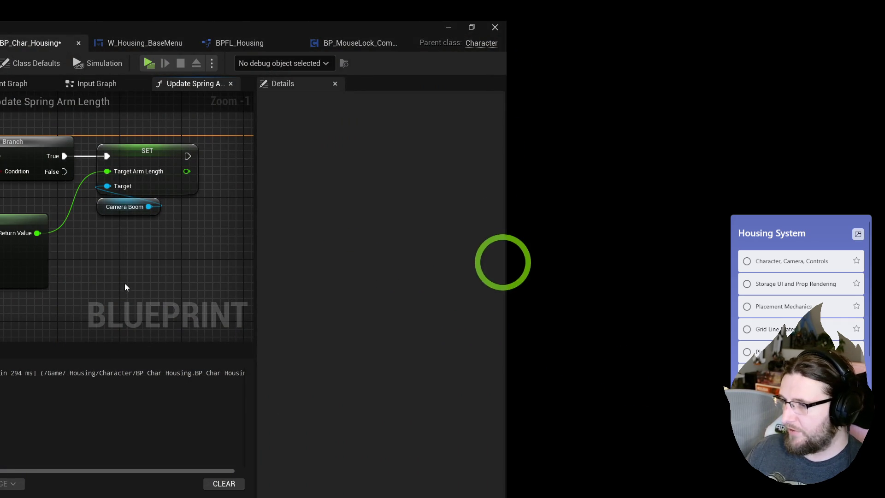
Run a quick play test, then undo the recent interpolation node edits.
{"action": "left_click", "coordinate": [148, 64]}
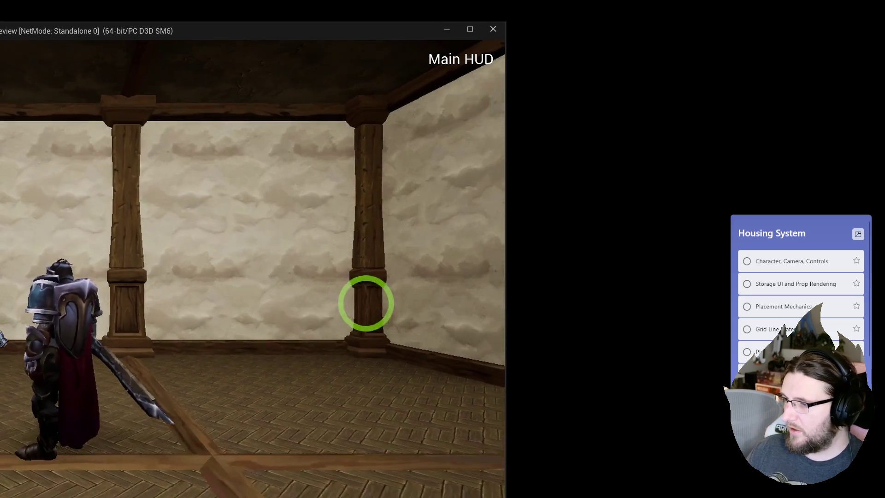
{"action": "scroll", "coordinate": [365, 304], "scroll_direction": "down", "scroll_amount": 5}
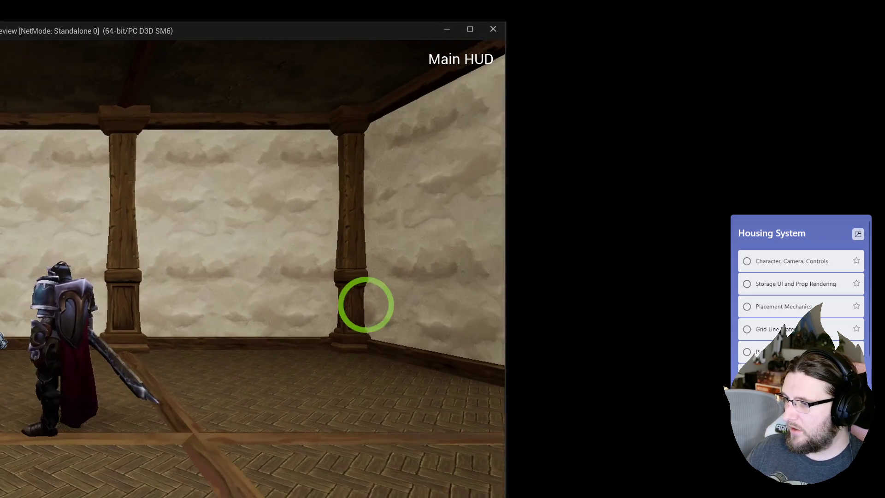
{"action": "key", "text": "Escape"}
{"action": "key", "text": "ctrl+z"}
{"action": "key", "text": "ctrl+z"}
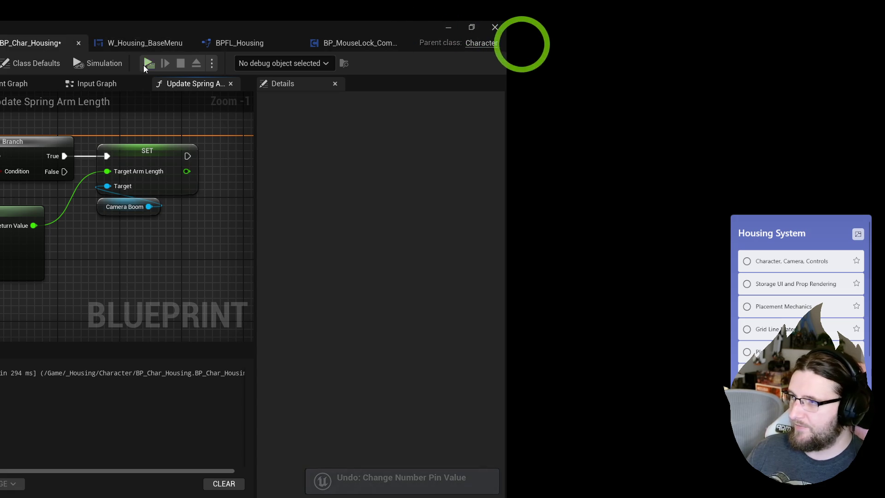
Playtest again, running the knight around the room with WASD to check the camera.
{"action": "key", "text": "w"}
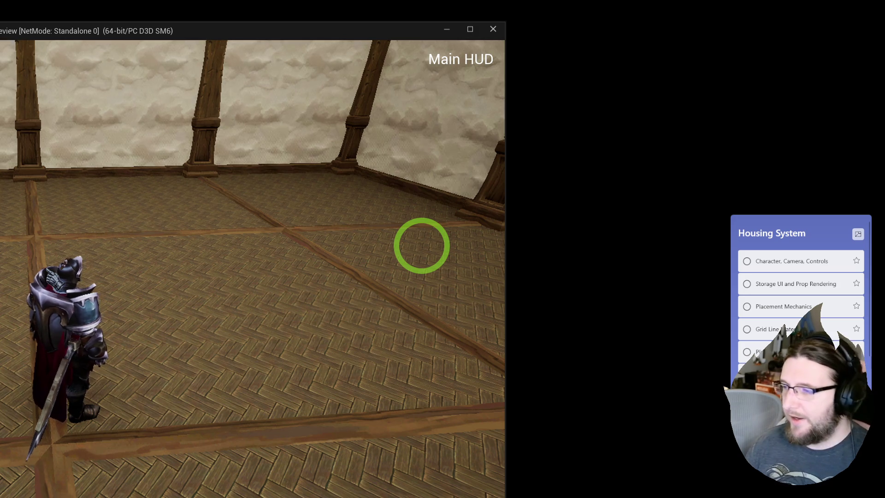
{"action": "key", "text": "a"}
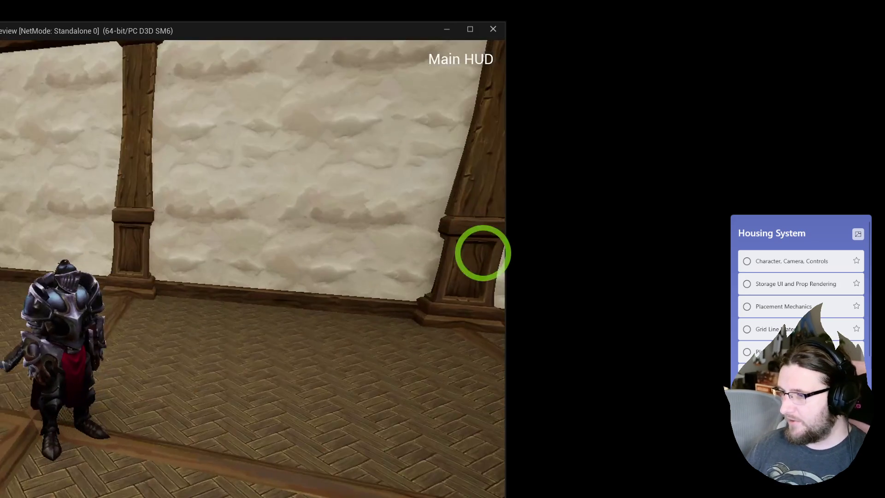
{"action": "key", "text": "w"}
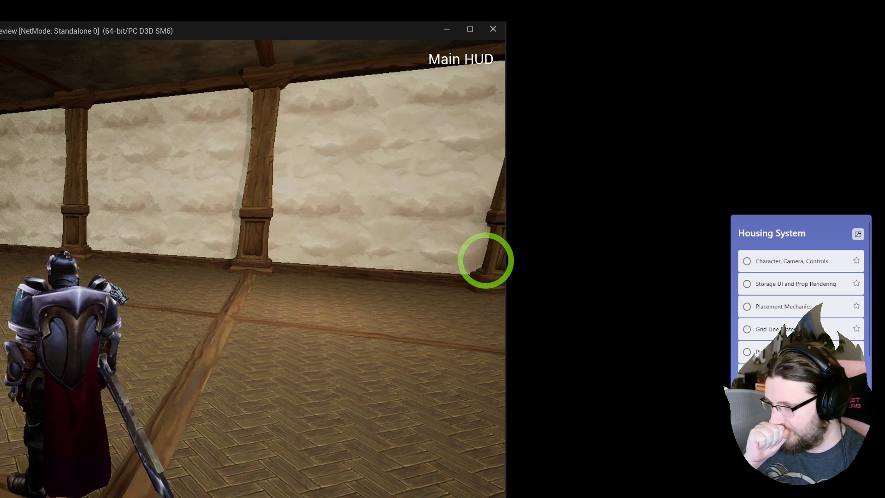
{"action": "key", "text": "a"}
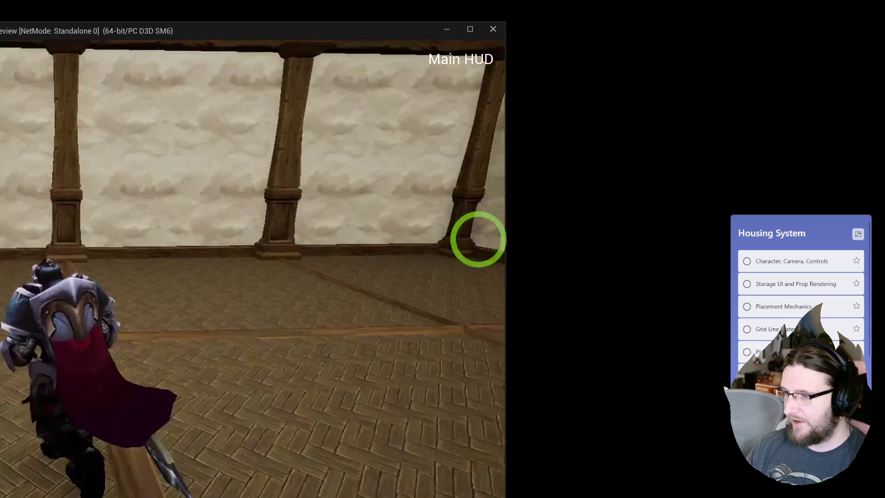
{"action": "key", "text": "s"}
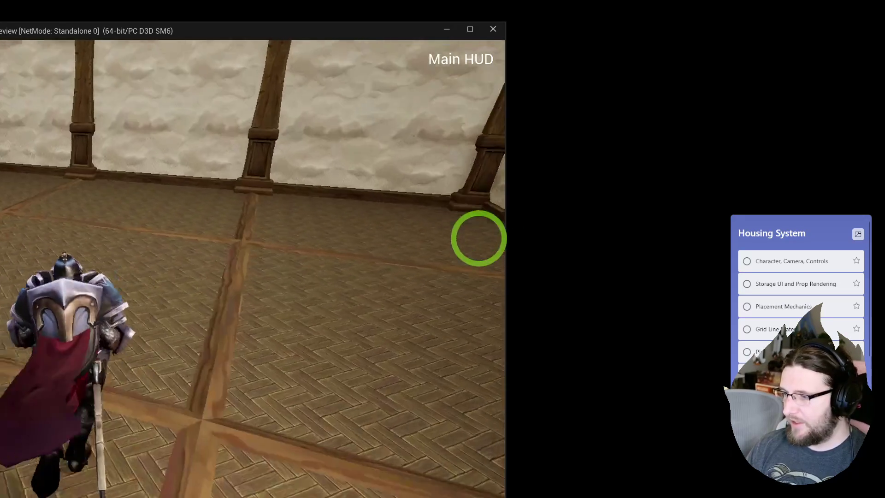
{"action": "key", "text": "Escape"}
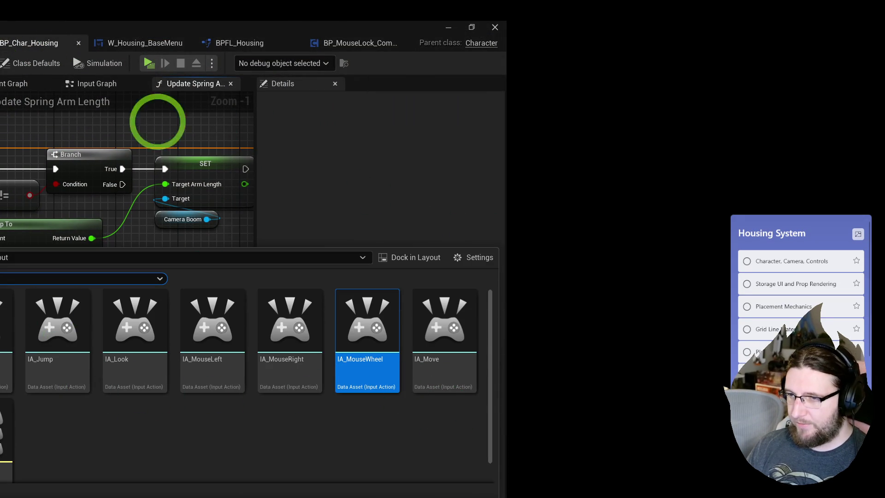
Close the Content Drawer and return to the Graveyard level's editor viewport.
{"action": "left_click", "coordinate": [184, 125]}
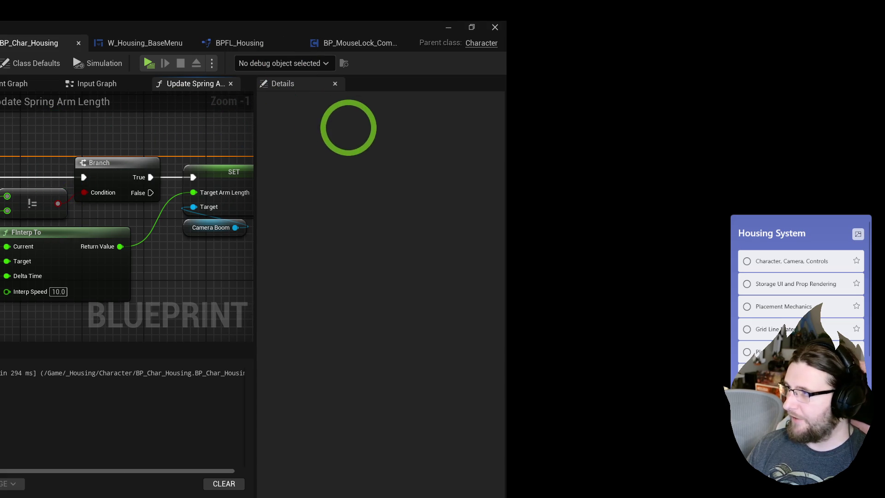
{"action": "scroll", "coordinate": [348, 128], "scroll_direction": "down", "scroll_amount": 1}
{"action": "left_click", "coordinate": [89, 20]}
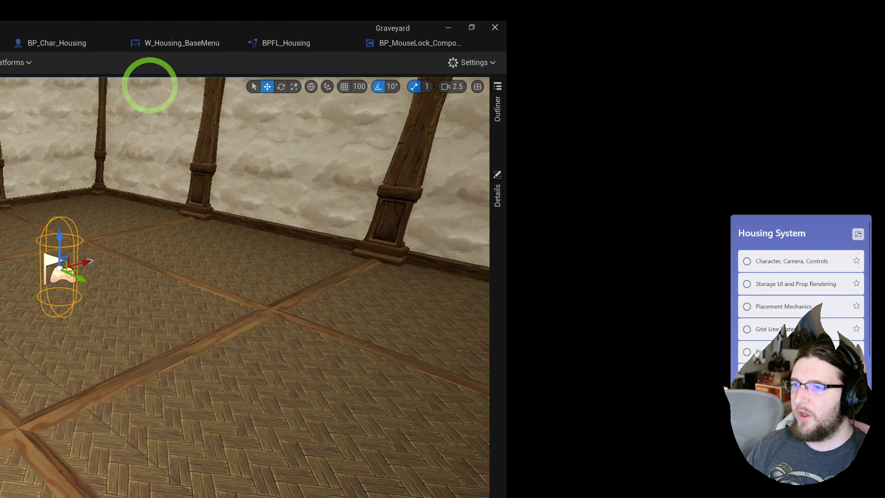
{"action": "left_click_drag", "start_coordinate": [276, 152], "coordinate": [275, 152]}
{"action": "left_click_drag", "start_coordinate": [288, 210], "coordinate": [301, 207]}
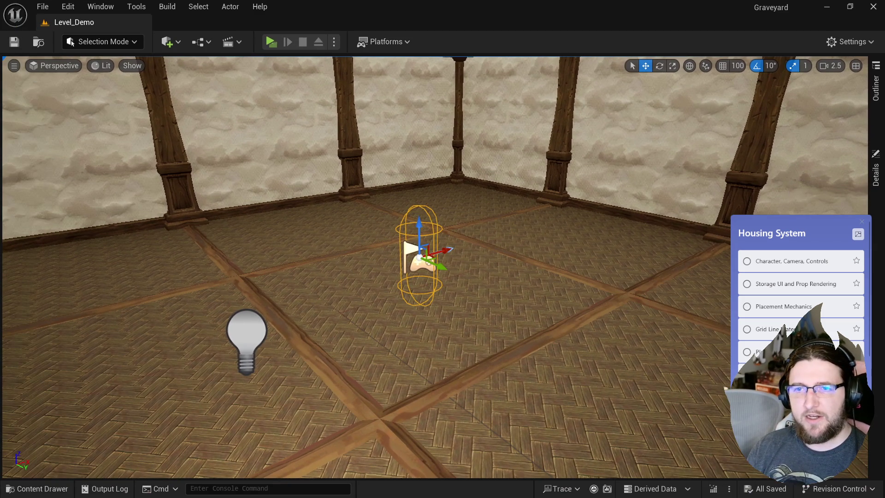
{"action": "left_click", "coordinate": [372, 230]}
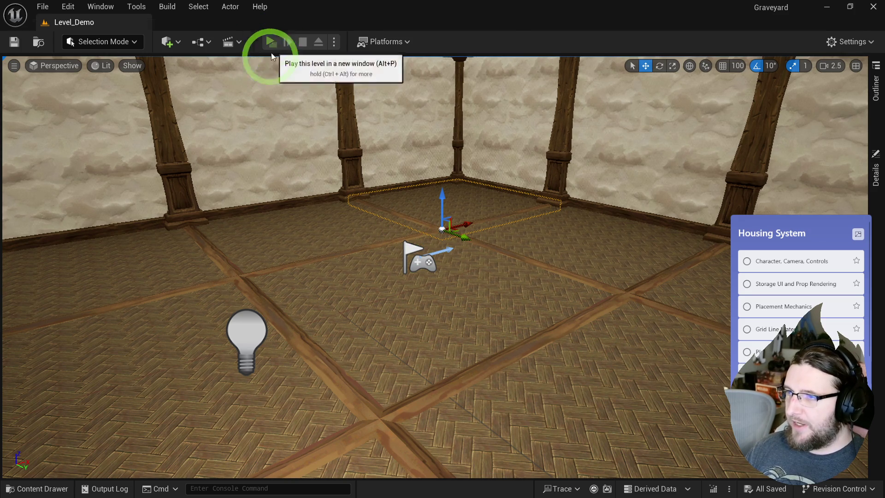
Test-play the level by running through the room, then raise the point light.
{"action": "left_click", "coordinate": [271, 42]}
{"action": "key", "text": "w"}
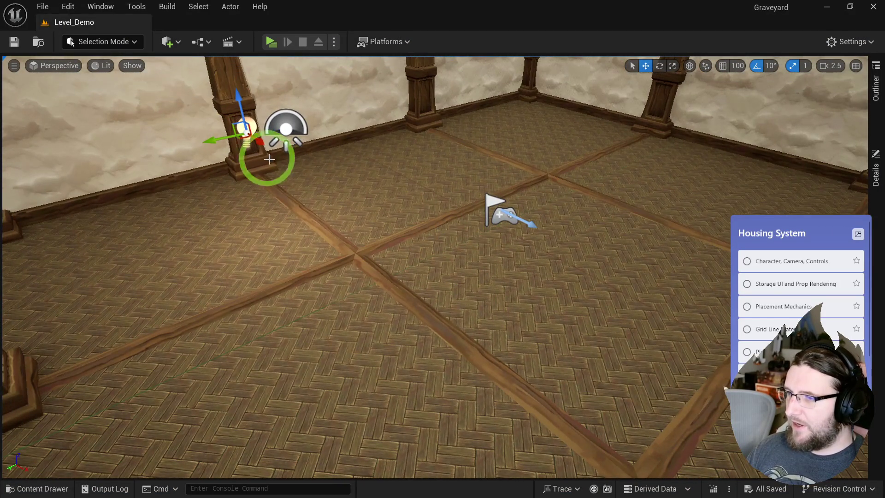
{"action": "mouse_move", "coordinate": [606, 151]}
{"action": "left_mouse_down"}
{"action": "mouse_move", "coordinate": [619, 76]}
{"action": "mouse_move", "coordinate": [625, 170]}
{"action": "mouse_move", "coordinate": [625, 113]}
{"action": "left_mouse_up"}
{"action": "mouse_move", "coordinate": [630, 180]}
{"action": "left_mouse_down"}
{"action": "mouse_move", "coordinate": [615, 205]}
{"action": "mouse_move", "coordinate": [636, 203]}
{"action": "mouse_move", "coordinate": [638, 245]}
{"action": "mouse_move", "coordinate": [639, 227]}
{"action": "left_mouse_up"}
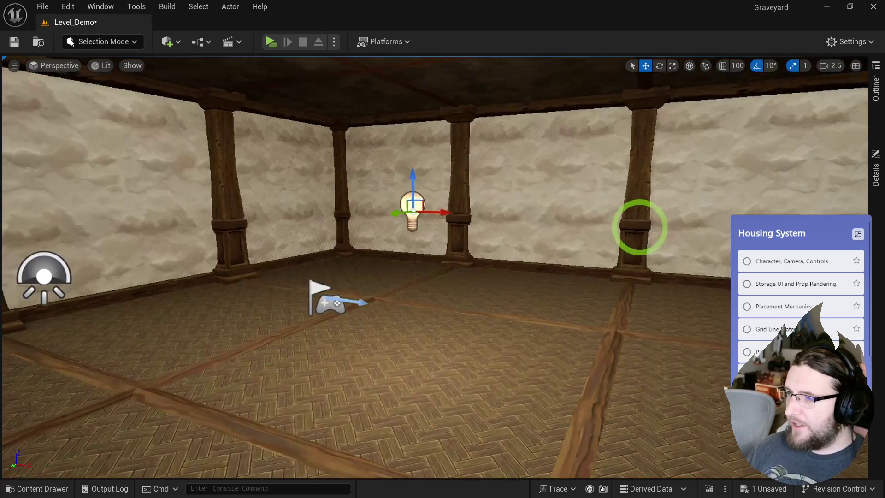
Save the level and mark the Character, Camera, Controls task done.
{"action": "left_click", "coordinate": [14, 41]}
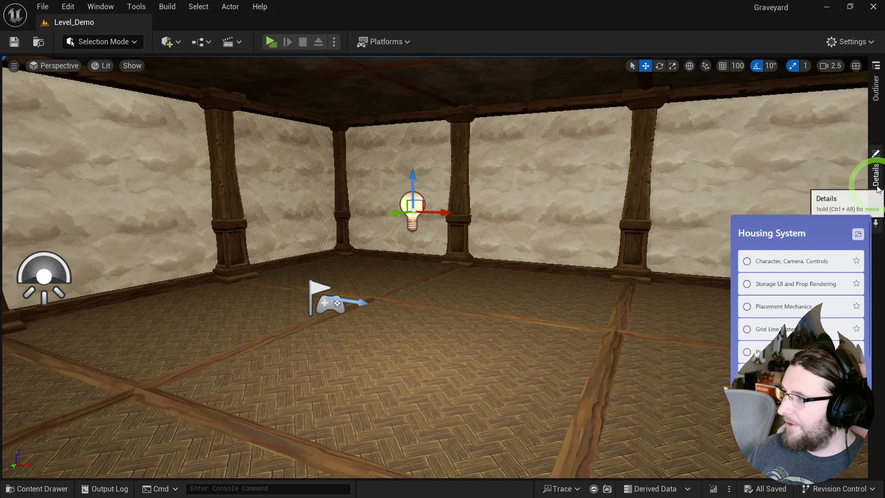
{"action": "left_click_drag", "start_coordinate": [578, 227], "coordinate": [583, 229]}
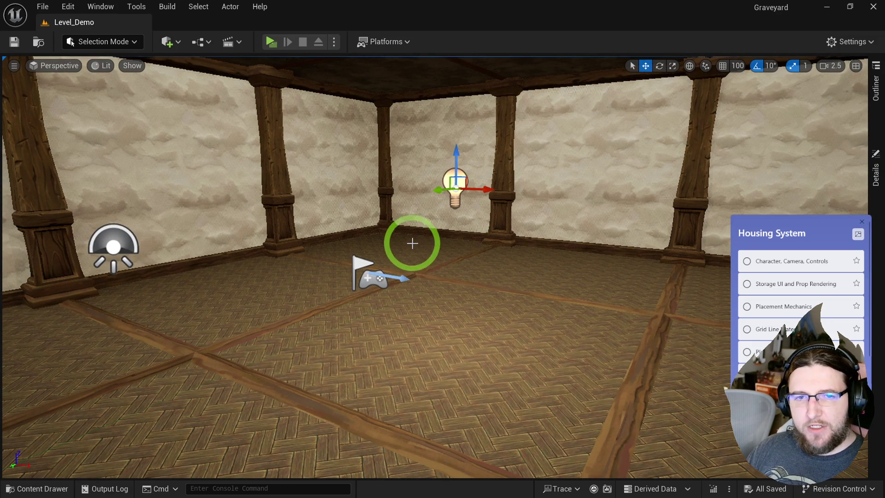
{"action": "left_click", "coordinate": [746, 265]}
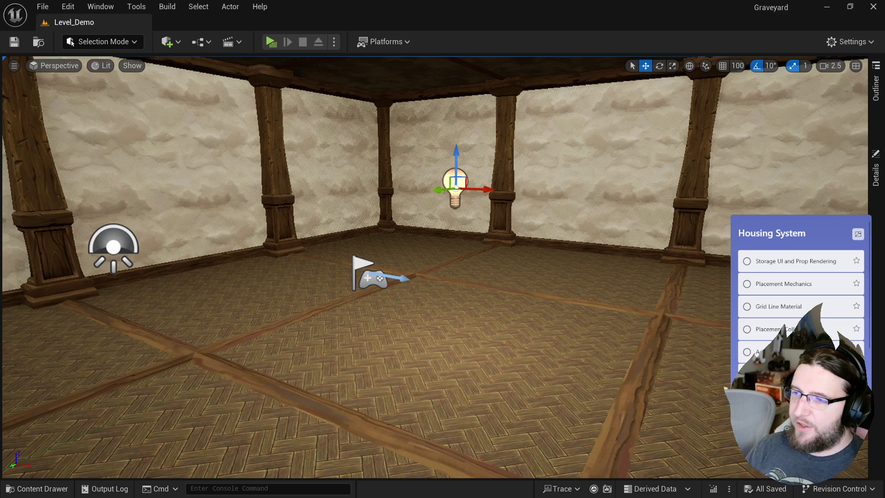
In _Housing/UI, rename W_Housing_DefaultHUD1 to W_Housing_Storage, then select W_Housing_DefaultHUD.
{"action": "left_click_drag", "start_coordinate": [211, 255], "coordinate": [208, 255]}
{"action": "key", "text": "ctrl+space"}
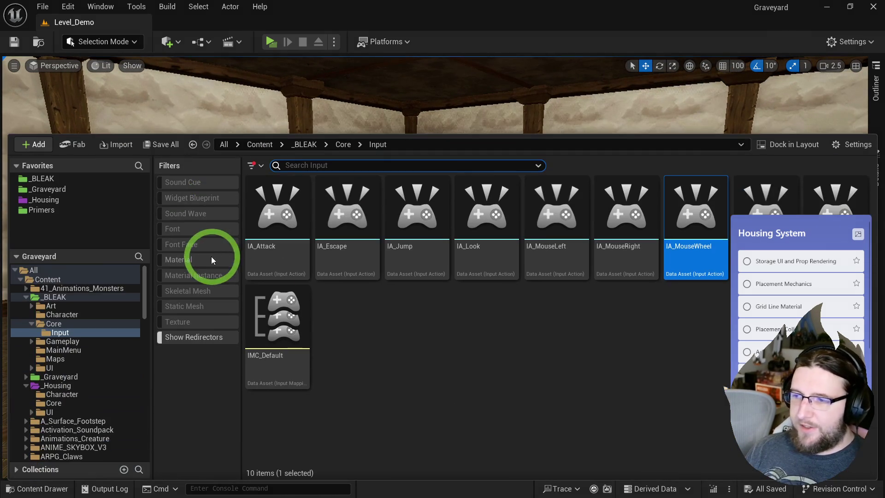
{"action": "left_click", "coordinate": [386, 324]}
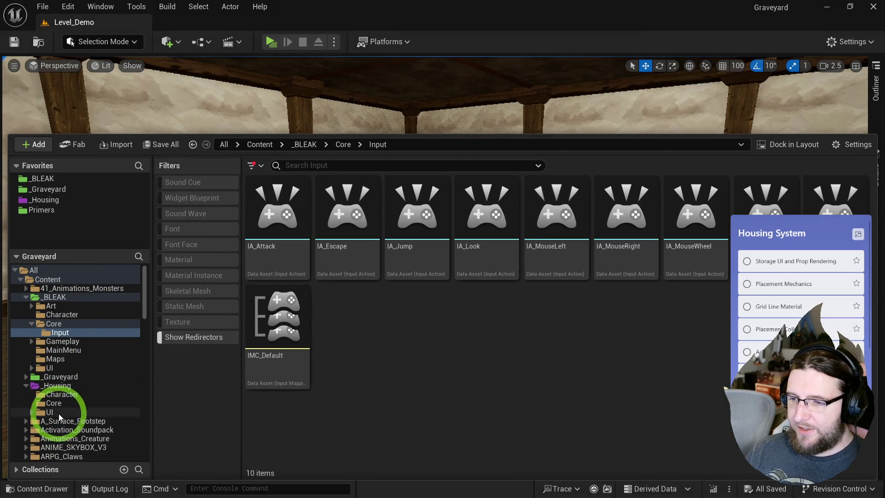
{"action": "left_click", "coordinate": [58, 412]}
{"action": "left_click", "coordinate": [485, 217]}
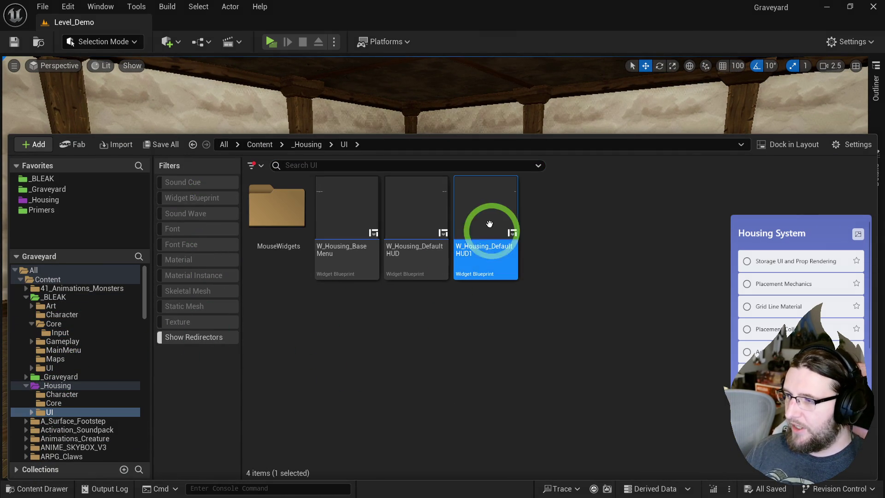
{"action": "key", "text": "F2"}
{"action": "key", "text": "End"}
{"action": "key", "text": "shift+Left"}
{"action": "key", "text": "shift+Left"}
{"action": "key", "text": "shift+Left"}
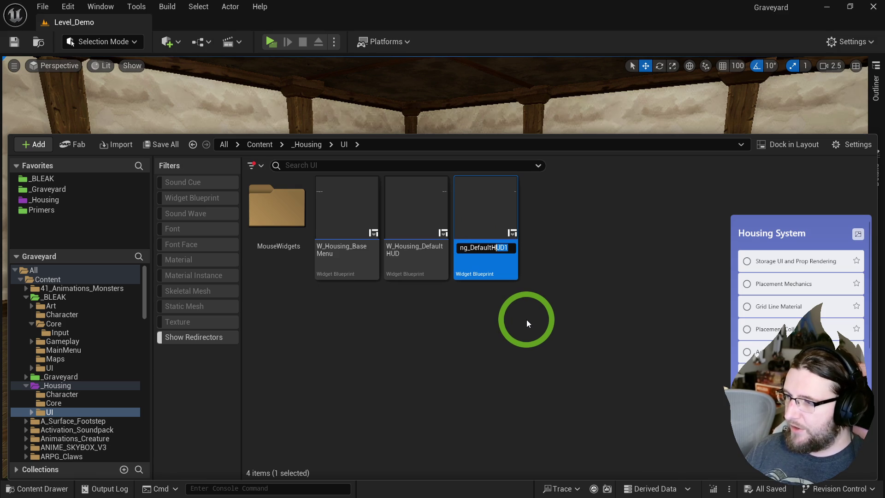
{"action": "type", "text": "Housing_Storage"}
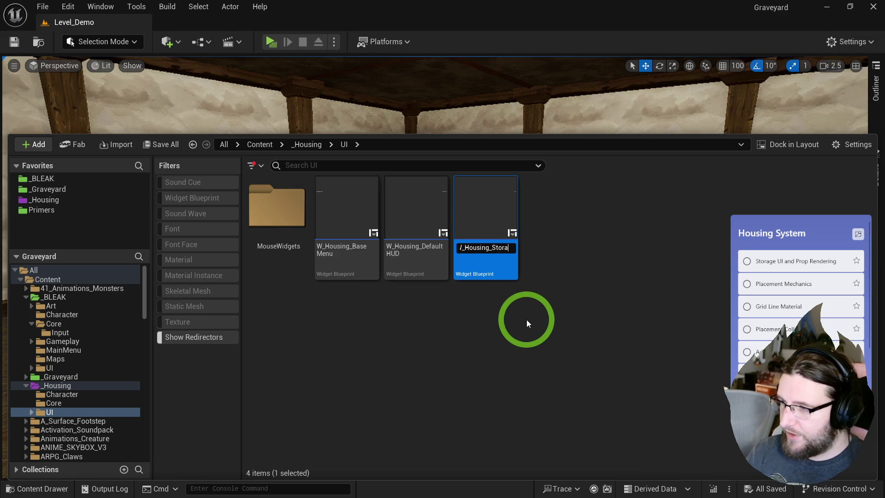
{"action": "key", "text": "Return"}
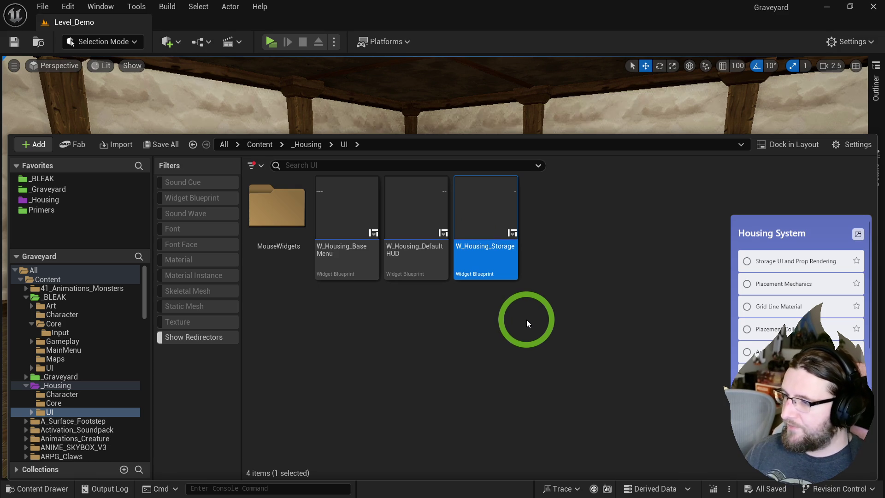
{"action": "left_click", "coordinate": [394, 224]}
Open W_Housing_DefaultHUD and add a Horizontal Box with 50 padding to its layout.
{"action": "double_click", "coordinate": [393, 224]}
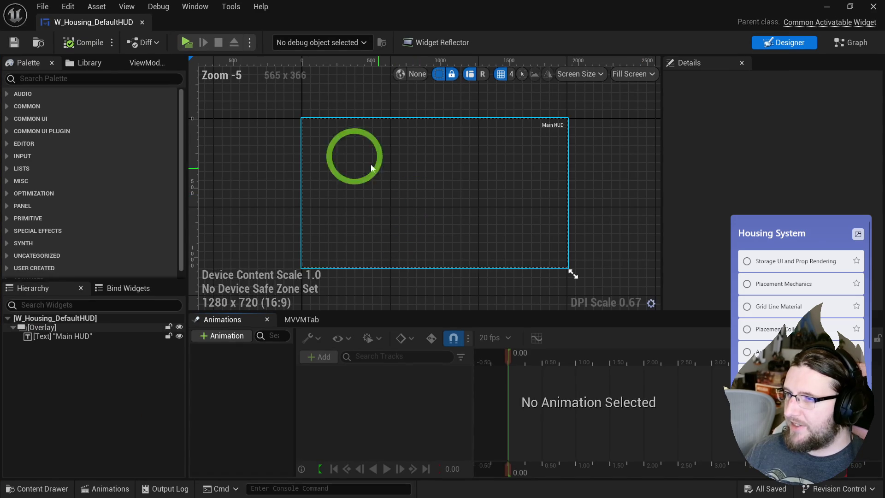
{"action": "left_click", "coordinate": [53, 83]}
{"action": "type", "text": "horizont"}
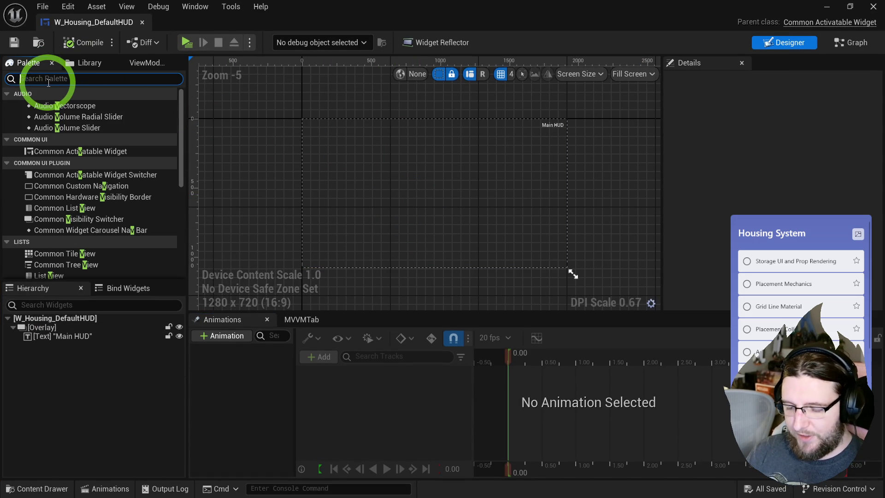
{"action": "type", "text": "al"}
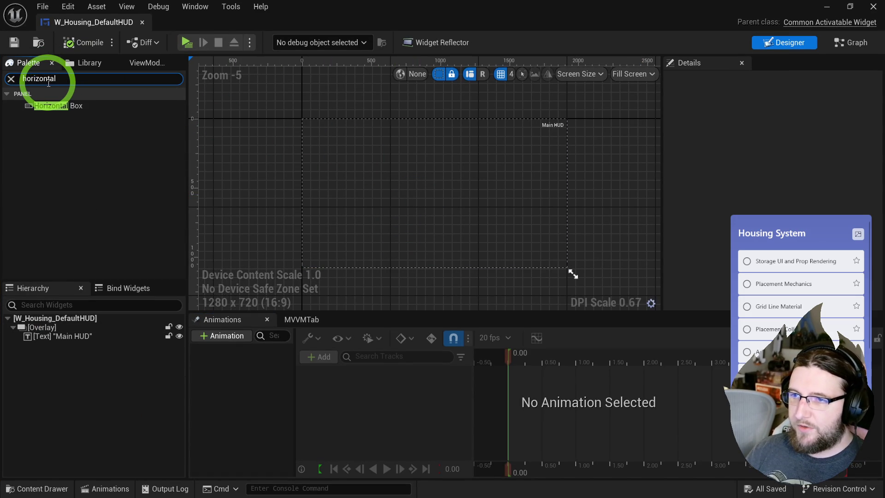
{"action": "mouse_move", "coordinate": [53, 106]}
{"action": "left_mouse_down"}
{"action": "mouse_move", "coordinate": [350, 115]}
{"action": "mouse_move", "coordinate": [378, 134]}
{"action": "left_mouse_up"}
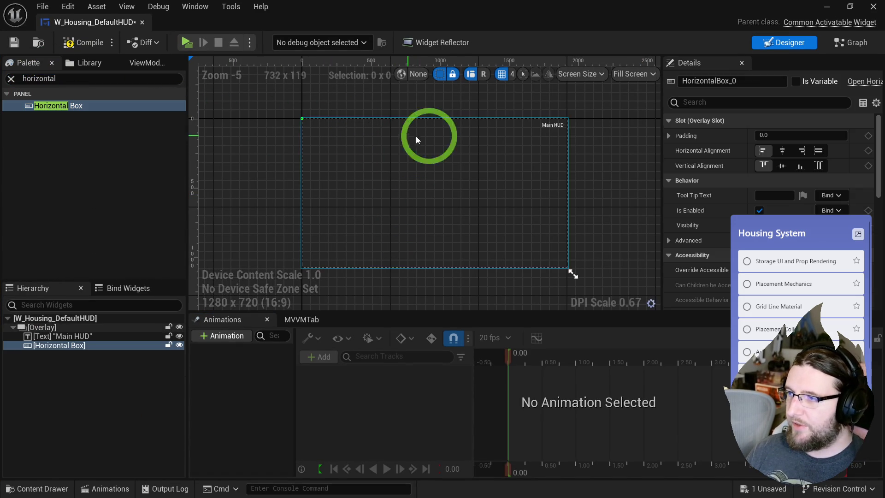
{"action": "left_click", "coordinate": [775, 135]}
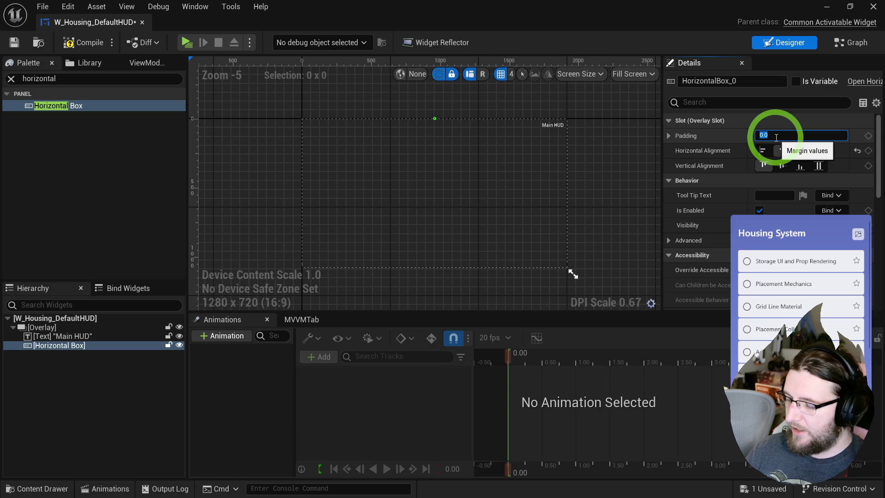
{"action": "type", "text": "50"}
Search the widget Palette for button widgets, then bring up the Content Drawer.
{"action": "left_click", "coordinate": [46, 79]}
{"action": "type", "text": "button"}
{"action": "mouse_move", "coordinate": [14, 112]}
{"action": "left_mouse_down"}
{"action": "mouse_move", "coordinate": [68, 101]}
{"action": "mouse_move", "coordinate": [59, 108]}
{"action": "left_mouse_up"}
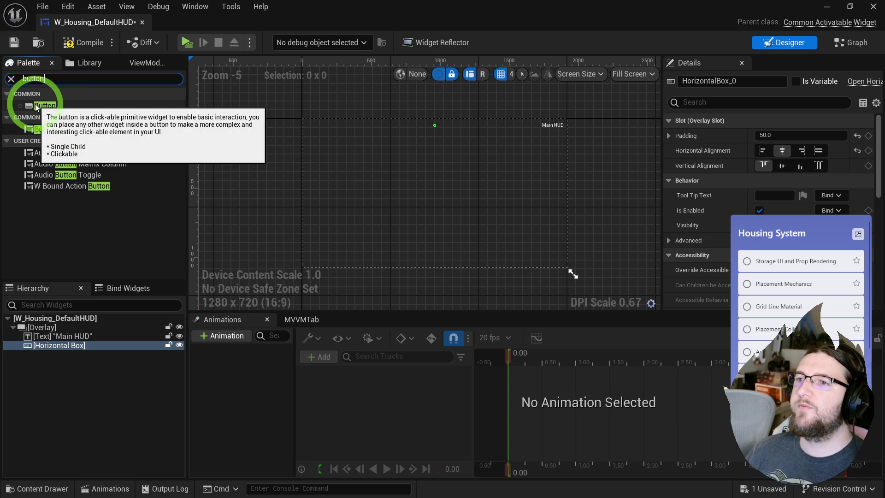
{"action": "key", "text": "ctrl+space"}
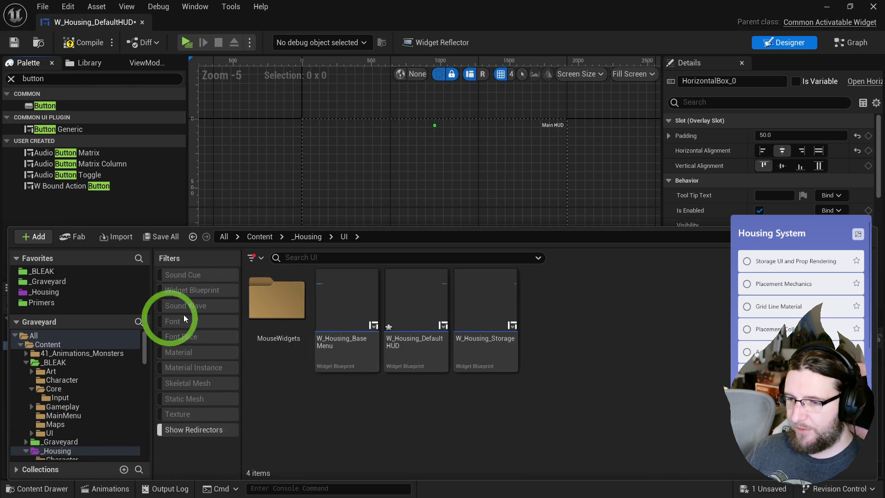
Create a new folder named CommonUI inside _Housing/UI.
{"action": "left_click", "coordinate": [49, 433]}
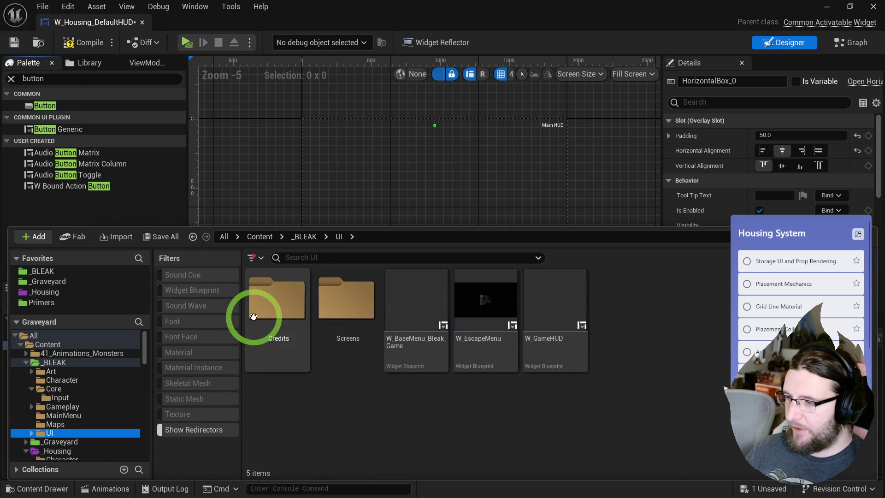
{"action": "left_click", "coordinate": [26, 363]}
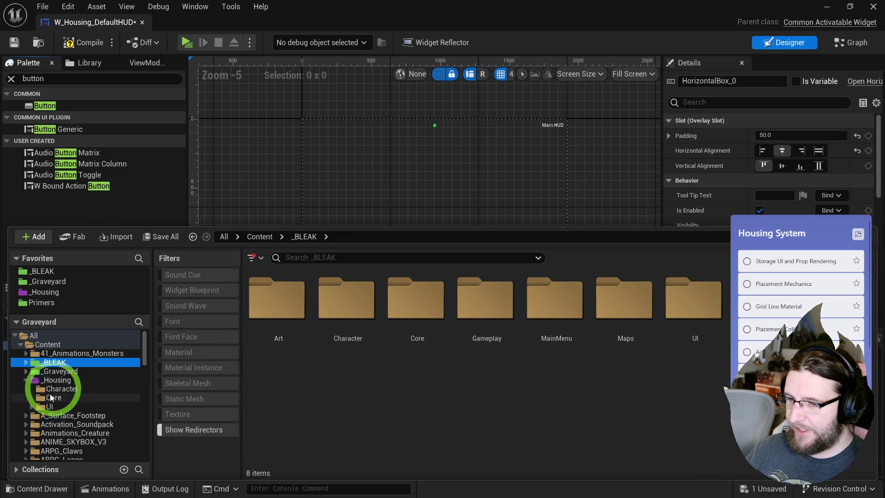
{"action": "left_click", "coordinate": [46, 406]}
{"action": "right_click", "coordinate": [313, 378]}
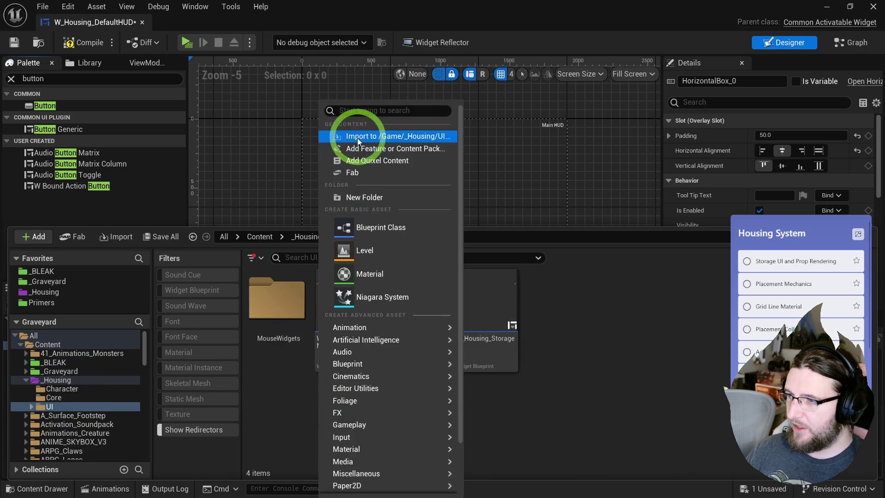
{"action": "left_click", "coordinate": [366, 196]}
{"action": "type", "text": "CommonUI"}
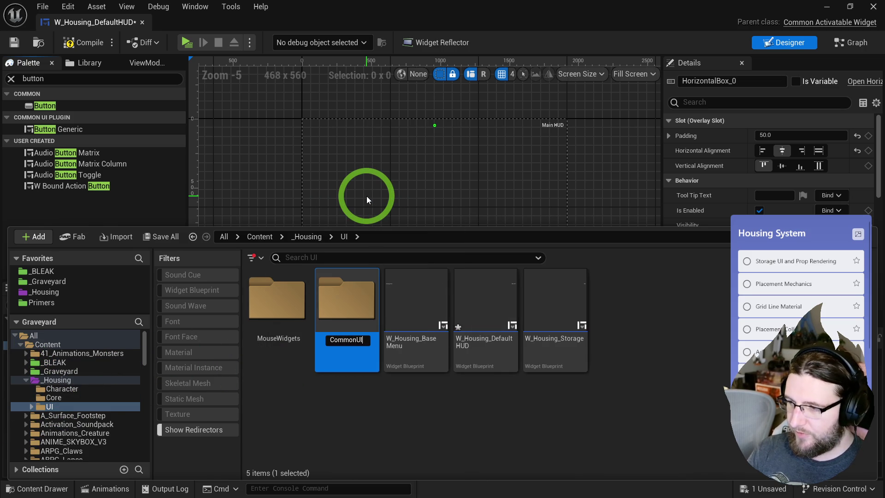
{"action": "key", "text": "Return"}
{"action": "key", "text": "Return"}
In CommonUI, create a Blueprint based on CommonButtonBase named W_CommonButton.
{"action": "right_click", "coordinate": [332, 276]}
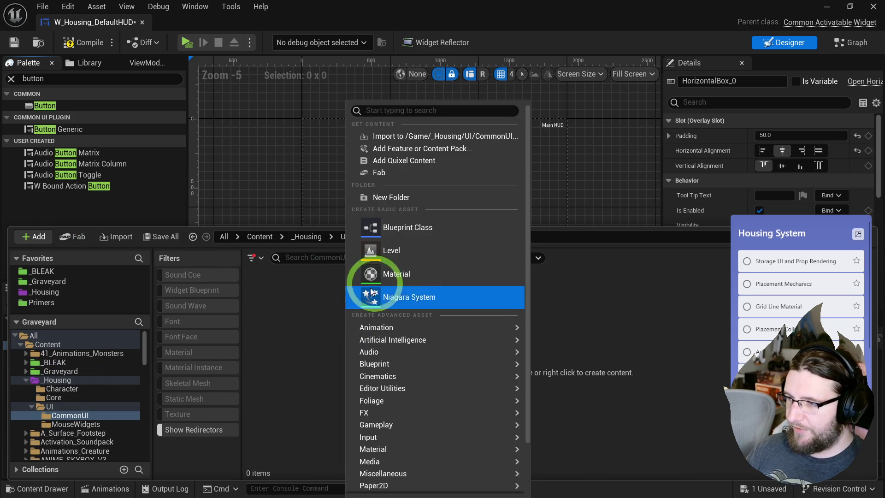
{"action": "left_click", "coordinate": [399, 231]}
{"action": "type", "text": "common"}
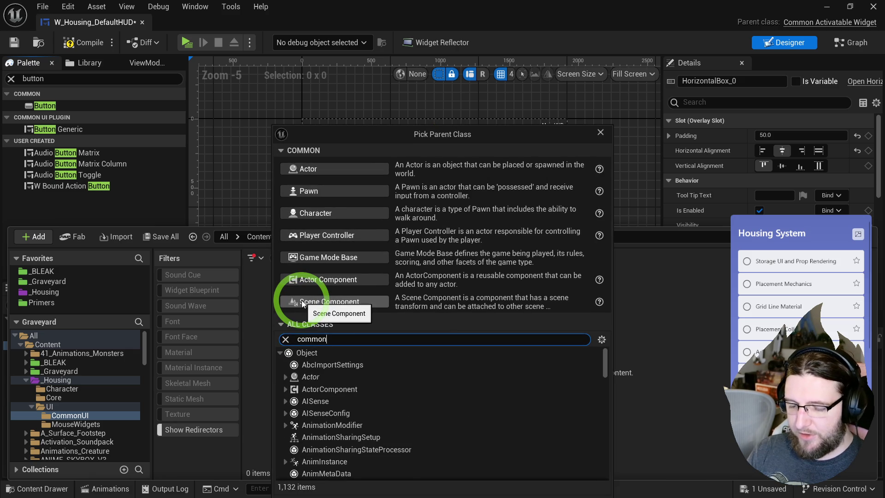
{"action": "type", "text": "bu"}
{"action": "type", "text": "tton b"}
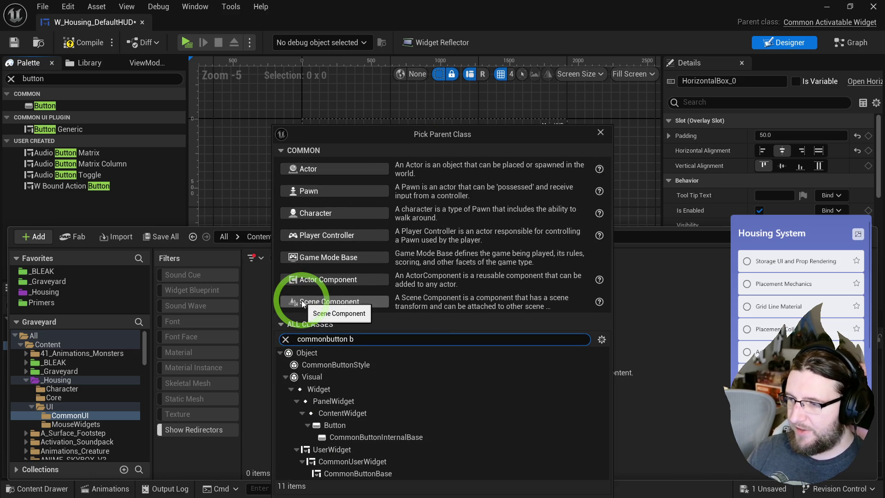
{"action": "type", "text": "as"}
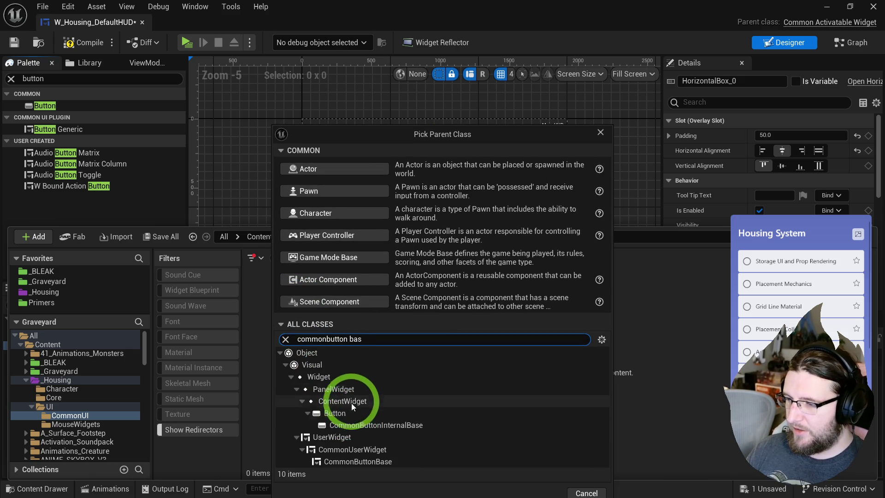
{"action": "left_click", "coordinate": [368, 461]}
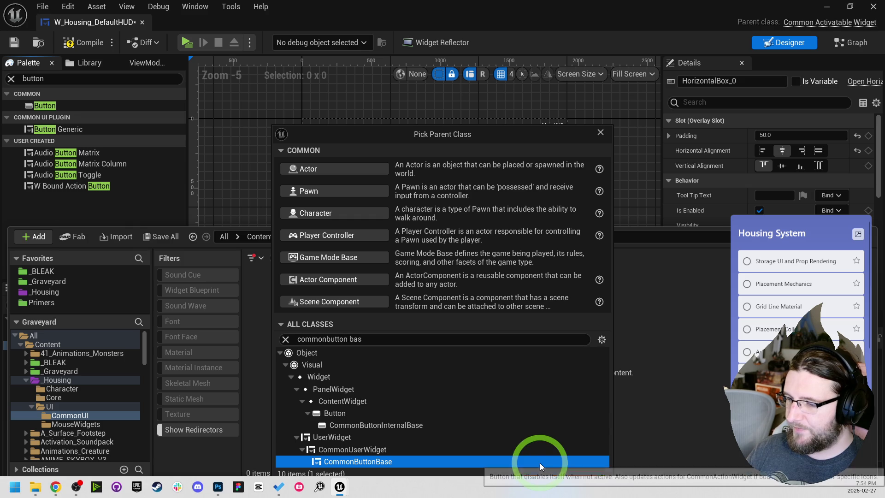
{"action": "left_click", "coordinate": [538, 490]}
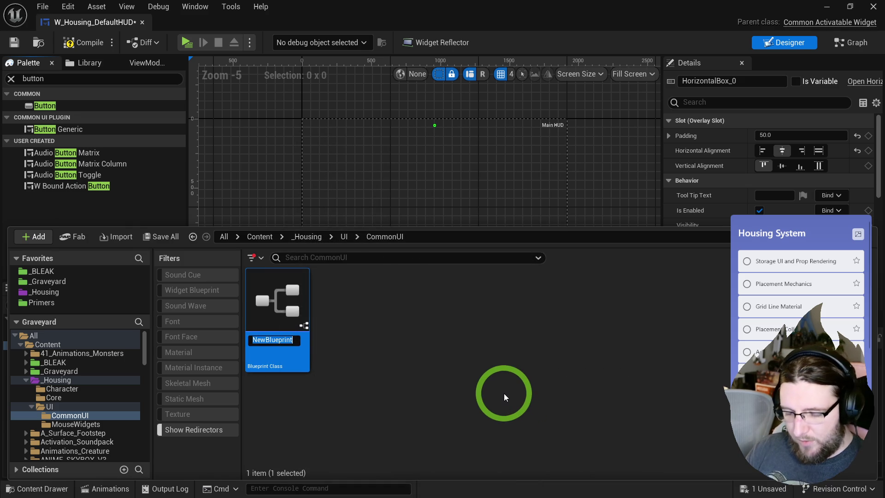
{"action": "type", "text": "W_"}
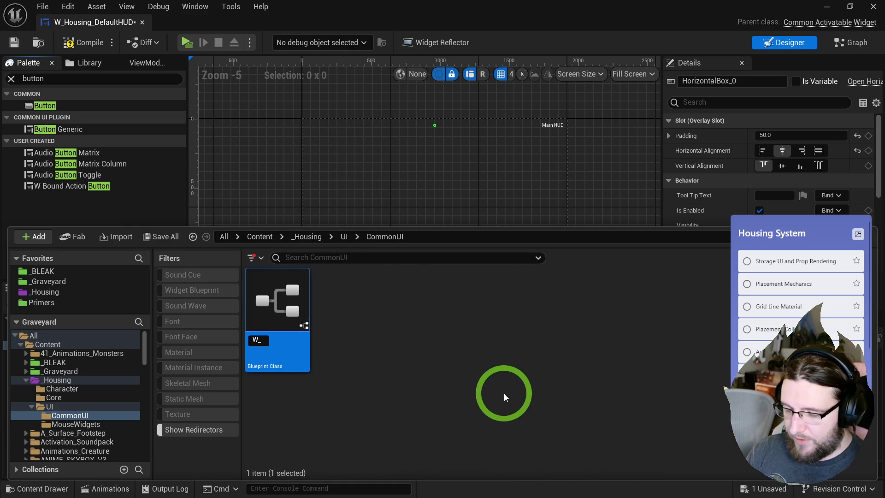
{"action": "type", "text": "CommonButton"}
{"action": "key", "text": "Return"}
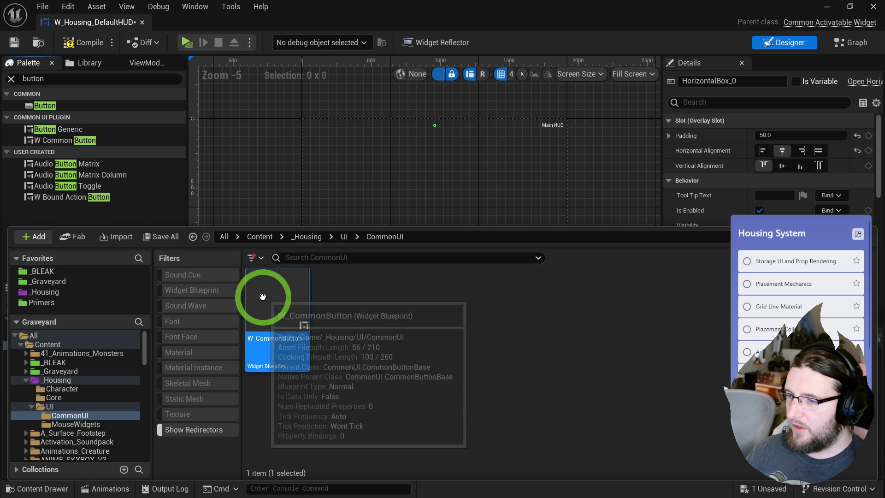
Open W_CommonButton, then create a CommonButtonStyle Blueprint class in CommonUI, starting its CBS_ name.
{"action": "double_click", "coordinate": [263, 296]}
{"action": "key", "text": "ctrl+space"}
{"action": "right_click", "coordinate": [325, 291]}
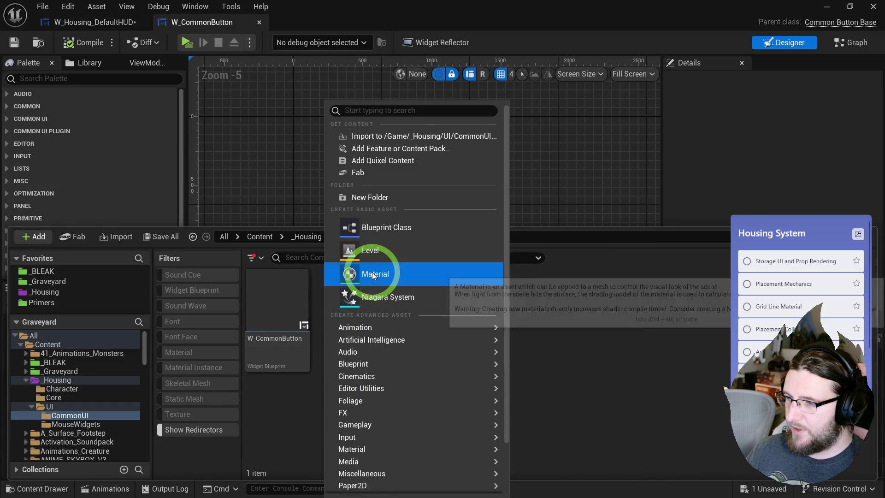
{"action": "left_click", "coordinate": [408, 229]}
{"action": "type", "text": "common button style"}
{"action": "left_click", "coordinate": [378, 363]}
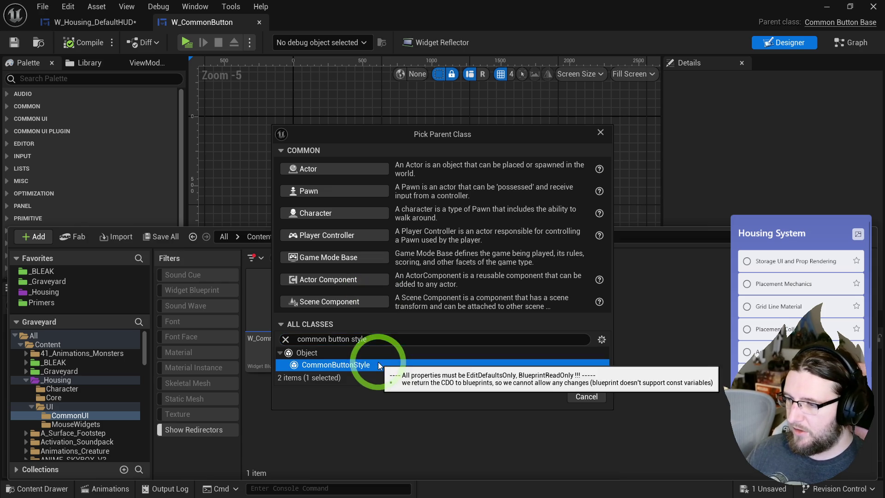
{"action": "left_click", "coordinate": [537, 396]}
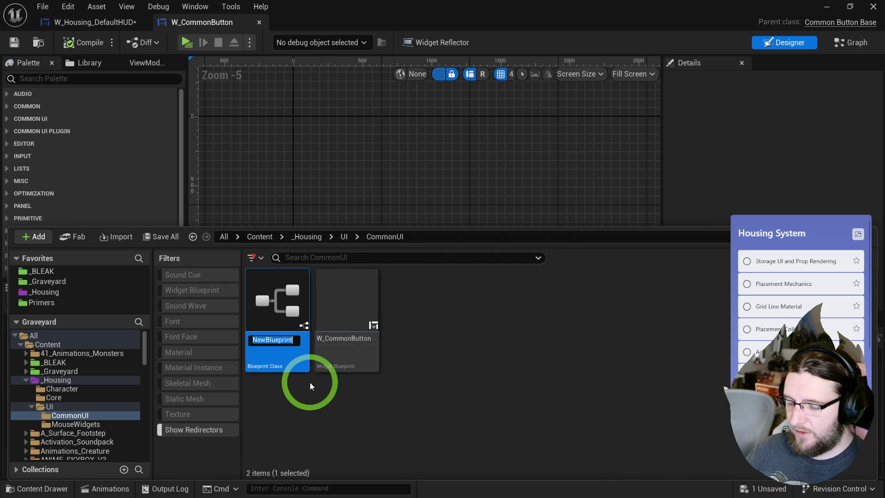
{"action": "type", "text": "CBS_CommonButto"}
Finish naming the button style blueprint CBS_Generic.
{"action": "key", "text": "BackSpace"}
{"action": "key", "text": "BackSpace"}
{"action": "key", "text": "BackSpace"}
{"action": "type", "text": "Generic"}
{"action": "key", "text": "Return"}
Create a new material in CommonUI named M_UI_Button_Generic.
{"action": "mouse_move", "coordinate": [289, 306]}
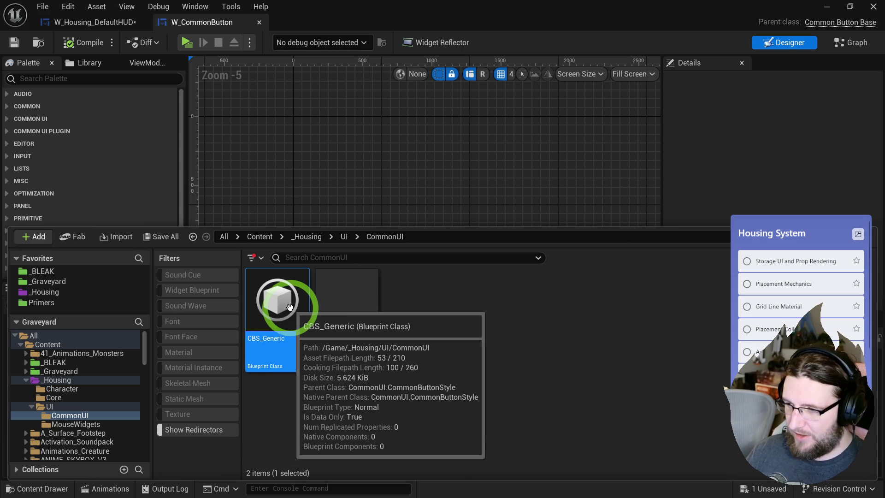
{"action": "right_click", "coordinate": [391, 297]}
{"action": "left_click", "coordinate": [424, 276]}
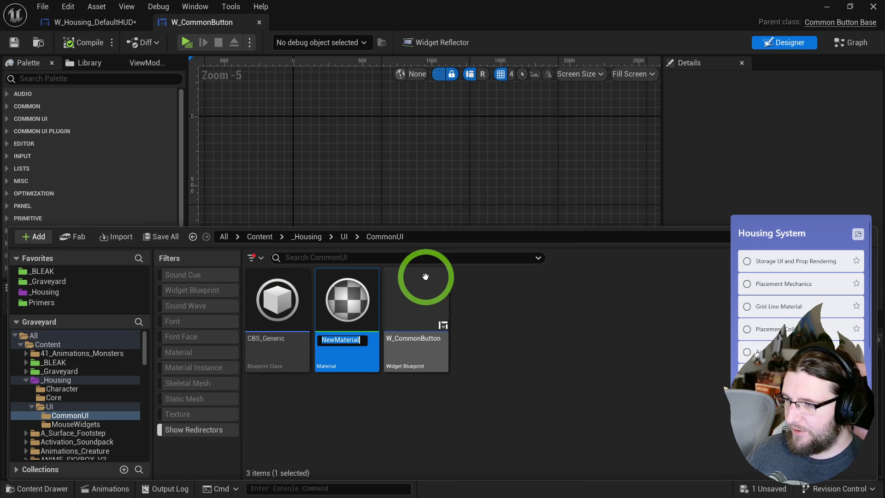
{"action": "type", "text": "M_UI_"}
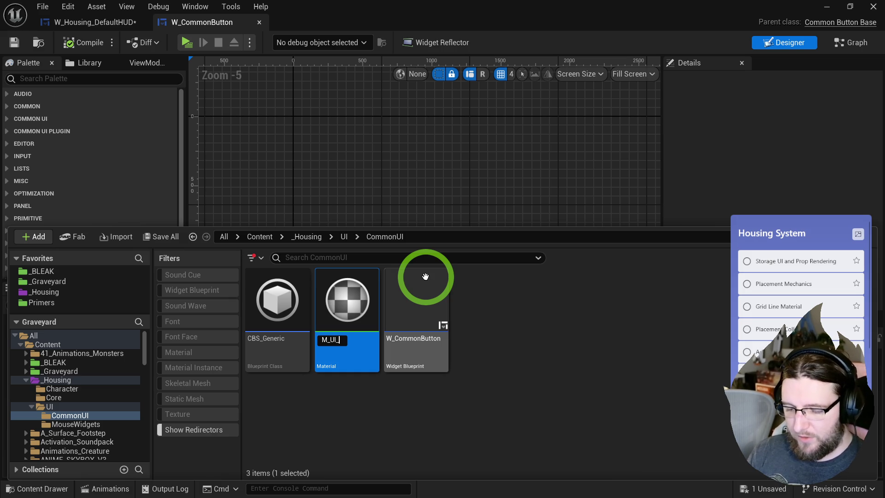
{"action": "type", "text": "Button_Generic"}
{"action": "key", "text": "Return"}
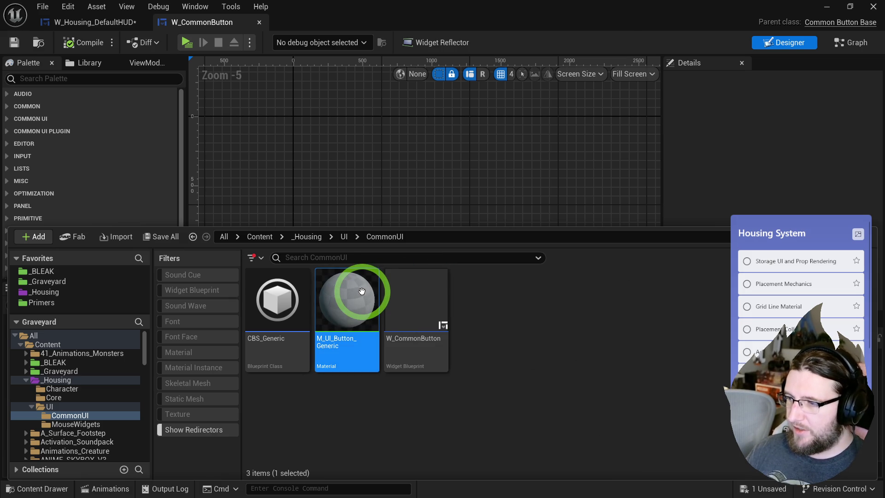
Open M_UI_Button_Generic and set Material Domain to User Interface and Blend Mode to Translucent.
{"action": "double_click", "coordinate": [362, 290]}
{"action": "left_click", "coordinate": [110, 326]}
{"action": "left_click", "coordinate": [134, 389]}
{"action": "left_click", "coordinate": [125, 342]}
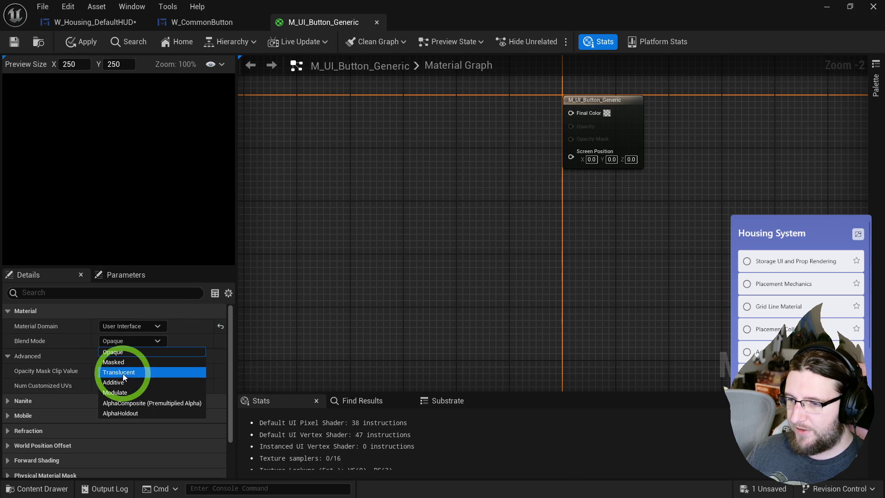
{"action": "left_click", "coordinate": [123, 373]}
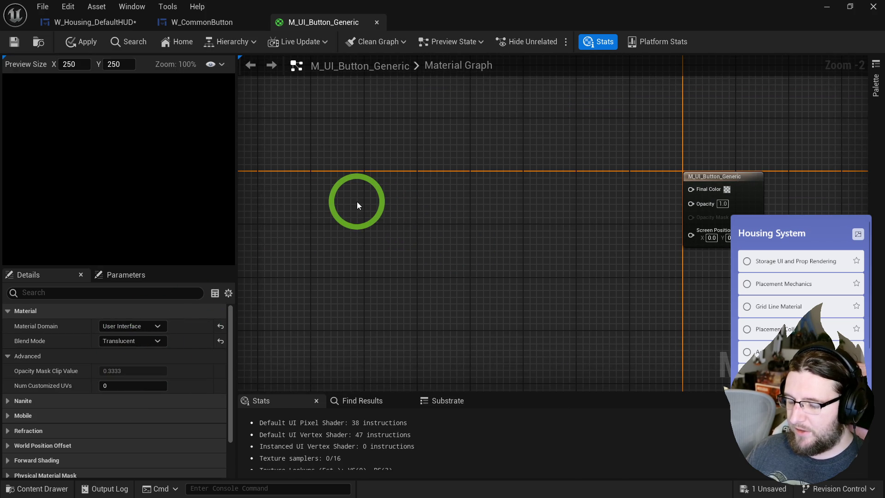
Search the material graph's node menu for 'circle', then dismiss it.
{"action": "right_click", "coordinate": [358, 202]}
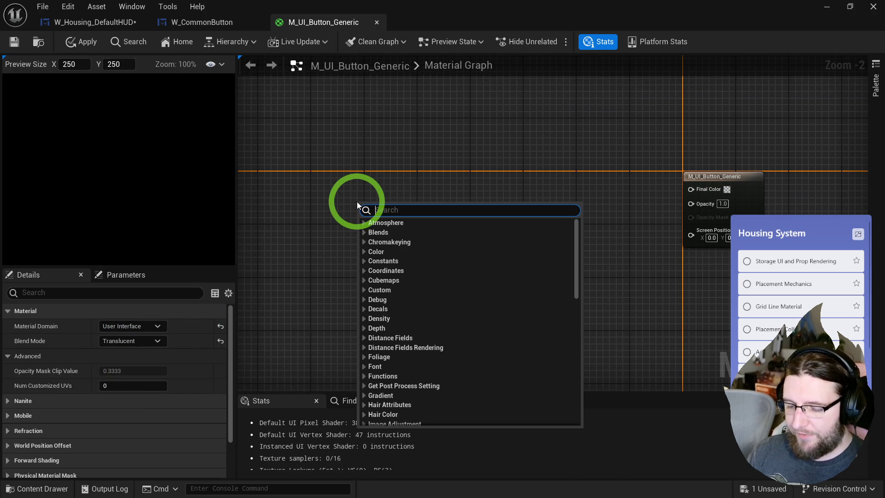
{"action": "type", "text": "circle"}
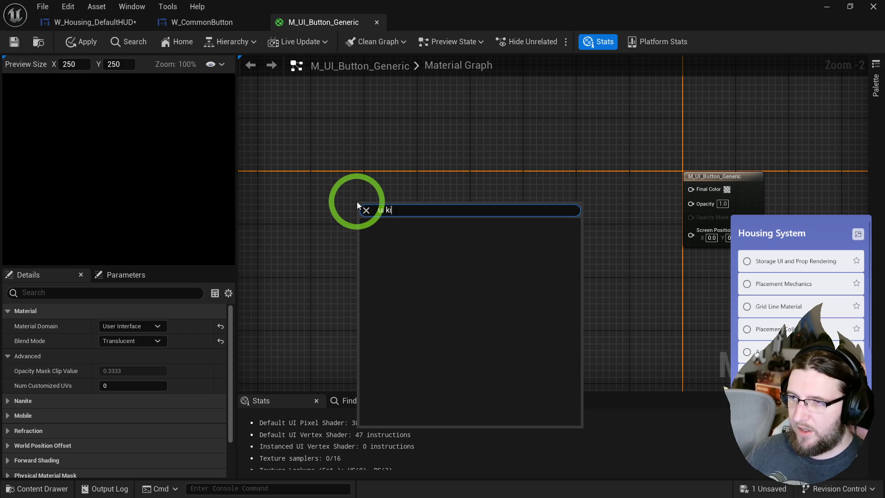
{"action": "left_click", "coordinate": [323, 131]}
Search Fab for 'ui material lab' and review the UI Material Lab product page and formats.
{"action": "mouse_move", "coordinate": [56, 486]}
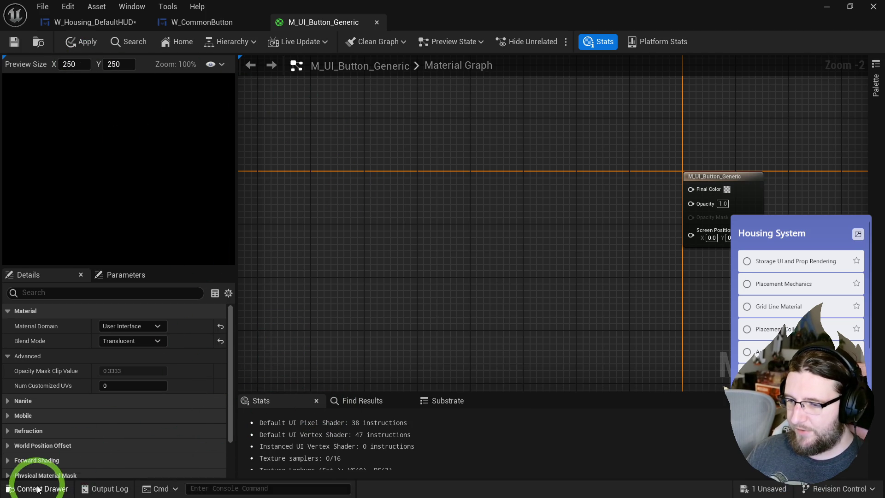
{"action": "left_click", "coordinate": [34, 488]}
{"action": "left_click", "coordinate": [69, 144]}
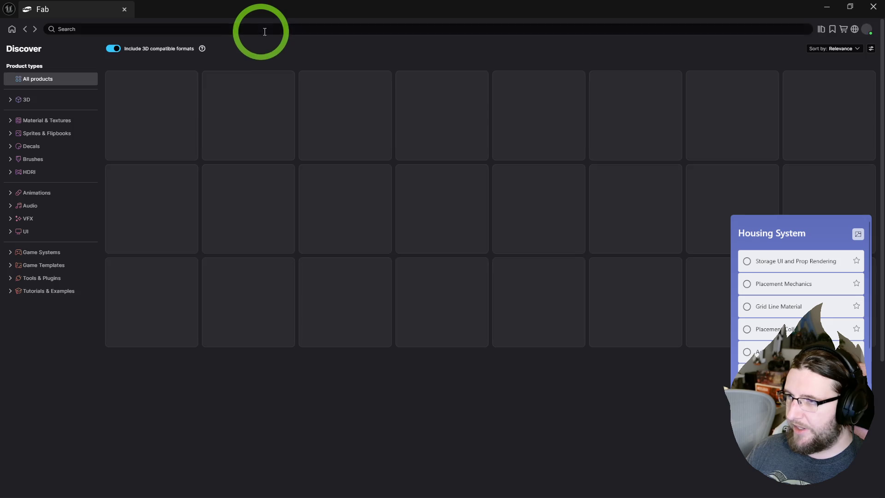
{"action": "left_click", "coordinate": [240, 29]}
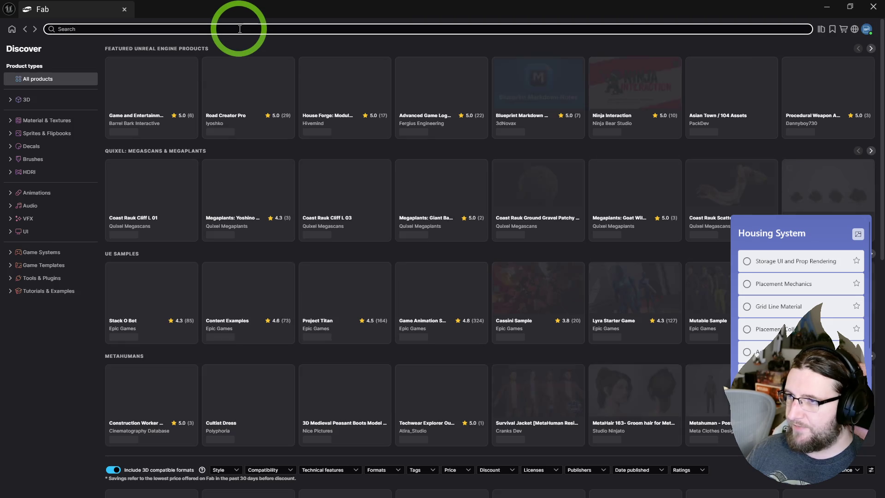
{"action": "type", "text": "ui materia"}
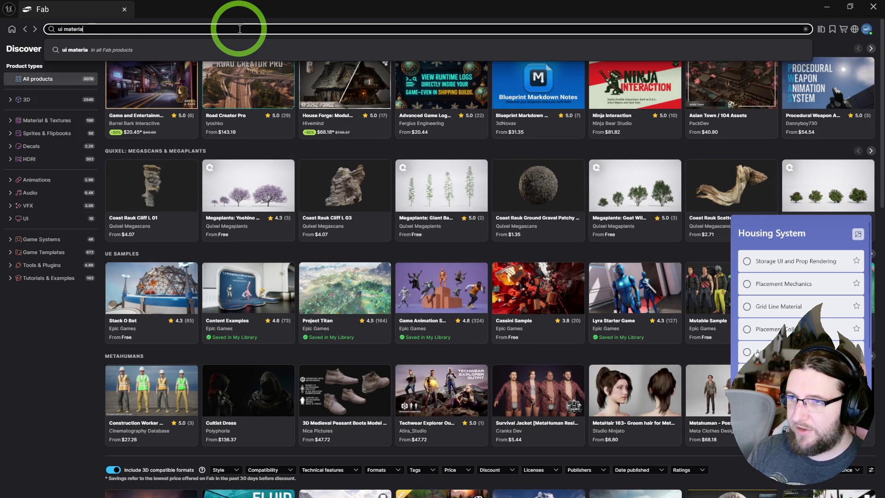
{"action": "type", "text": "l lab"}
{"action": "key", "text": "Return"}
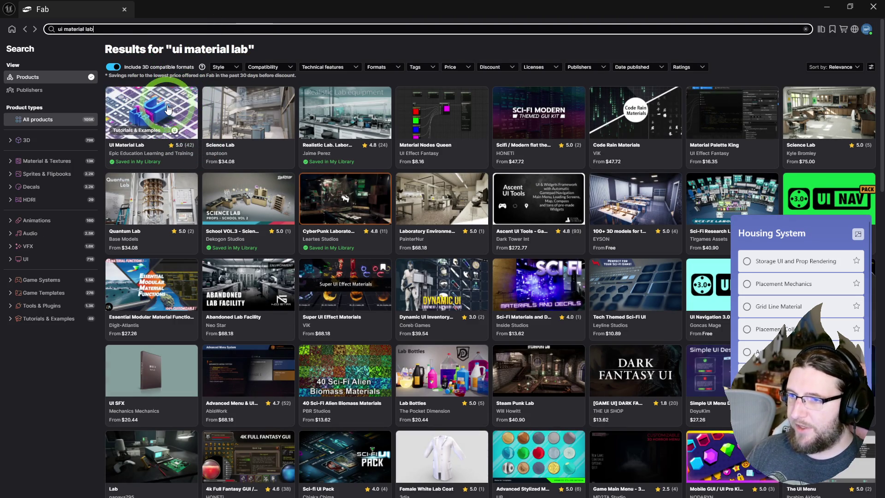
{"action": "left_click", "coordinate": [167, 104]}
{"action": "left_click", "coordinate": [727, 141]}
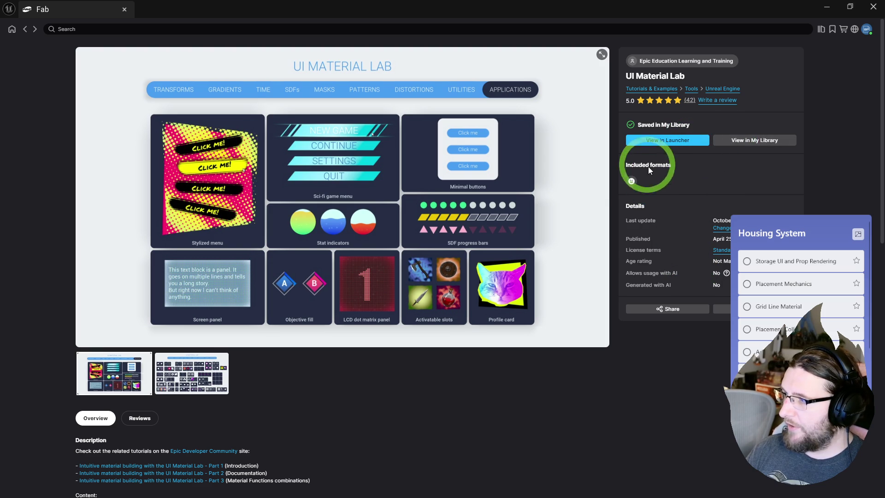
{"action": "left_click", "coordinate": [631, 181]}
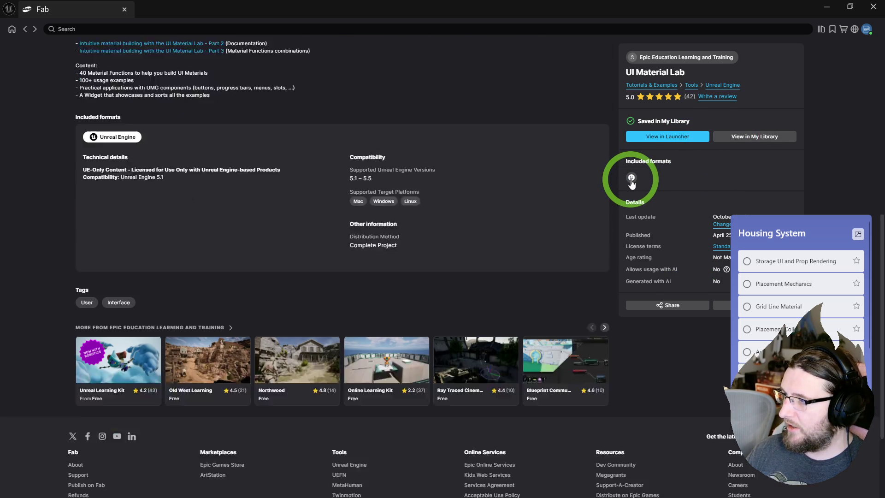
{"action": "scroll", "coordinate": [506, 221], "scroll_direction": "up", "scroll_amount": 10}
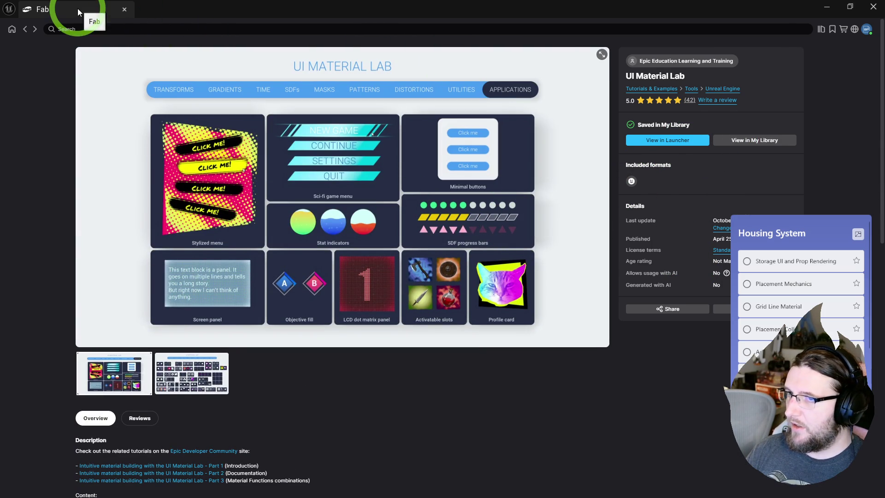
Find UI Material Lab in My Library by searching 'material lab' and install it via the launcher.
{"action": "left_click", "coordinate": [820, 29]}
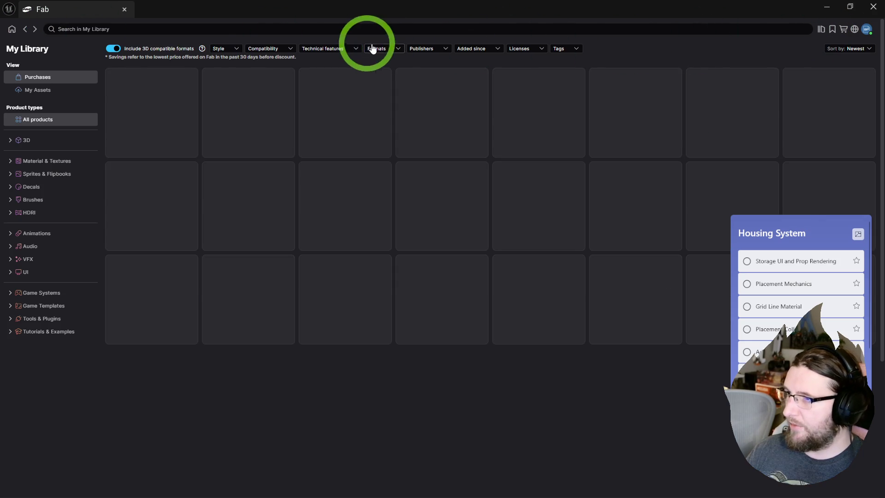
{"action": "left_click", "coordinate": [249, 28]}
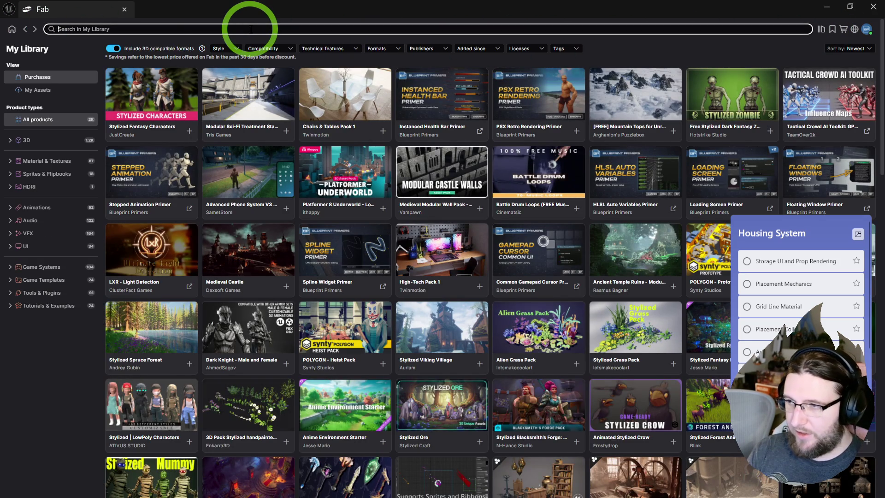
{"action": "type", "text": "materiial lab"}
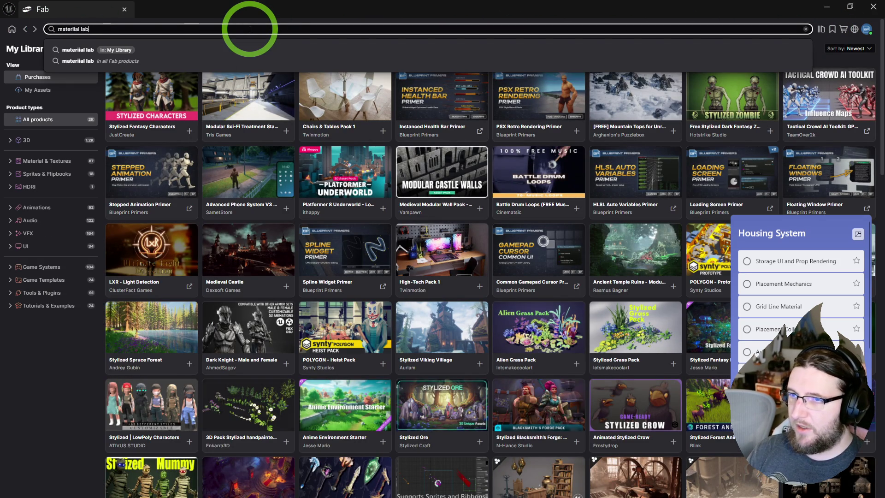
{"action": "key", "text": "Delete"}
{"action": "key", "text": "Return"}
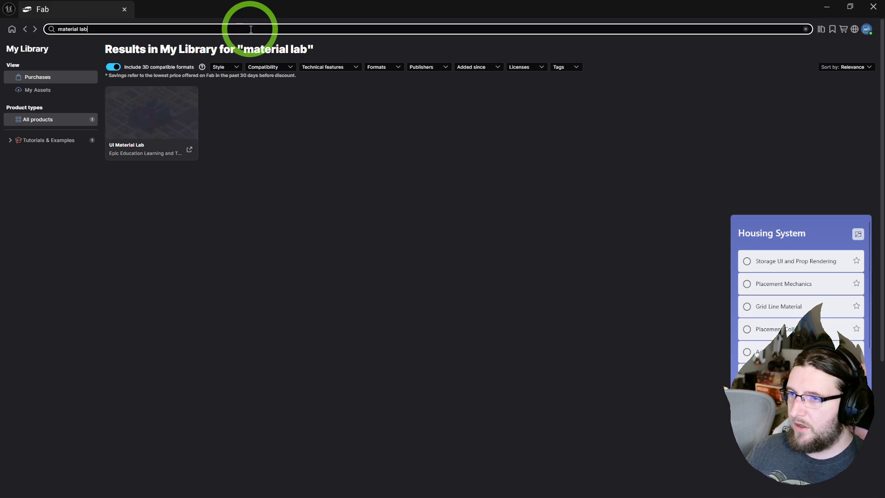
{"action": "left_click", "coordinate": [250, 29]}
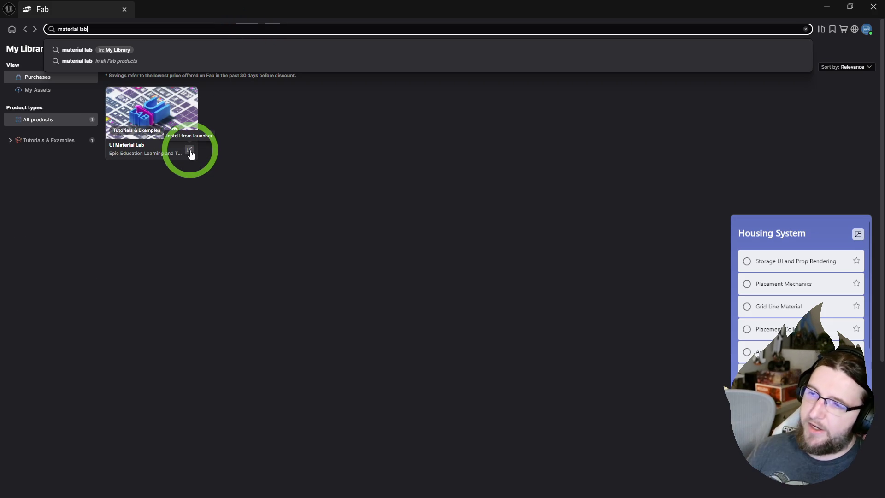
{"action": "left_click", "coordinate": [850, 133]}
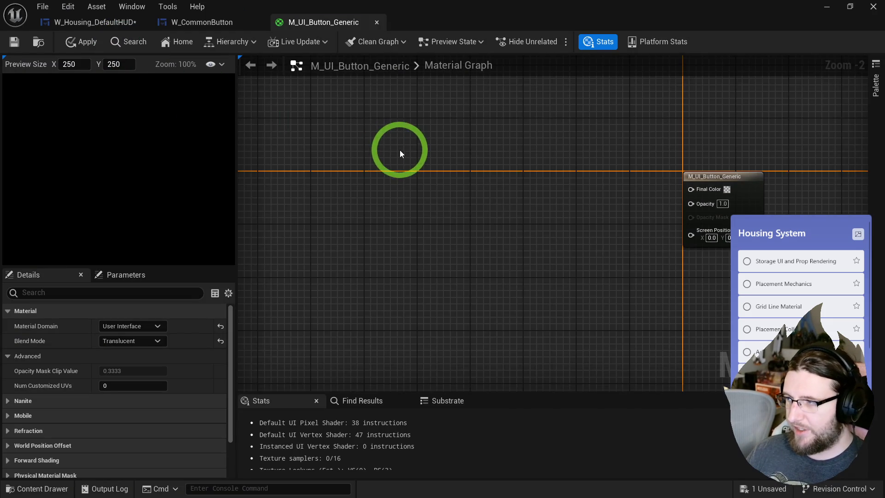
Browse the MF_UI Material Lab functions via the graph's 'ui' node search, then open the Content Drawer.
{"action": "left_click_drag", "start_coordinate": [399, 150], "coordinate": [411, 152]}
{"action": "mouse_move", "coordinate": [223, 495]}
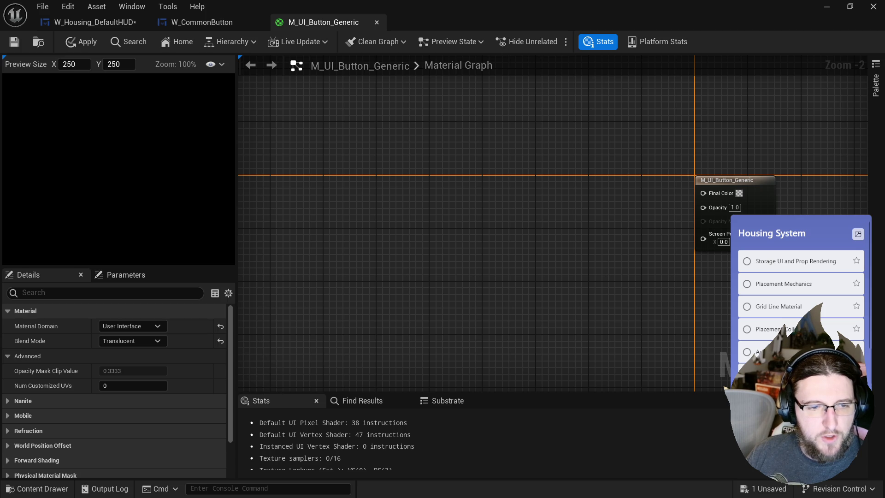
{"action": "right_click", "coordinate": [388, 207]}
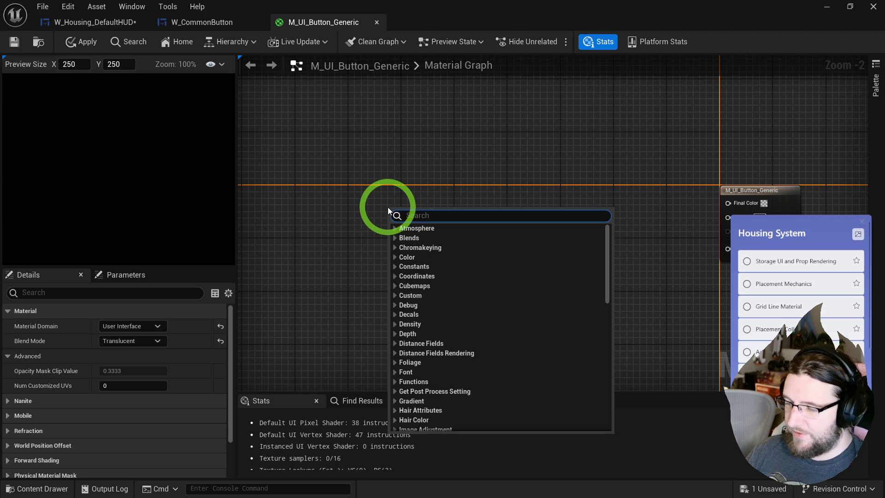
{"action": "type", "text": "ui"}
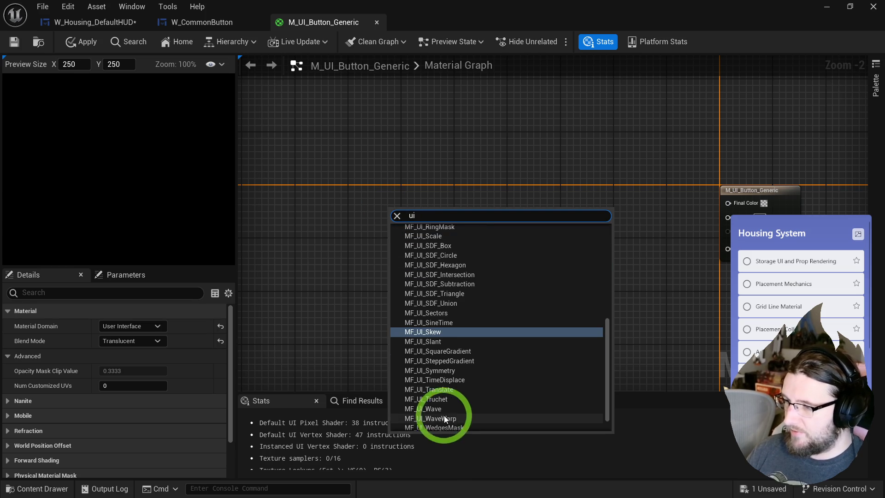
{"action": "scroll", "coordinate": [463, 323], "scroll_direction": "up", "scroll_amount": 10}
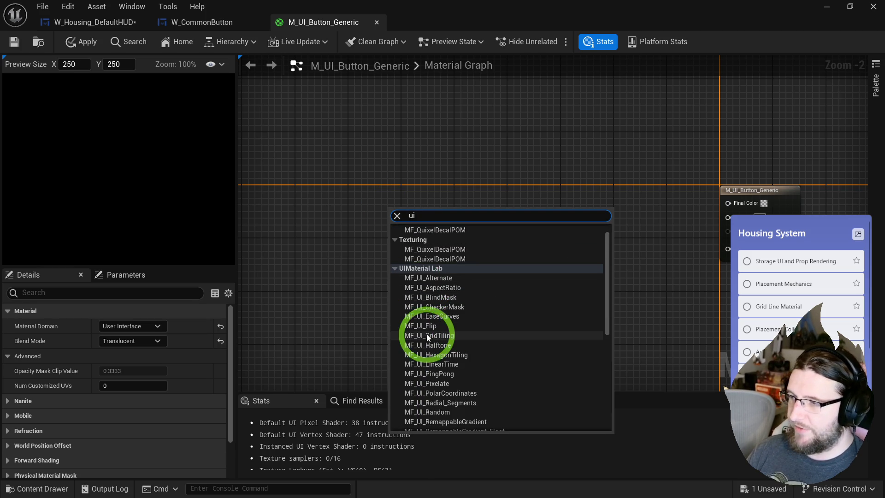
{"action": "left_click", "coordinate": [322, 228]}
{"action": "right_click", "coordinate": [336, 212]}
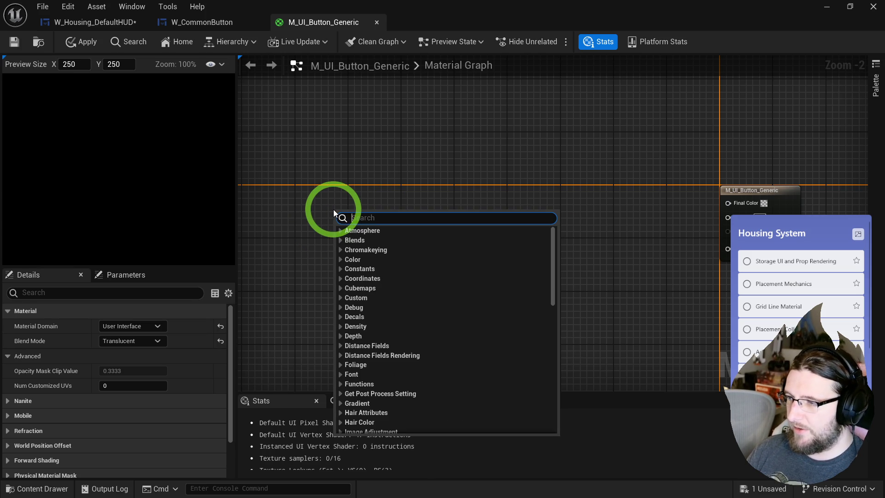
{"action": "scroll", "coordinate": [336, 228], "scroll_direction": "down", "scroll_amount": 1}
{"action": "left_click", "coordinate": [309, 229]}
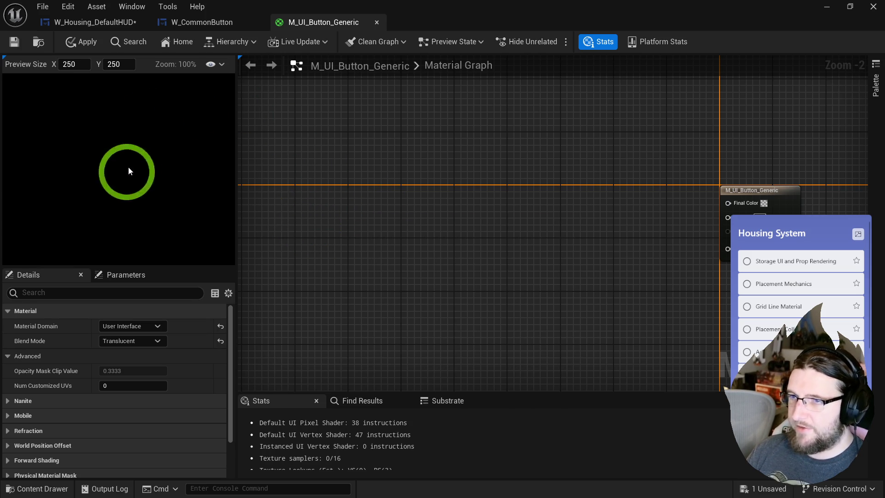
{"action": "left_click", "coordinate": [45, 486]}
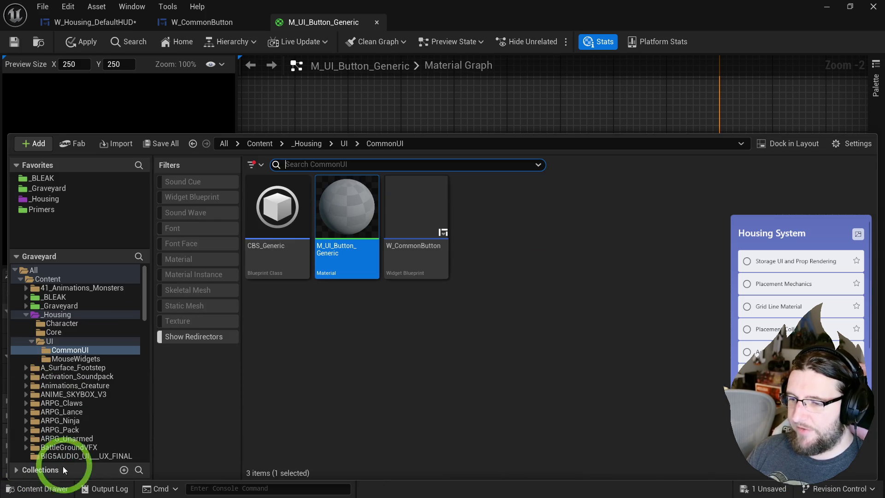
Search Fab for 'ui material lab', open UI Material Lab, and view its functions and applications screenshots.
{"action": "left_click", "coordinate": [69, 144]}
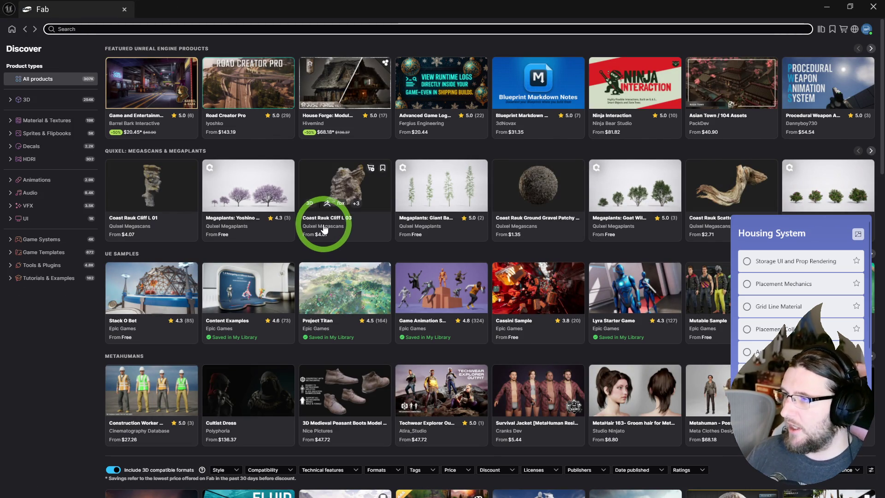
{"action": "left_click", "coordinate": [139, 32]}
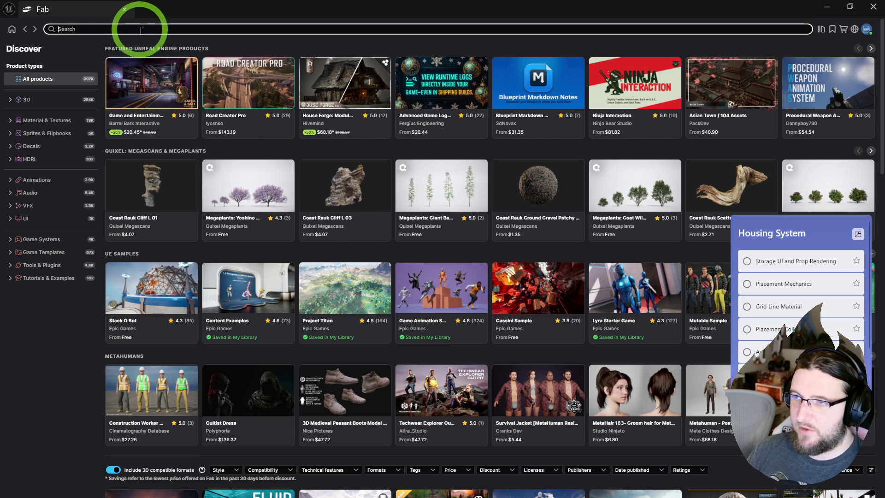
{"action": "type", "text": "ui material lab"}
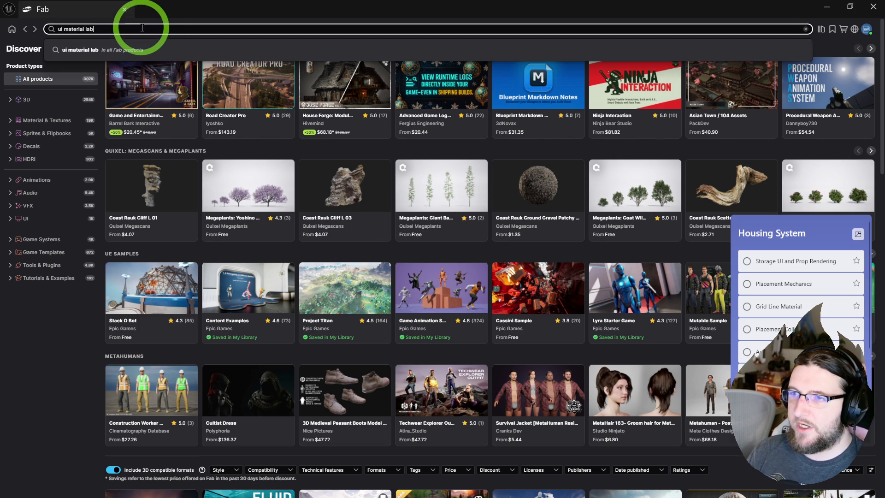
{"action": "key", "text": "Return"}
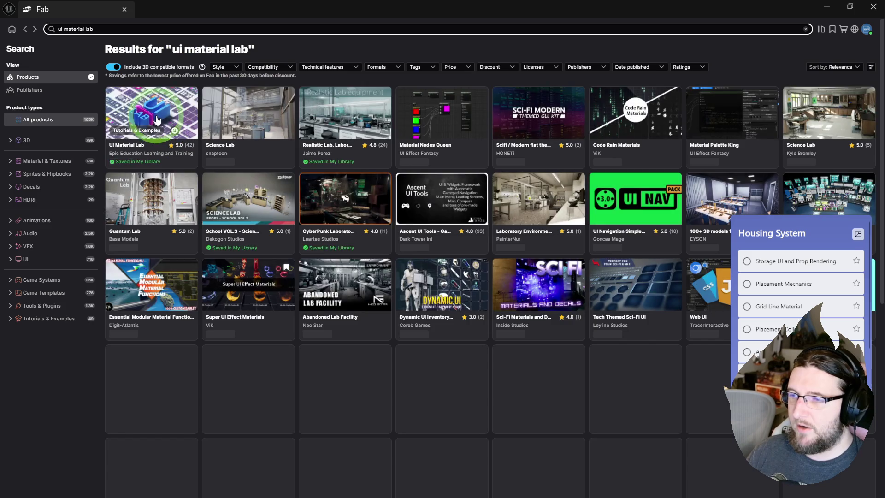
{"action": "left_click", "coordinate": [157, 118]}
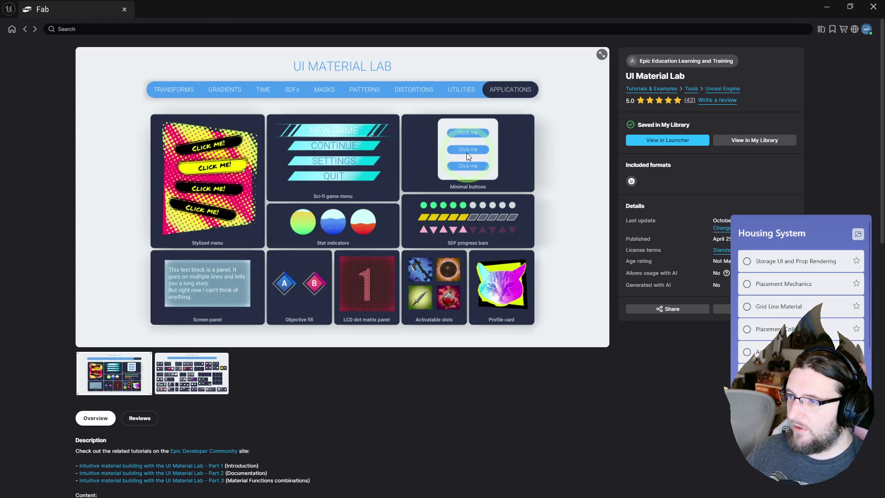
{"action": "left_click", "coordinate": [177, 362]}
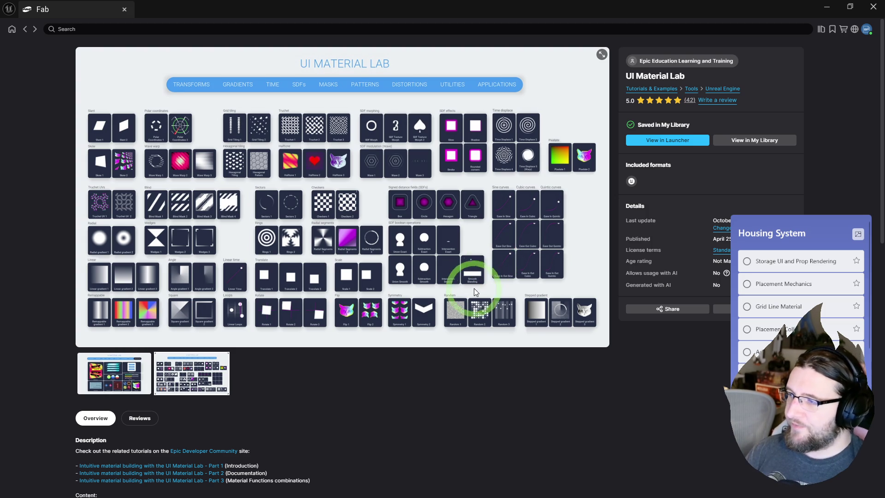
{"action": "left_click", "coordinate": [113, 370]}
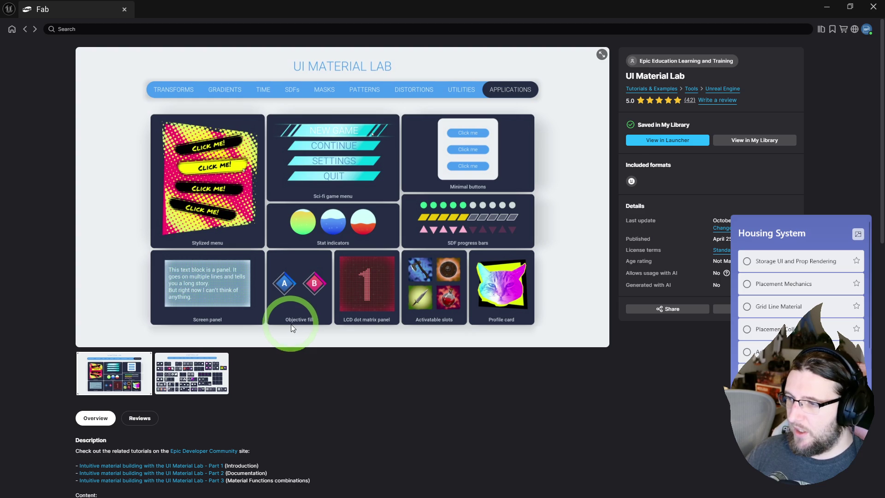
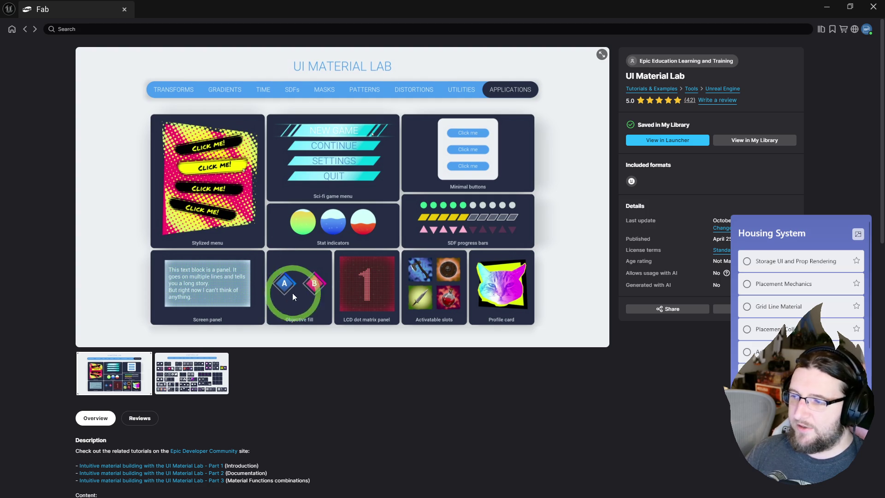
Close the UI Material Lab Fab page and bring up the graph's node search menu.
{"action": "left_click", "coordinate": [124, 9]}
{"action": "right_click", "coordinate": [428, 217]}
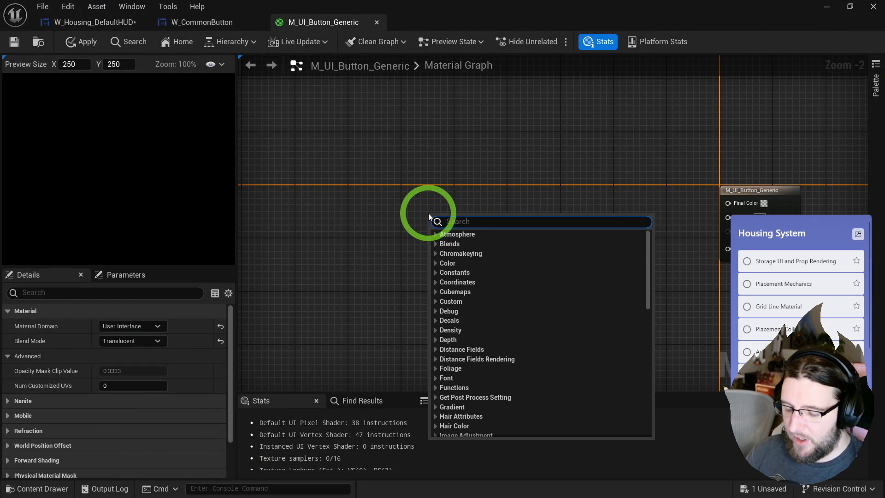
Place MF_UI_SDF_Circle and GetUserInterfaceUV, wiring Normalized UV straight into the circle's UV input.
{"action": "type", "text": "circle"}
{"action": "key", "text": "Return"}
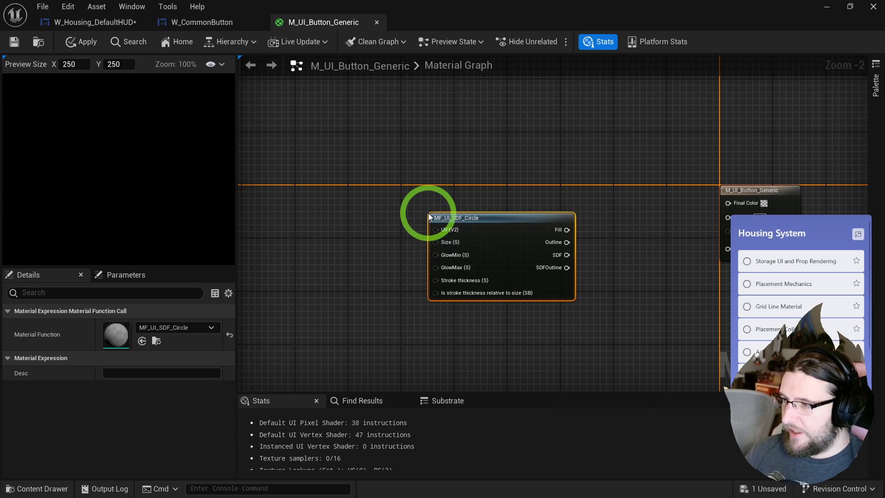
{"action": "right_click", "coordinate": [361, 224]}
{"action": "type", "text": "u"}
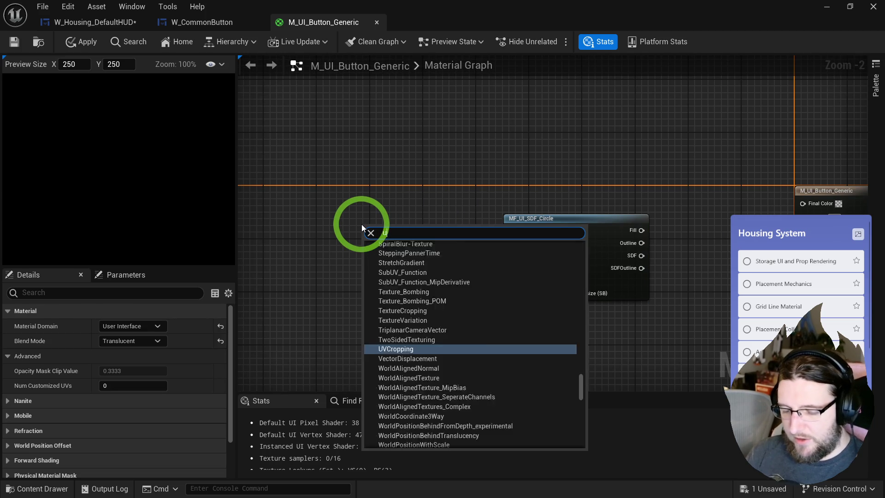
{"action": "type", "text": "ser inter"}
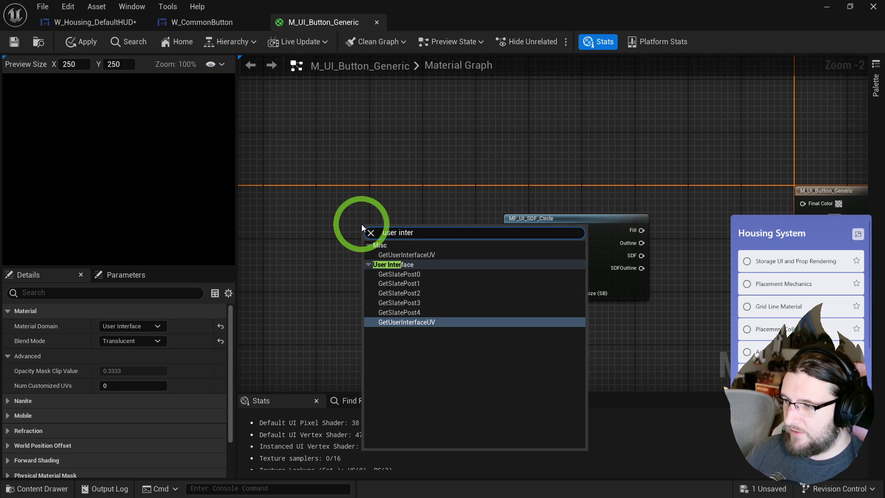
{"action": "left_click", "coordinate": [412, 255]}
{"action": "mouse_move", "coordinate": [422, 266]}
{"action": "left_mouse_down"}
{"action": "mouse_move", "coordinate": [504, 230]}
{"action": "mouse_move", "coordinate": [516, 236]}
{"action": "left_mouse_up"}
{"action": "left_click_drag", "start_coordinate": [381, 229], "coordinate": [355, 203]}
{"action": "mouse_move", "coordinate": [394, 278]}
{"action": "left_mouse_down"}
{"action": "mouse_move", "coordinate": [411, 250]}
{"action": "mouse_move", "coordinate": [525, 211]}
{"action": "left_mouse_up"}
{"action": "key", "text": "q"}
Wire the circle's Fill output into Final Color so a white circle appears.
{"action": "left_click", "coordinate": [535, 251]}
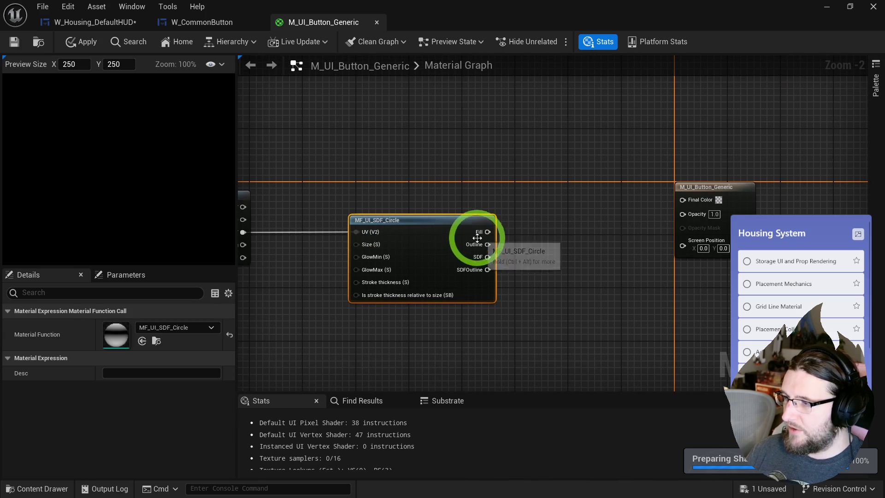
{"action": "left_click_drag", "start_coordinate": [487, 232], "coordinate": [681, 199]}
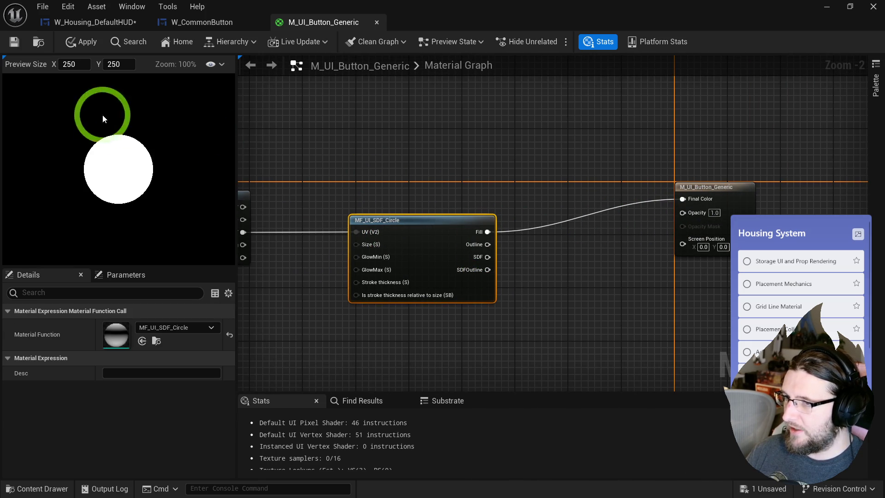
{"action": "left_click_drag", "start_coordinate": [278, 178], "coordinate": [502, 161]}
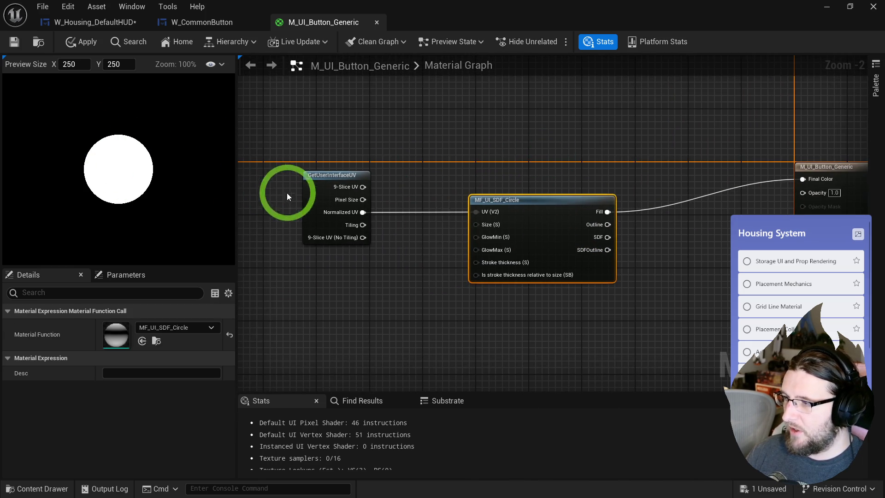
{"action": "scroll", "coordinate": [350, 203], "scroll_direction": "up", "scroll_amount": 2}
{"action": "left_click_drag", "start_coordinate": [433, 267], "coordinate": [496, 255]}
Add a SmoothStep with SDF on Value and Max 0, outputting to Final Color.
{"action": "type", "text": "smoothstep"}
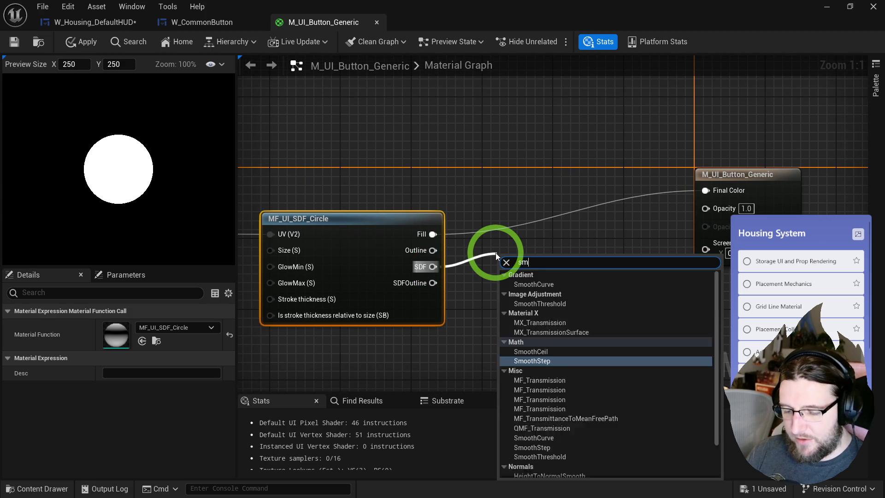
{"action": "key", "text": "Return"}
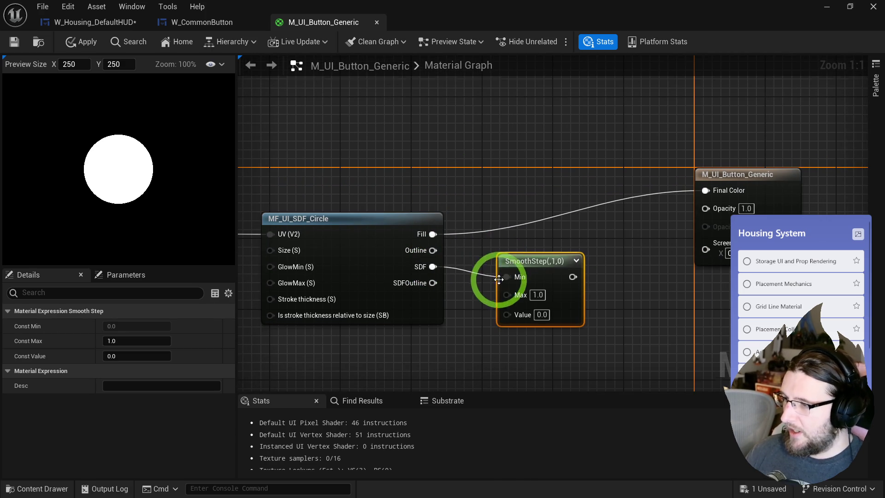
{"action": "left_click", "coordinate": [502, 279]}
{"action": "mouse_move", "coordinate": [528, 230]}
{"action": "left_mouse_down"}
{"action": "mouse_move", "coordinate": [533, 280]}
{"action": "mouse_move", "coordinate": [529, 270]}
{"action": "left_mouse_up"}
{"action": "left_click", "coordinate": [558, 250]}
{"action": "key", "text": "BackSpace"}
{"action": "type", "text": "02"}
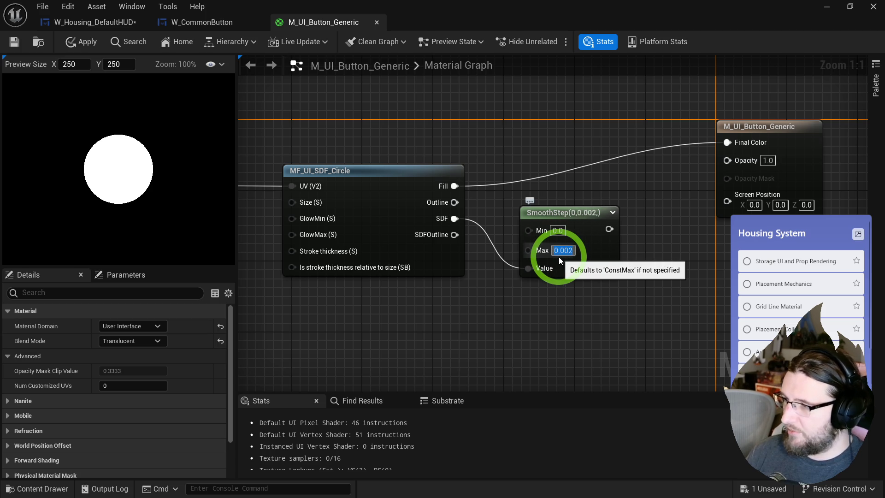
{"action": "key", "text": "Return"}
{"action": "mouse_move", "coordinate": [594, 229]}
{"action": "left_mouse_down"}
{"action": "mouse_move", "coordinate": [715, 141]}
{"action": "mouse_move", "coordinate": [727, 142]}
{"action": "left_mouse_up"}
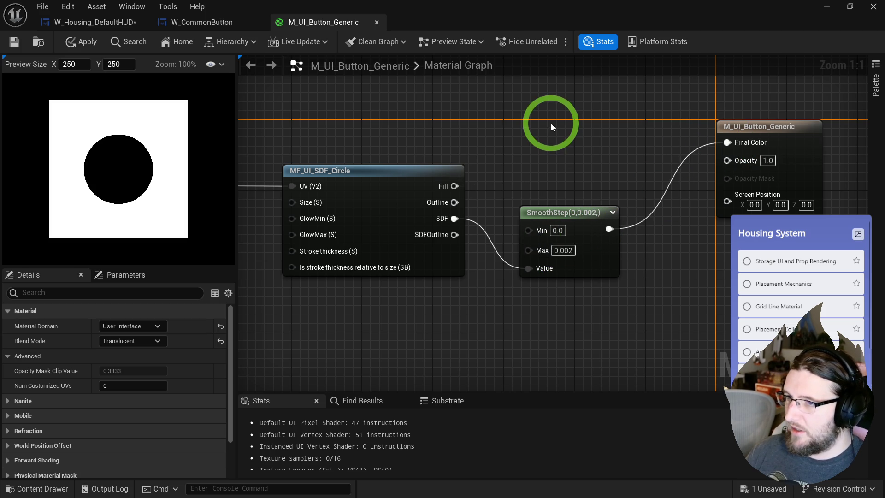
Tune SmoothStep's Min through 0.0002 and 0.002, settling on 0.01.
{"action": "left_click", "coordinate": [558, 231]}
{"action": "key", "text": "BackSpace"}
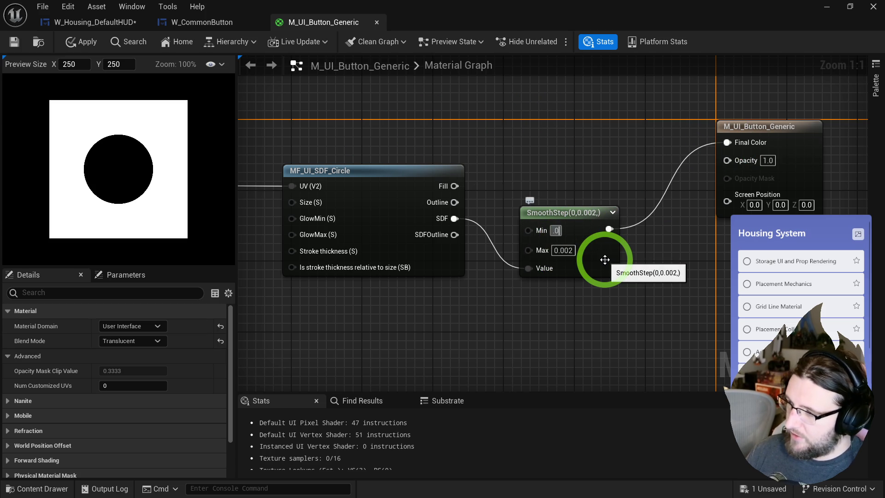
{"action": "type", "text": "002"}
{"action": "key", "text": "Return"}
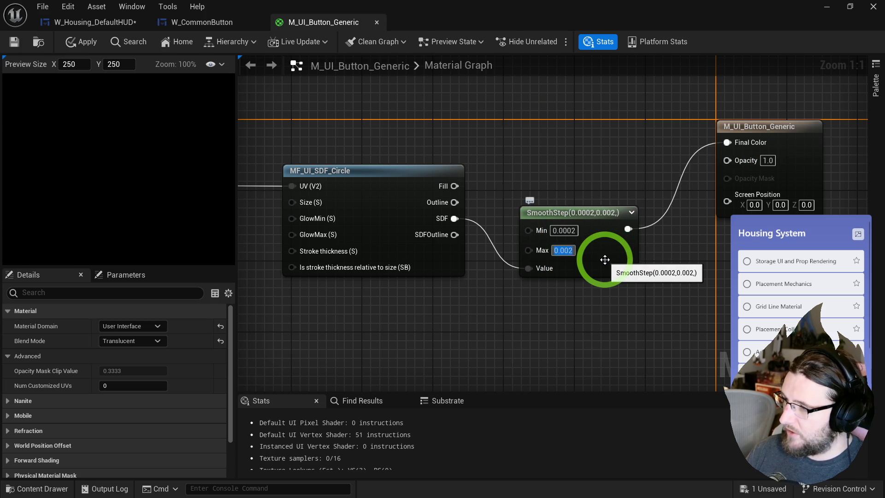
{"action": "type", "text": "0"}
{"action": "double_click", "coordinate": [563, 230]}
{"action": "type", "text": "0.002"}
{"action": "left_click", "coordinate": [593, 238]}
{"action": "double_click", "coordinate": [560, 230]}
{"action": "type", "text": "0.01"}
{"action": "left_click", "coordinate": [645, 242]}
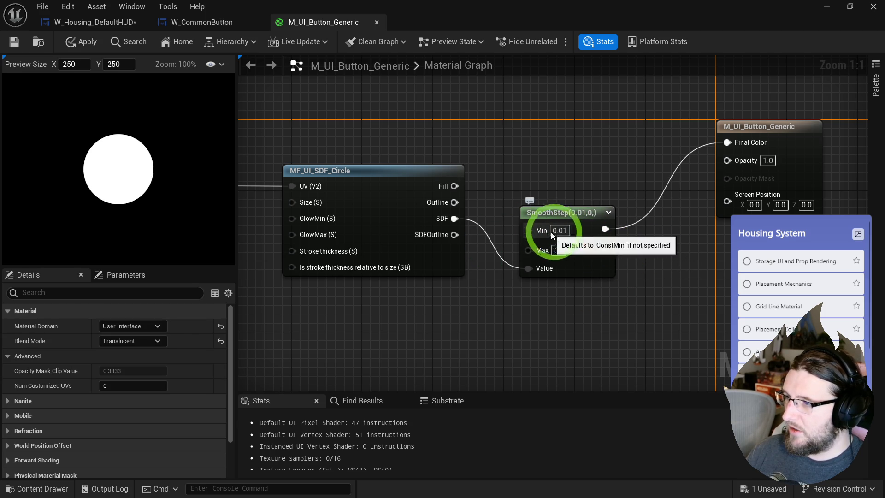
{"action": "right_click", "coordinate": [529, 230]}
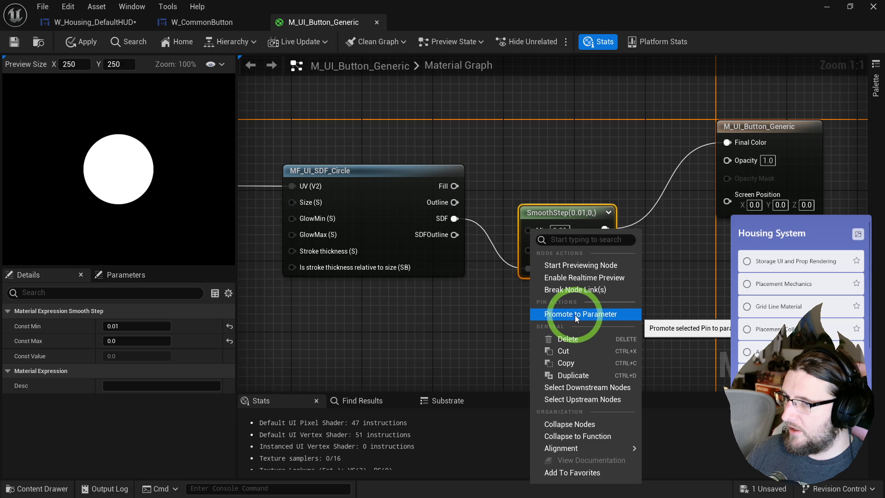
Promote SmoothStep's Min to a parameter named Feather, placed above the circle node.
{"action": "left_click", "coordinate": [575, 318]}
{"action": "type", "text": "Feather"}
{"action": "key", "text": "Return"}
{"action": "left_click_drag", "start_coordinate": [507, 222], "coordinate": [403, 125]}
{"action": "mouse_move", "coordinate": [563, 214]}
{"action": "left_mouse_down"}
{"action": "mouse_move", "coordinate": [560, 157]}
{"action": "mouse_move", "coordinate": [550, 173]}
{"action": "left_mouse_up"}
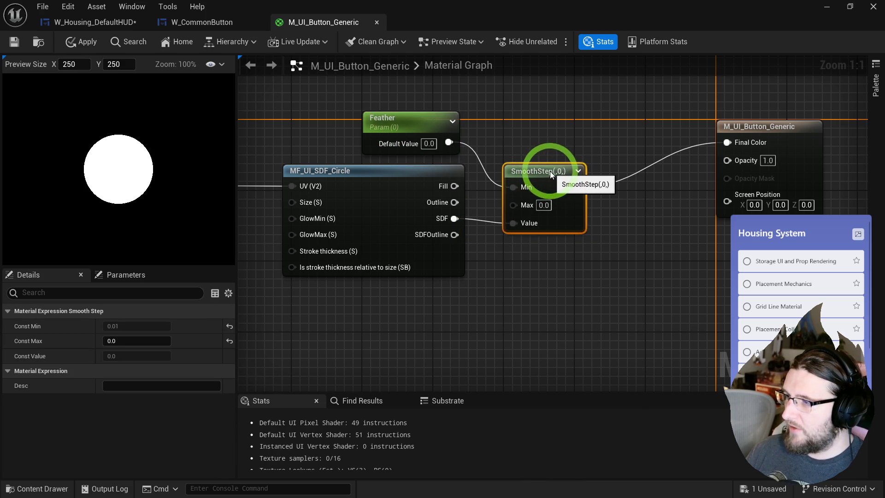
{"action": "left_click_drag", "start_coordinate": [571, 270], "coordinate": [625, 285]}
Set Feather's default value to 0.02 after trying 0.1, 0.05 and 0.08.
{"action": "left_click", "coordinate": [544, 170]}
{"action": "type", "text": "0.1"}
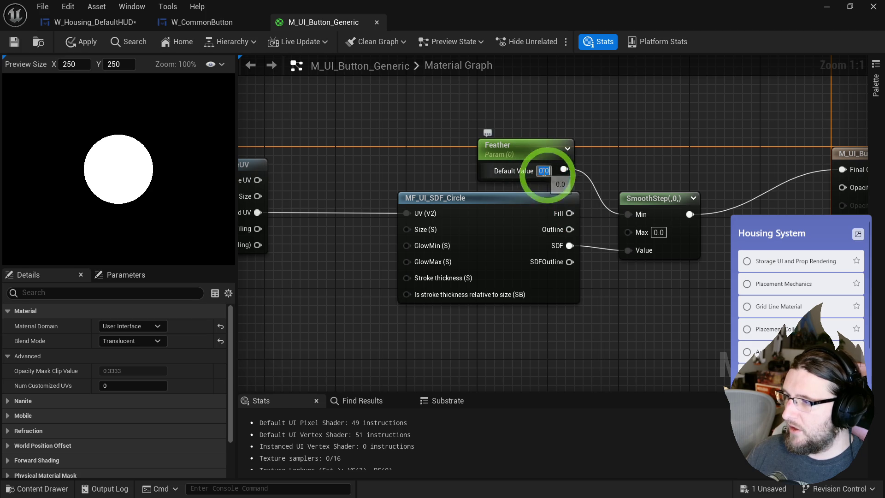
{"action": "key", "text": "Return"}
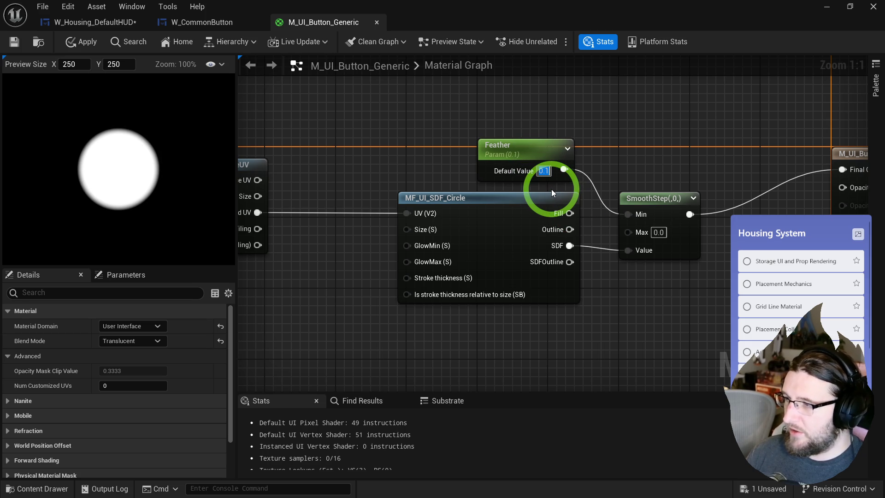
{"action": "type", "text": "0.05"}
{"action": "key", "text": "Return"}
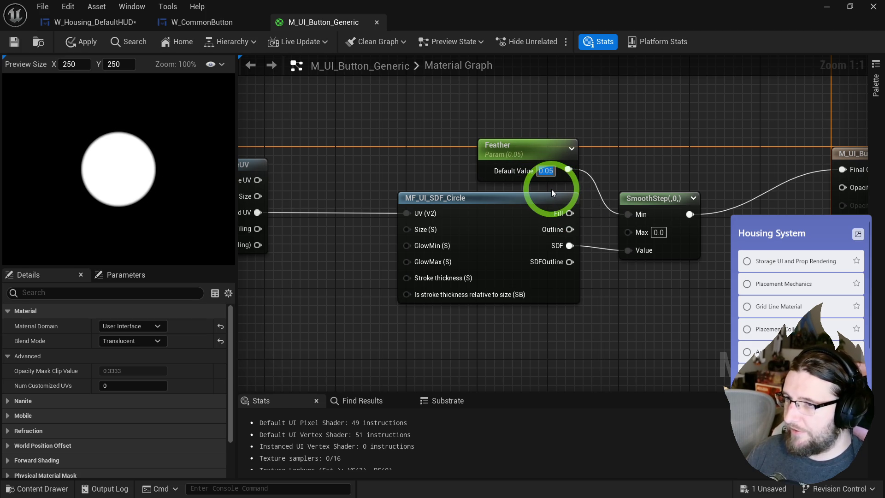
{"action": "type", "text": "0.08"}
{"action": "key", "text": "Return"}
{"action": "type", "text": "0.02"}
{"action": "key", "text": "Return"}
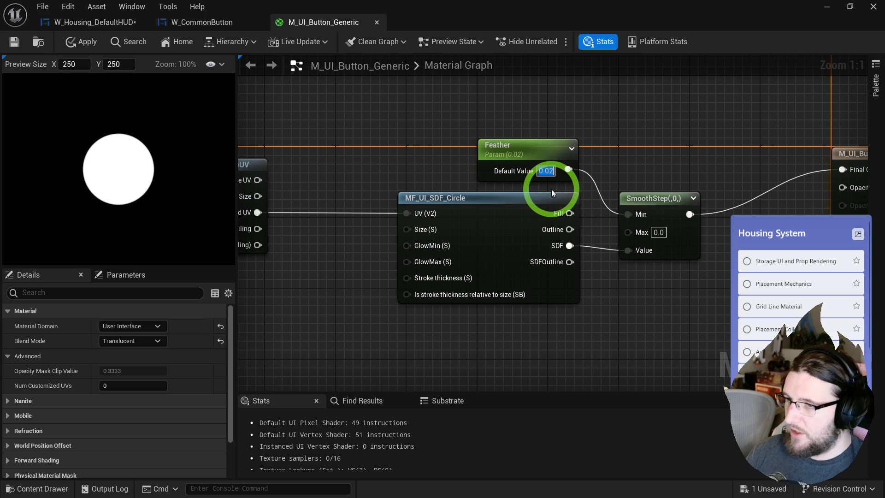
Line up Feather, SmoothStep and GetUserInterfaceUV, then shift the four nodes left.
{"action": "left_click_drag", "start_coordinate": [581, 109], "coordinate": [649, 152]}
{"action": "left_click_drag", "start_coordinate": [697, 201], "coordinate": [694, 156]}
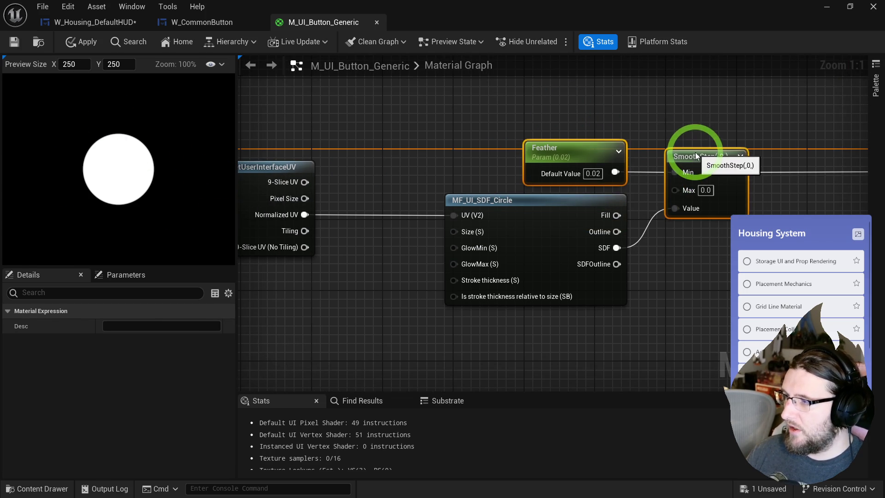
{"action": "left_click", "coordinate": [306, 133]}
{"action": "left_click_drag", "start_coordinate": [299, 187], "coordinate": [393, 184]}
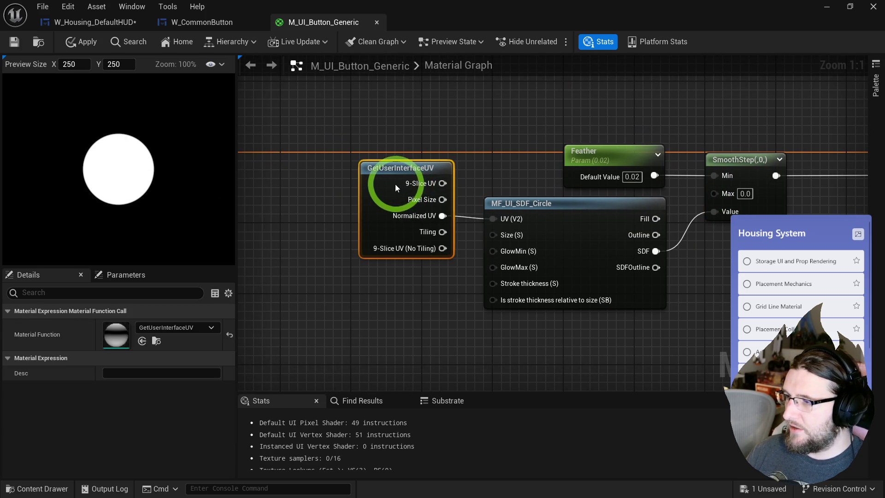
{"action": "left_click", "coordinate": [559, 221], "text": "ctrl"}
{"action": "left_click", "coordinate": [465, 161], "text": "ctrl"}
{"action": "left_click", "coordinate": [569, 164], "text": "ctrl"}
{"action": "left_click_drag", "start_coordinate": [569, 165], "coordinate": [372, 168]}
Select the whole four-node chain and slide it left into a tidy row.
{"action": "left_click", "coordinate": [447, 238]}
{"action": "mouse_move", "coordinate": [447, 238]}
{"action": "left_mouse_down"}
{"action": "mouse_move", "coordinate": [521, 231]}
{"action": "mouse_move", "coordinate": [756, 267]}
{"action": "left_mouse_up"}
{"action": "left_click_drag", "start_coordinate": [326, 130], "coordinate": [636, 258]}
{"action": "left_click", "coordinate": [677, 198]}
{"action": "left_click_drag", "start_coordinate": [677, 199], "coordinate": [535, 199]}
{"action": "left_click", "coordinate": [458, 282]}
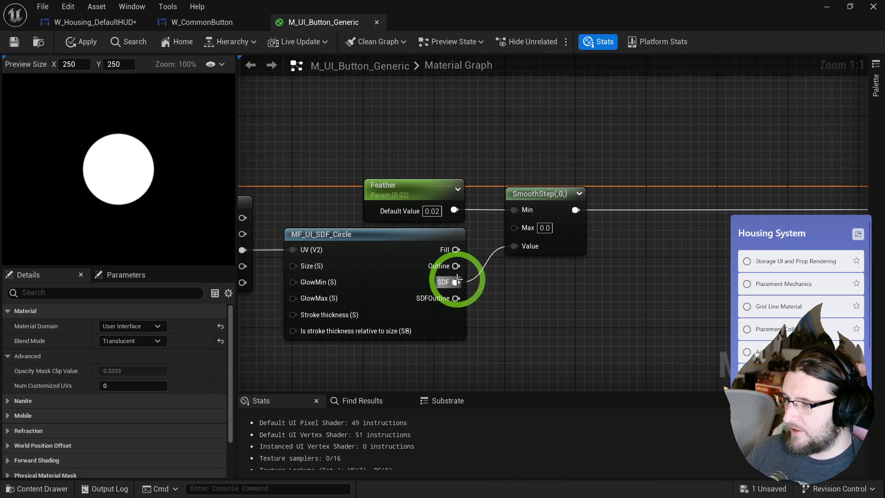
{"action": "left_click_drag", "start_coordinate": [458, 282], "coordinate": [500, 297]}
Add a named reroute declaration for the circle's SDF and name it SDF_Circle.
{"action": "type", "text": "named"}
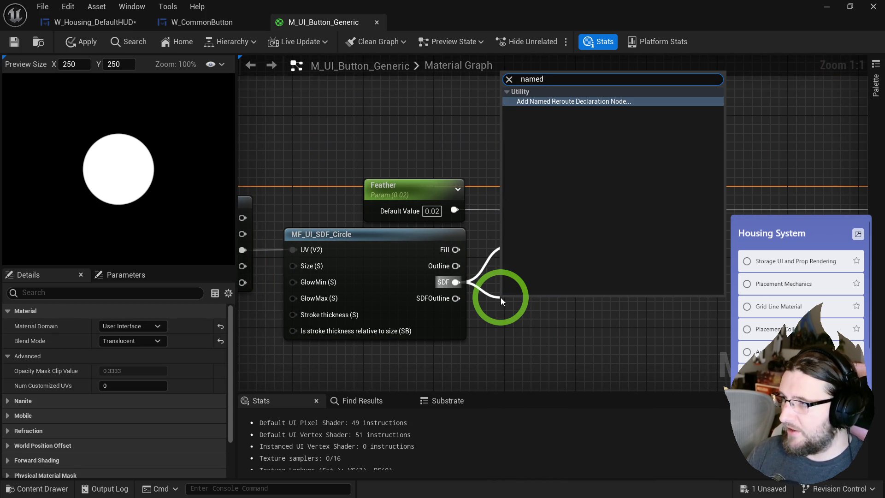
{"action": "key", "text": "Return"}
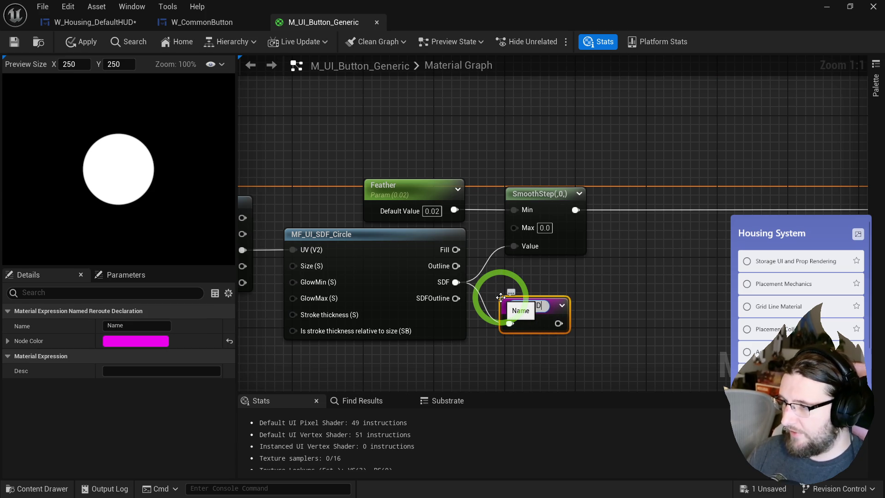
{"action": "type", "text": "CircleSDF"}
{"action": "key", "text": "Return"}
{"action": "left_click_drag", "start_coordinate": [536, 317], "coordinate": [522, 303]}
{"action": "double_click", "coordinate": [522, 302]}
{"action": "type", "text": "S"}
{"action": "type", "text": "SD"}
{"action": "type", "text": "ircle"}
{"action": "key", "text": "Return"}
Place an SDF_Circle reroute usage node and move Feather and SmoothStep up-left.
{"action": "right_click", "coordinate": [532, 295]}
{"action": "type", "text": "sdf_cir"}
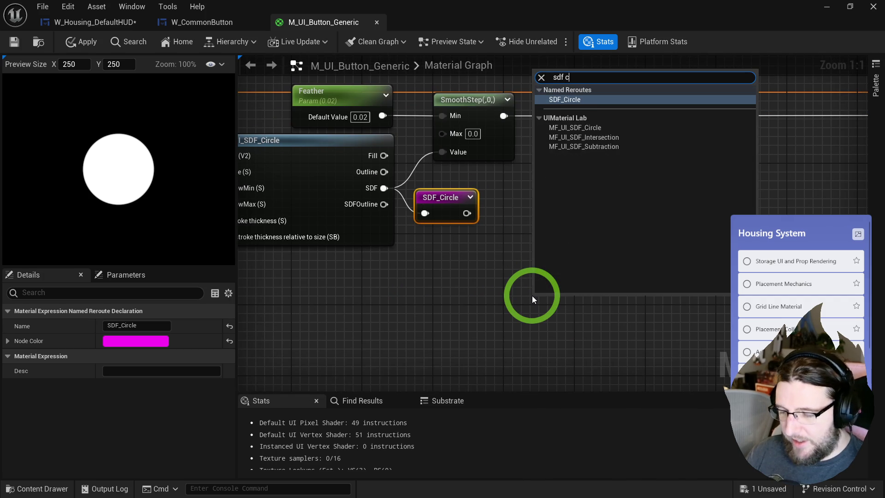
{"action": "key", "text": "Return"}
{"action": "left_click_drag", "start_coordinate": [531, 295], "coordinate": [481, 350]}
{"action": "left_click_drag", "start_coordinate": [323, 92], "coordinate": [421, 197]}
{"action": "key", "text": "Delete"}
{"action": "key", "text": "ctrl+z"}
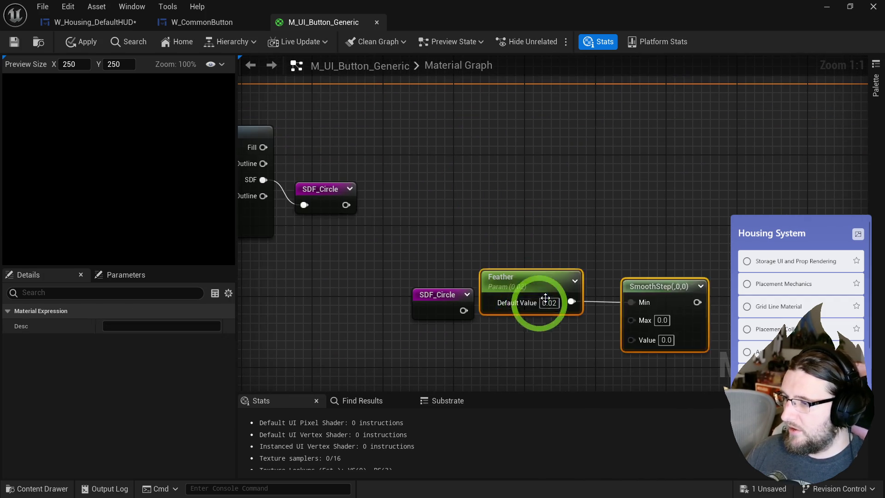
{"action": "mouse_move", "coordinate": [490, 197]}
{"action": "left_mouse_down"}
{"action": "mouse_move", "coordinate": [456, 193]}
{"action": "mouse_move", "coordinate": [430, 154]}
{"action": "mouse_move", "coordinate": [432, 274]}
{"action": "mouse_move", "coordinate": [423, 273]}
{"action": "left_mouse_up"}
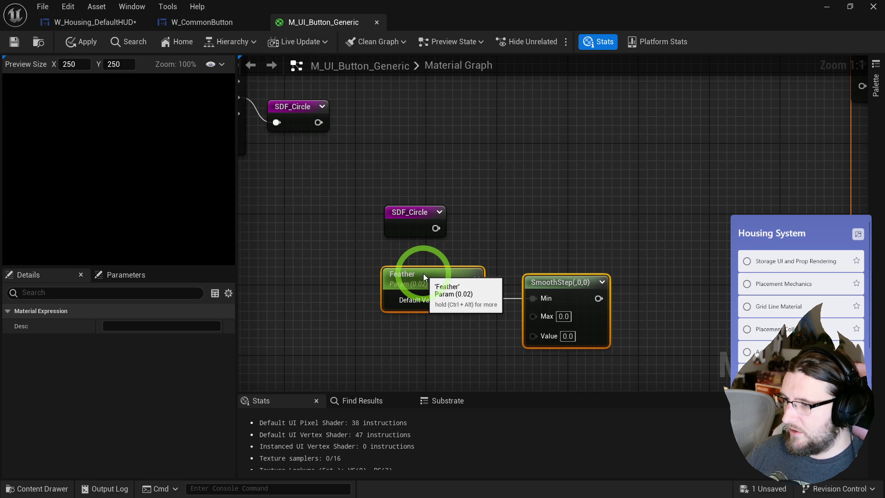
Arrange SDF_Circle, Feather and SmoothStep side by side near MF_UI_SDF_Circle.
{"action": "left_click", "coordinate": [554, 233], "text": "ctrl"}
{"action": "left_click", "coordinate": [628, 316], "text": "ctrl"}
{"action": "left_click_drag", "start_coordinate": [560, 304], "coordinate": [389, 303]}
{"action": "mouse_move", "coordinate": [670, 298]}
{"action": "left_mouse_down"}
{"action": "mouse_move", "coordinate": [507, 311]}
{"action": "mouse_move", "coordinate": [430, 143]}
{"action": "mouse_move", "coordinate": [521, 200]}
{"action": "mouse_move", "coordinate": [367, 237]}
{"action": "mouse_move", "coordinate": [421, 263]}
{"action": "mouse_move", "coordinate": [506, 225]}
{"action": "mouse_move", "coordinate": [608, 233]}
{"action": "left_mouse_up"}
{"action": "scroll", "coordinate": [368, 237], "scroll_direction": "down", "scroll_amount": 1}
{"action": "mouse_move", "coordinate": [438, 189]}
{"action": "left_mouse_down"}
{"action": "mouse_move", "coordinate": [500, 273]}
{"action": "mouse_move", "coordinate": [514, 267]}
{"action": "mouse_move", "coordinate": [436, 217]}
{"action": "mouse_move", "coordinate": [451, 217]}
{"action": "left_mouse_up"}
{"action": "scroll", "coordinate": [436, 217], "scroll_direction": "up", "scroll_amount": 1}
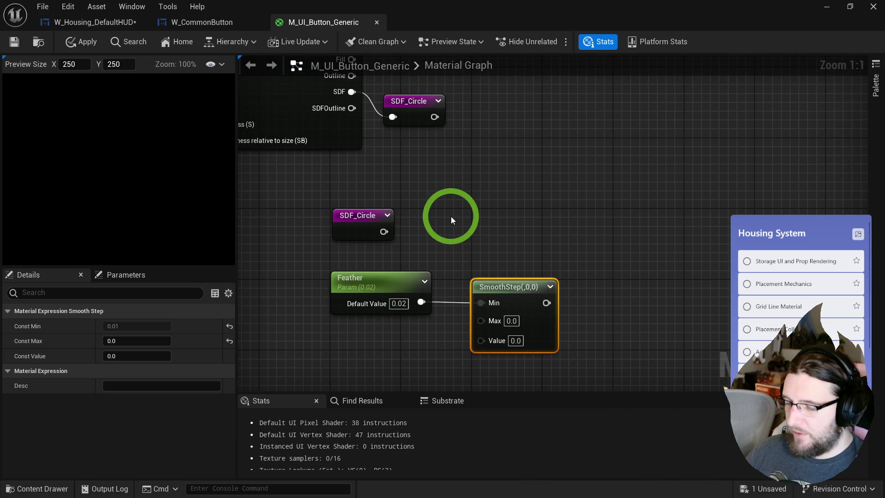
Connect SDF_Circle to SmoothStep's Value and SmoothStep's result to Final Color.
{"action": "mouse_move", "coordinate": [383, 231]}
{"action": "left_mouse_down"}
{"action": "mouse_move", "coordinate": [483, 348]}
{"action": "mouse_move", "coordinate": [468, 336]}
{"action": "mouse_move", "coordinate": [537, 241]}
{"action": "left_mouse_up"}
{"action": "left_click_drag", "start_coordinate": [413, 109], "coordinate": [364, 266]}
{"action": "mouse_move", "coordinate": [610, 208]}
{"action": "left_mouse_down"}
{"action": "mouse_move", "coordinate": [750, 142]}
{"action": "mouse_move", "coordinate": [809, 88]}
{"action": "mouse_move", "coordinate": [632, 143]}
{"action": "mouse_move", "coordinate": [629, 167]}
{"action": "left_mouse_up"}
{"action": "left_click_drag", "start_coordinate": [610, 216], "coordinate": [669, 245]}
Store SmoothStep's result in a named reroute called Mask A.
{"action": "type", "text": "name"}
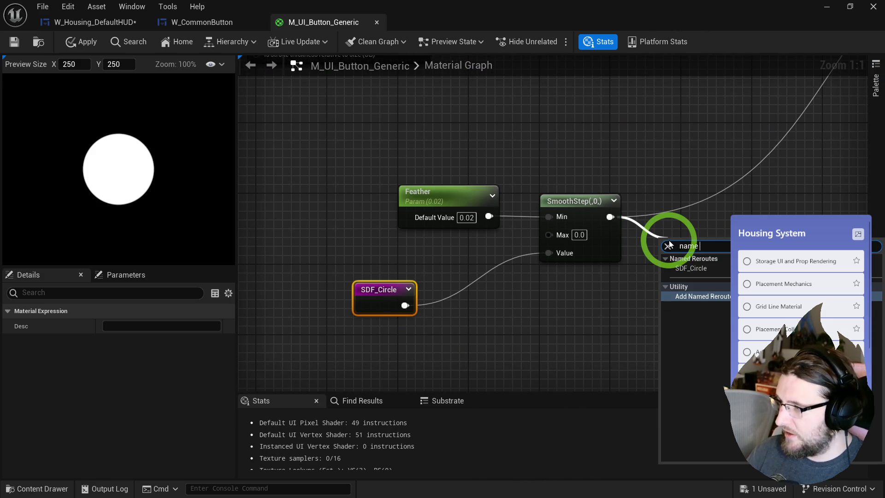
{"action": "key", "text": "Return"}
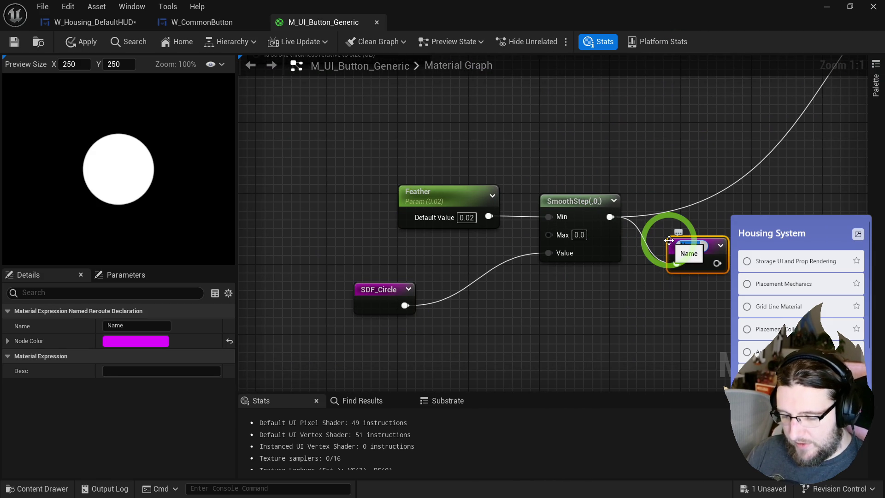
{"action": "type", "text": "Mask"}
{"action": "key", "text": "Return"}
{"action": "mouse_move", "coordinate": [774, 207]}
{"action": "left_mouse_down"}
{"action": "mouse_move", "coordinate": [454, 296]}
{"action": "mouse_move", "coordinate": [432, 339]}
{"action": "left_mouse_up"}
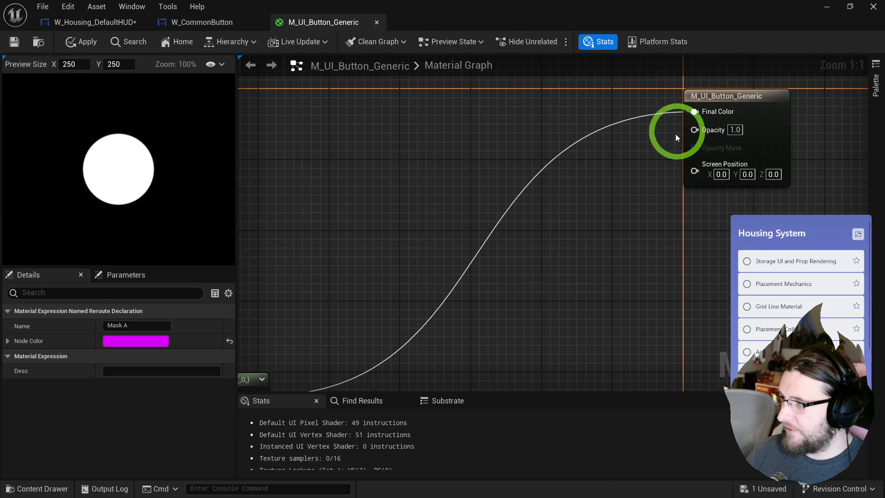
{"action": "left_click_drag", "start_coordinate": [494, 226], "coordinate": [614, 118]}
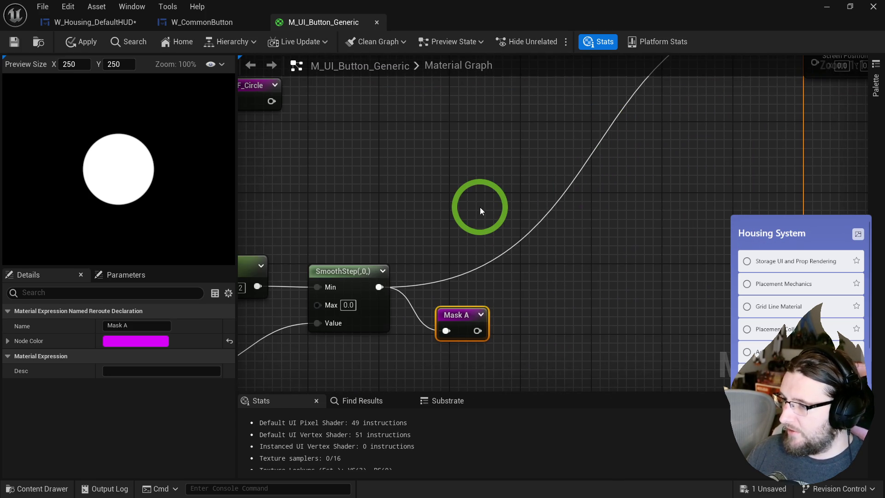
Add a second named reroute declaration called RGB.
{"action": "right_click", "coordinate": [480, 211]}
{"action": "type", "text": "na"}
{"action": "key", "text": "Return"}
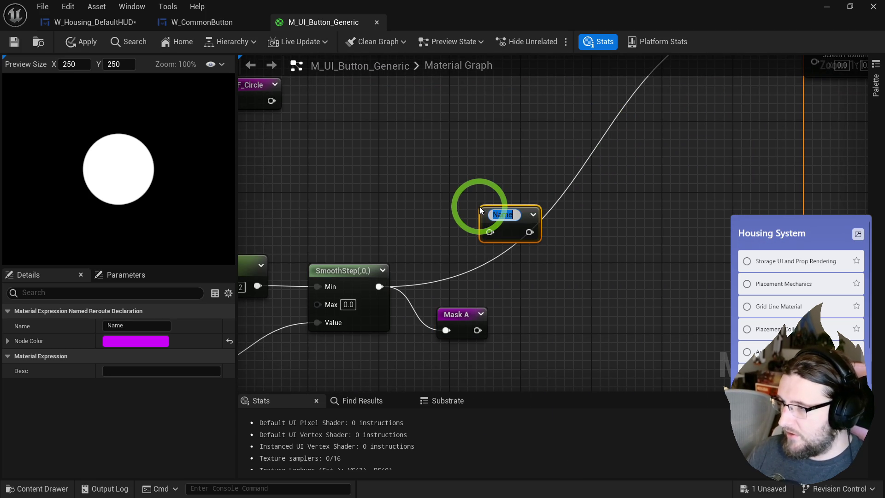
{"action": "type", "text": "RGB"}
Drive Final Color from the RGB reroute, then return to the Mask A reroute.
{"action": "left_click_drag", "start_coordinate": [794, 184], "coordinate": [698, 294]}
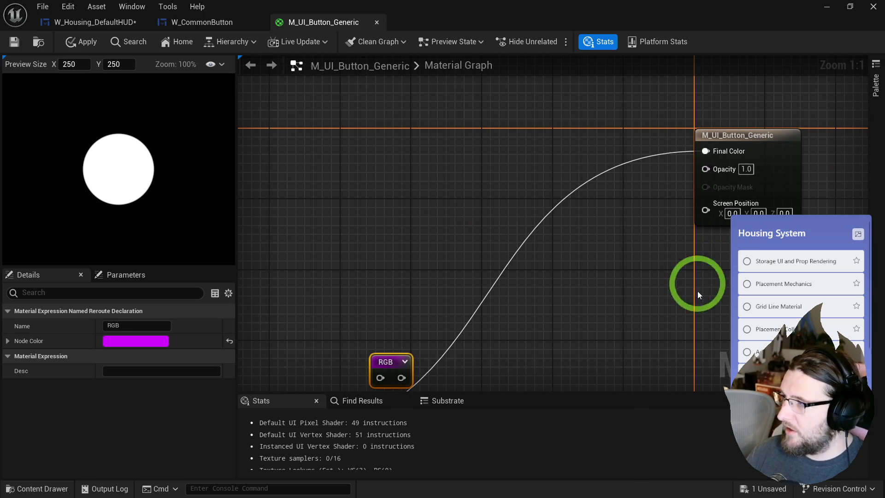
{"action": "left_click_drag", "start_coordinate": [700, 149], "coordinate": [651, 145]}
{"action": "type", "text": "rgb"}
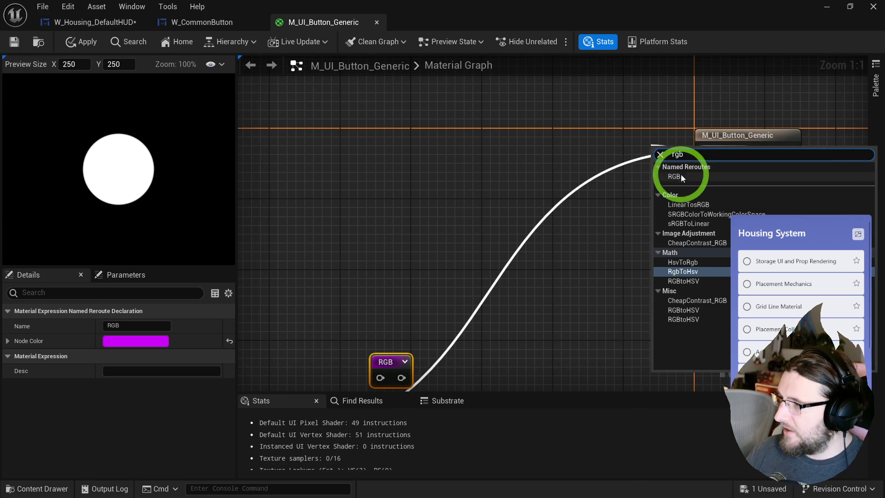
{"action": "left_click", "coordinate": [677, 175]}
{"action": "double_click", "coordinate": [652, 134]}
{"action": "left_click", "coordinate": [483, 321]}
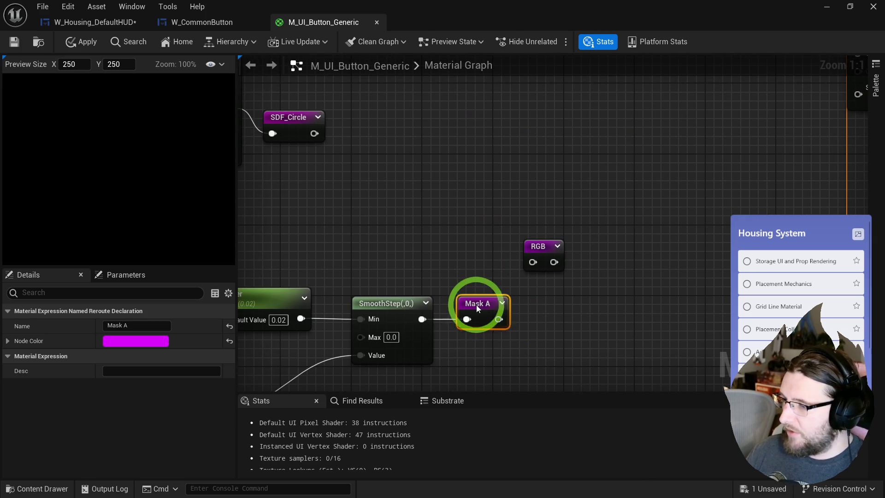
{"action": "scroll", "coordinate": [533, 252], "scroll_direction": "down", "scroll_amount": 1}
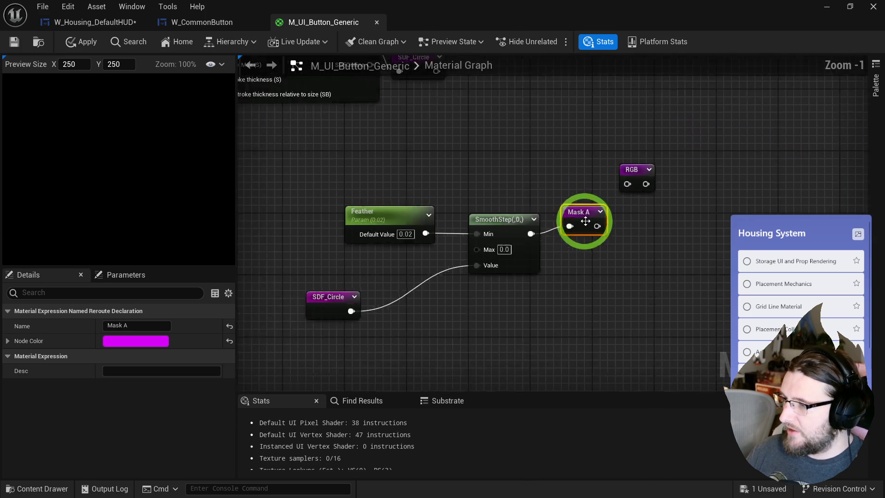
Move the mask nodes up and wrap the circle nodes in a comment titled SDF.
{"action": "left_click_drag", "start_coordinate": [322, 198], "coordinate": [489, 311]}
{"action": "left_click_drag", "start_coordinate": [631, 339], "coordinate": [345, 218]}
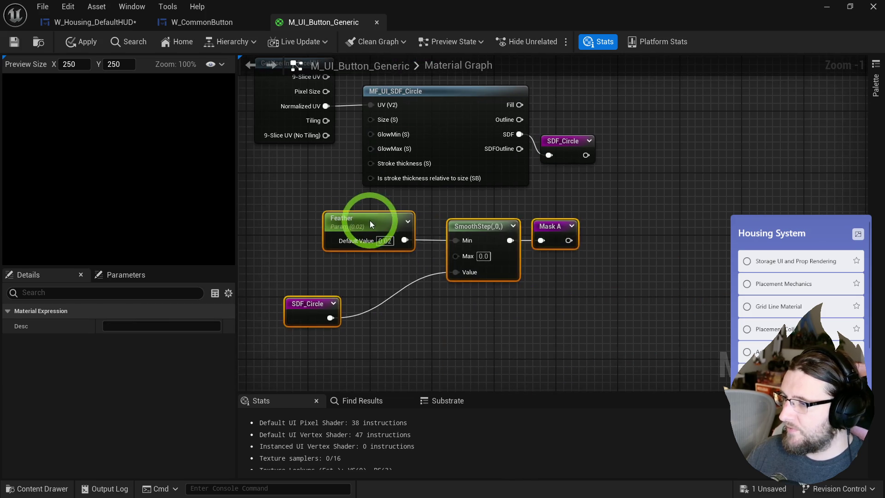
{"action": "scroll", "coordinate": [632, 192], "scroll_direction": "down", "scroll_amount": 3}
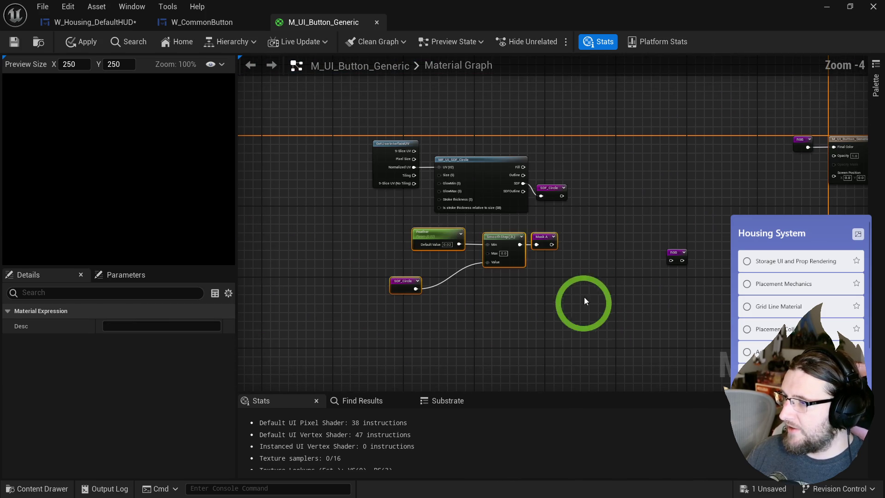
{"action": "left_click_drag", "start_coordinate": [411, 152], "coordinate": [285, 145]}
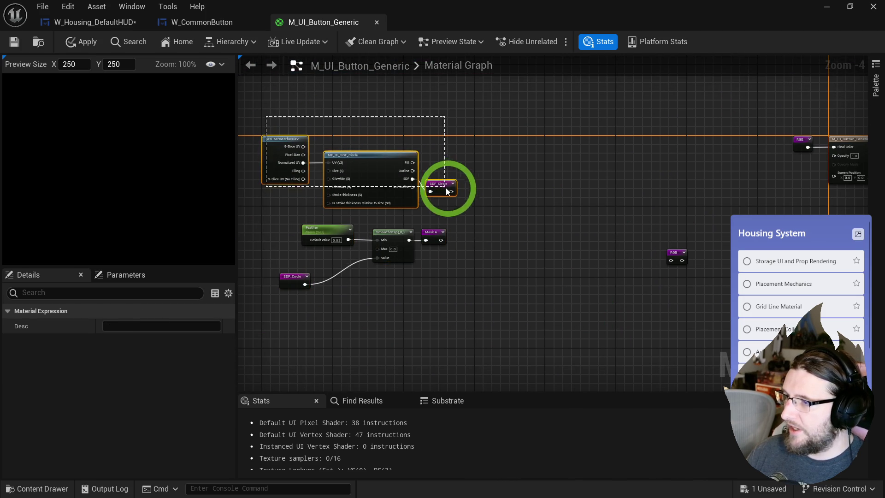
{"action": "key", "text": "c"}
{"action": "key", "text": "Return"}
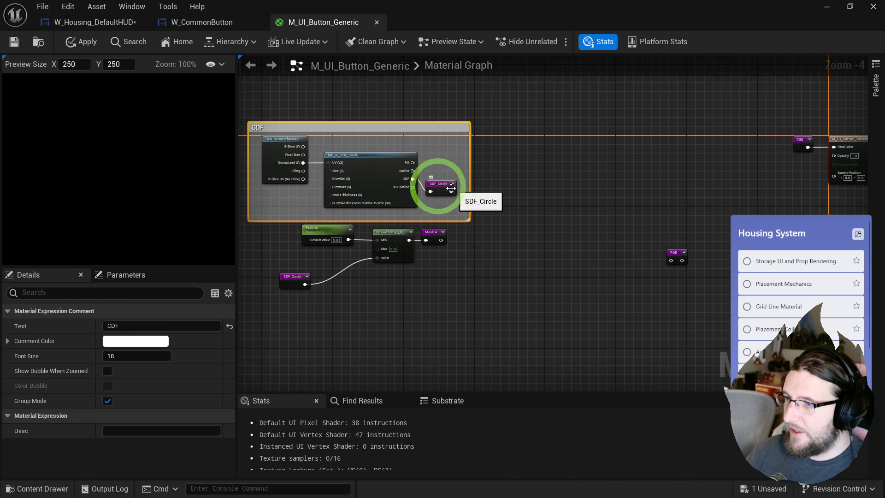
{"action": "double_click", "coordinate": [257, 129]}
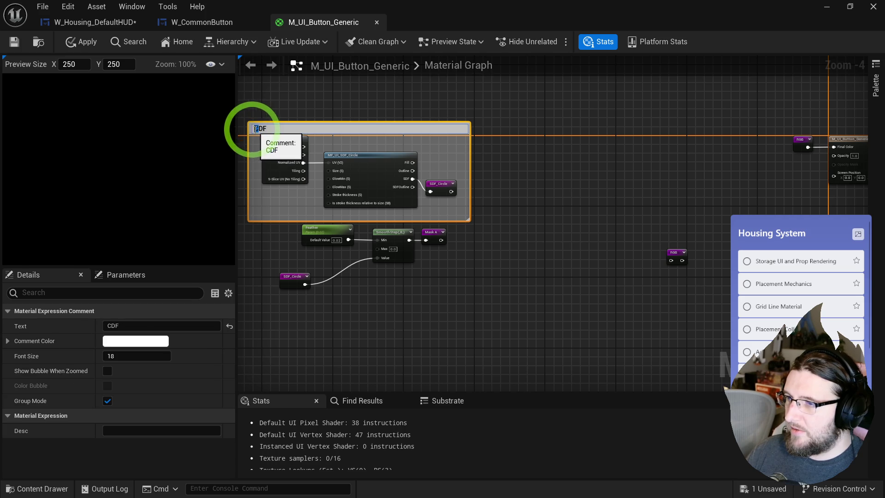
{"action": "type", "text": "SDF"}
Wrap Feather, SmoothStep, SDF_Circle and Mask A in a Masks comment and widen it.
{"action": "mouse_move", "coordinate": [276, 318]}
{"action": "left_mouse_down"}
{"action": "mouse_move", "coordinate": [395, 241]}
{"action": "mouse_move", "coordinate": [449, 223]}
{"action": "mouse_move", "coordinate": [421, 261]}
{"action": "left_mouse_up"}
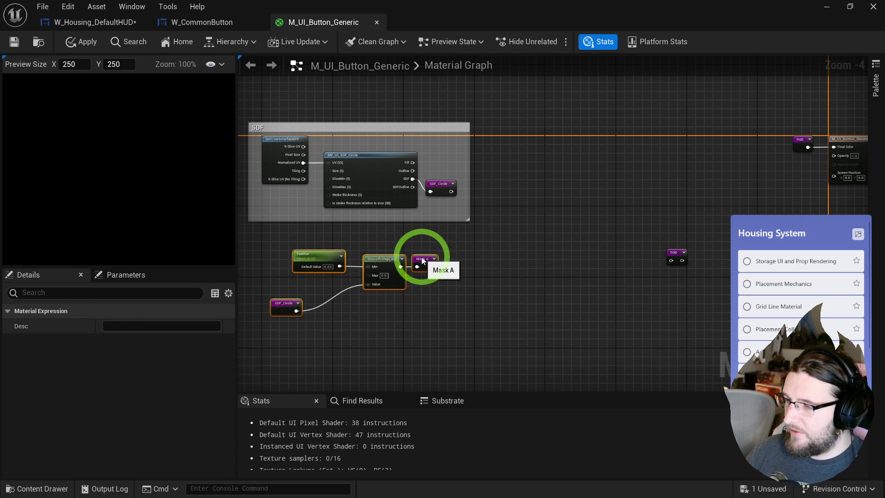
{"action": "type", "text": "c"}
{"action": "type", "text": "askss"}
{"action": "key", "text": "Return"}
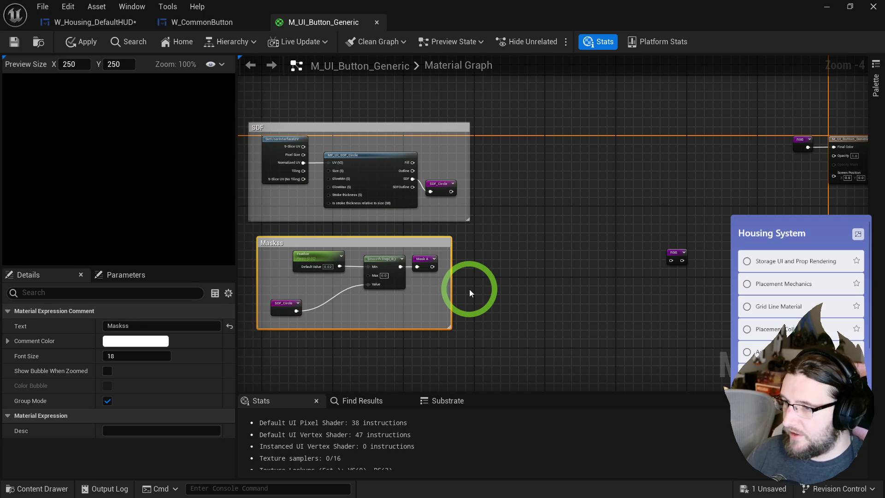
{"action": "key", "text": "BackSpace"}
{"action": "left_click", "coordinate": [485, 262]}
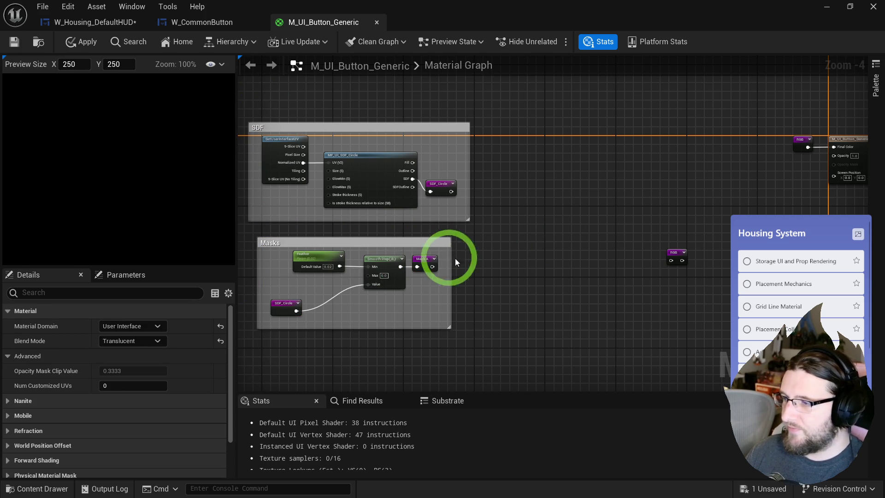
{"action": "left_click_drag", "start_coordinate": [455, 242], "coordinate": [468, 230]}
{"action": "left_click", "coordinate": [296, 234]}
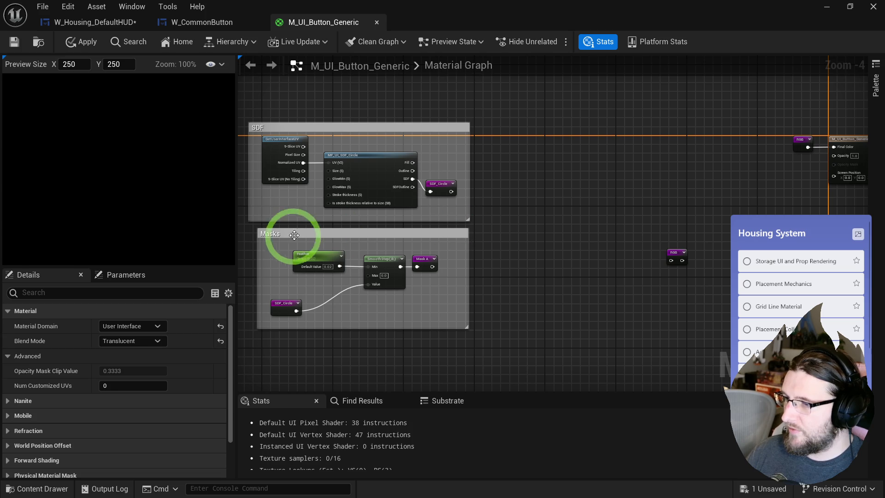
{"action": "left_click_drag", "start_coordinate": [262, 243], "coordinate": [254, 241]}
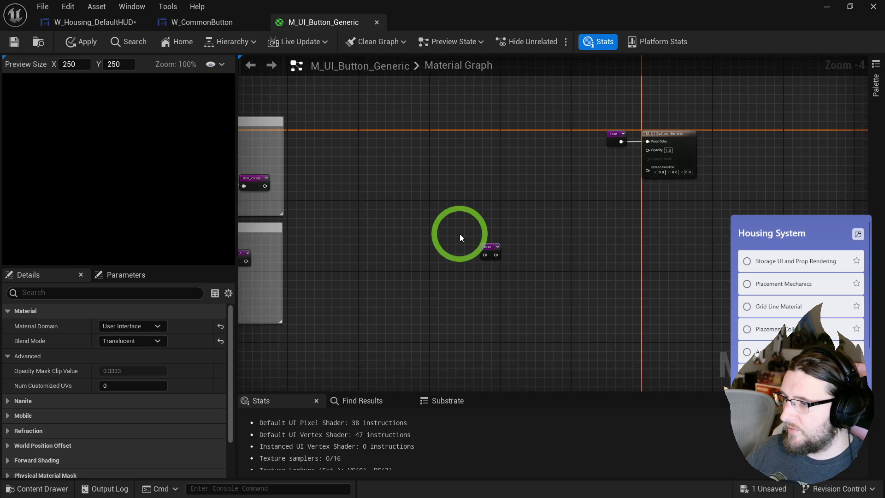
Add a Mask A reroute usage node and connect it into the RGB reroute.
{"action": "scroll", "coordinate": [499, 251], "scroll_direction": "up", "scroll_amount": 1}
{"action": "left_click_drag", "start_coordinate": [499, 253], "coordinate": [473, 171]}
{"action": "scroll", "coordinate": [472, 170], "scroll_direction": "up", "scroll_amount": 1}
{"action": "left_click_drag", "start_coordinate": [596, 184], "coordinate": [623, 178]}
{"action": "right_click", "coordinate": [490, 179]}
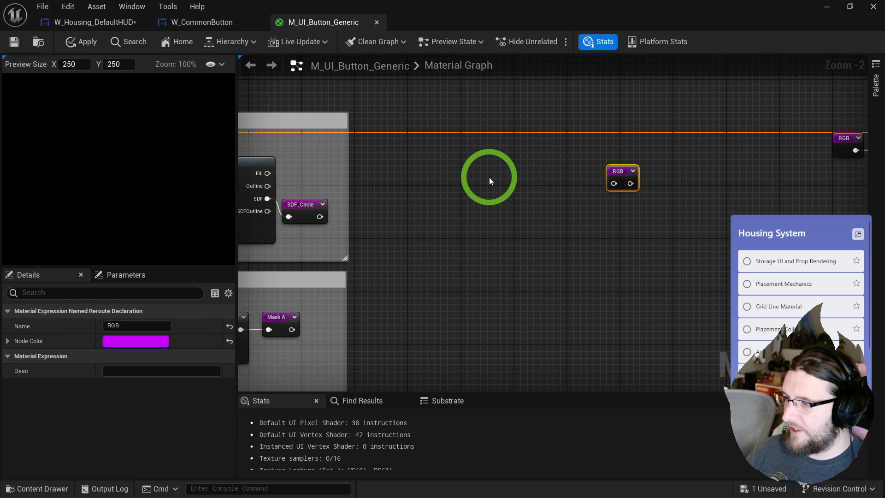
{"action": "type", "text": "mask a"}
{"action": "key", "text": "Return"}
{"action": "left_click_drag", "start_coordinate": [520, 194], "coordinate": [614, 184]}
{"action": "double_click", "coordinate": [484, 183]}
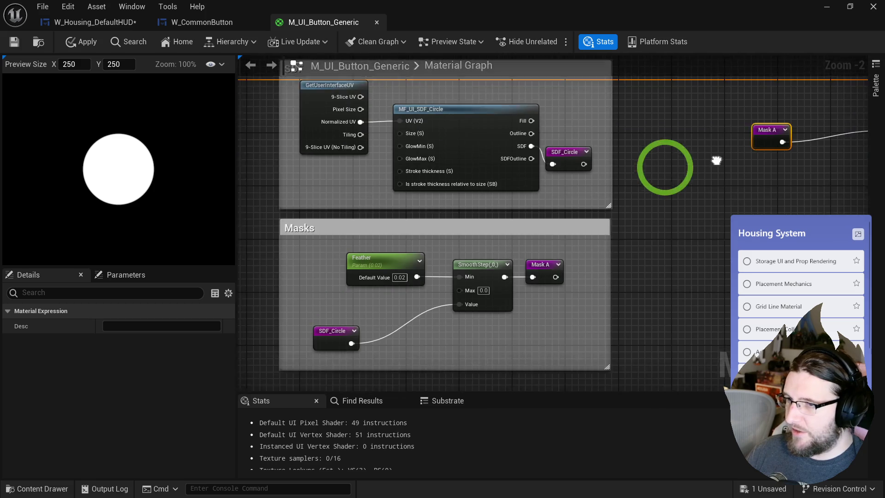
Reposition the SDF_Circle node and extend the Masks comment group downward.
{"action": "left_click", "coordinate": [321, 217]}
{"action": "left_click_drag", "start_coordinate": [335, 198], "coordinate": [342, 200]}
{"action": "left_click_drag", "start_coordinate": [472, 257], "coordinate": [474, 400]}
{"action": "left_click", "coordinate": [402, 257]}
{"action": "mouse_move", "coordinate": [377, 228]}
{"action": "left_mouse_down"}
{"action": "mouse_move", "coordinate": [331, 240]}
{"action": "mouse_move", "coordinate": [395, 247]}
{"action": "mouse_move", "coordinate": [477, 222]}
{"action": "left_mouse_up"}
{"action": "left_click", "coordinate": [377, 248]}
Add a Multiply after SDF_Circle, trying B values 0.8 and 0.5 before settling on 0.1.
{"action": "left_click", "coordinate": [380, 234]}
{"action": "left_click", "coordinate": [420, 254]}
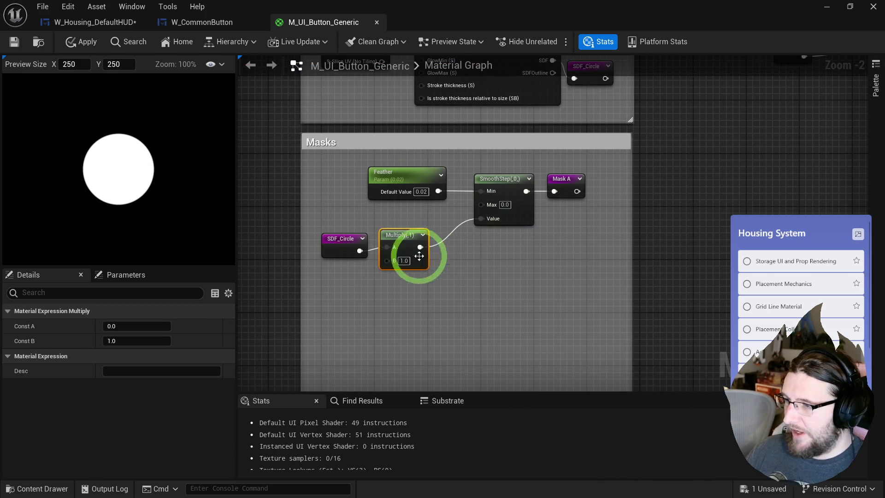
{"action": "type", "text": "0.8"}
{"action": "key", "text": "Return"}
{"action": "left_click", "coordinate": [518, 276]}
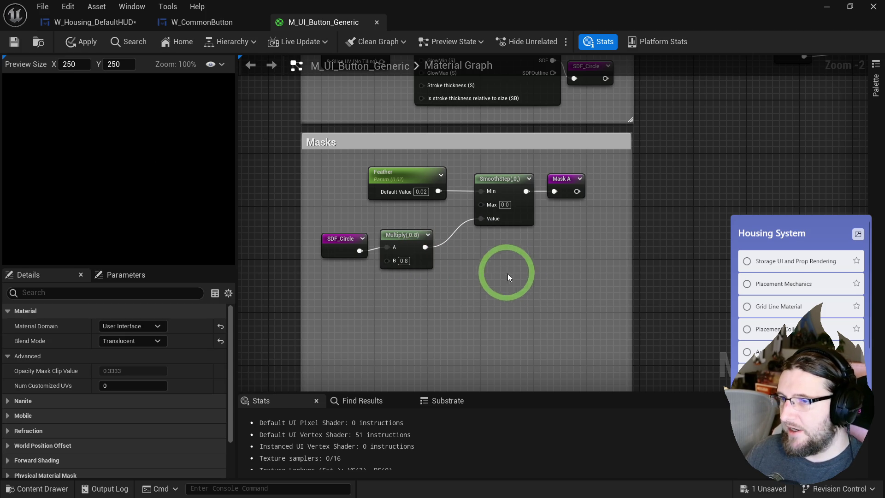
{"action": "left_click", "coordinate": [403, 261]}
{"action": "type", "text": "0.5"}
{"action": "key", "text": "Return"}
{"action": "left_click", "coordinate": [403, 260]}
{"action": "type", "text": "0.1"}
{"action": "key", "text": "Return"}
Add a Subtract from SDF_Circle with B 0.5 feeding SmoothStep's Value.
{"action": "left_click_drag", "start_coordinate": [359, 250], "coordinate": [378, 280]}
{"action": "type", "text": "-"}
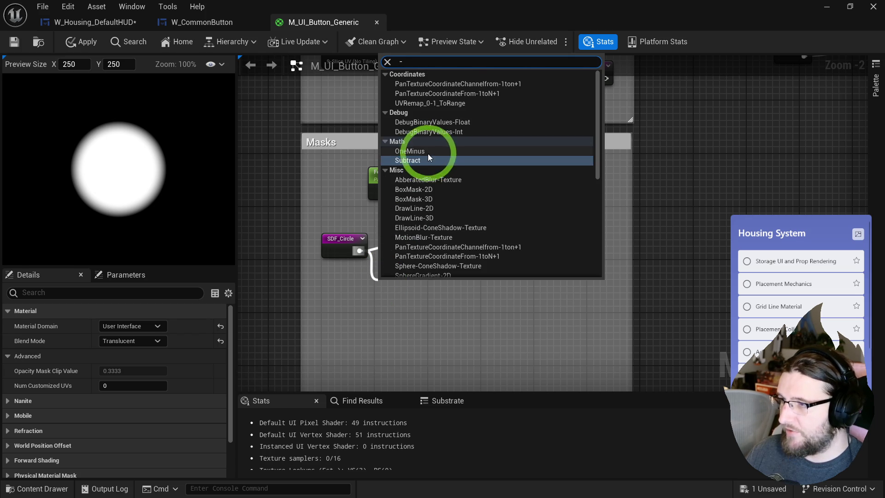
{"action": "left_click", "coordinate": [428, 159]}
{"action": "type", "text": "0.1"}
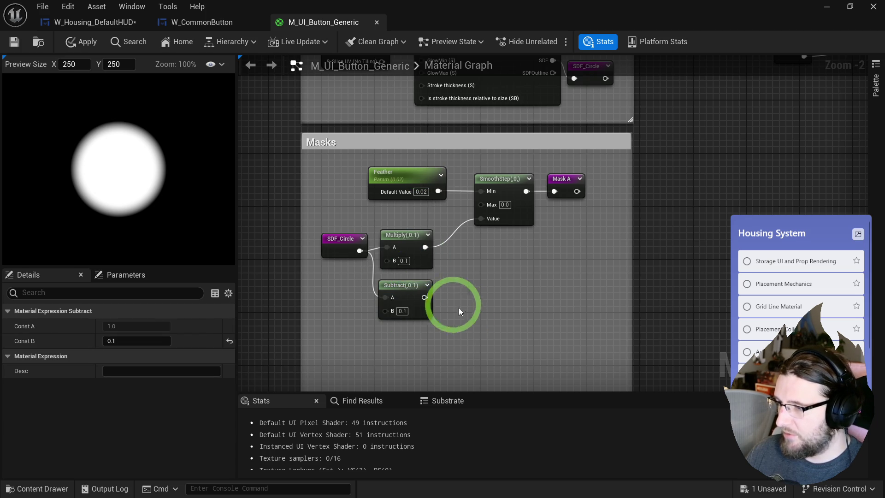
{"action": "left_click", "coordinate": [460, 310]}
{"action": "double_click", "coordinate": [403, 310]}
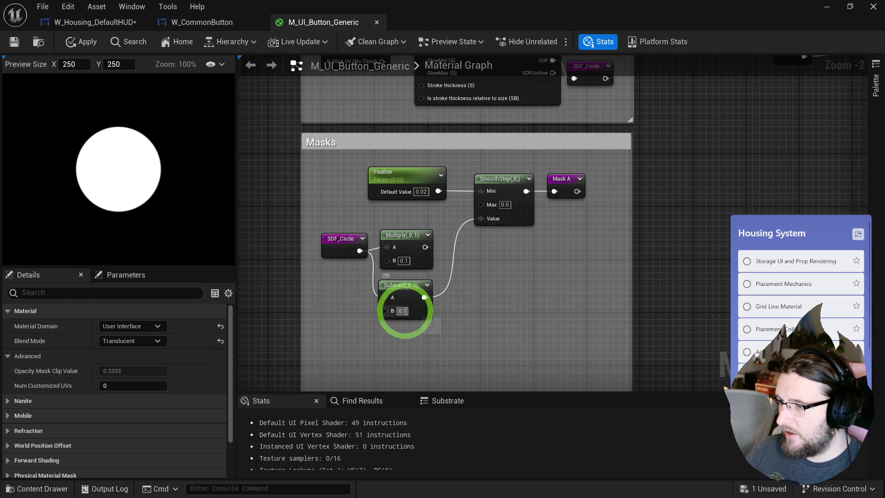
{"action": "type", "text": "5"}
{"action": "left_click", "coordinate": [497, 312]}
{"action": "left_click", "coordinate": [414, 308]}
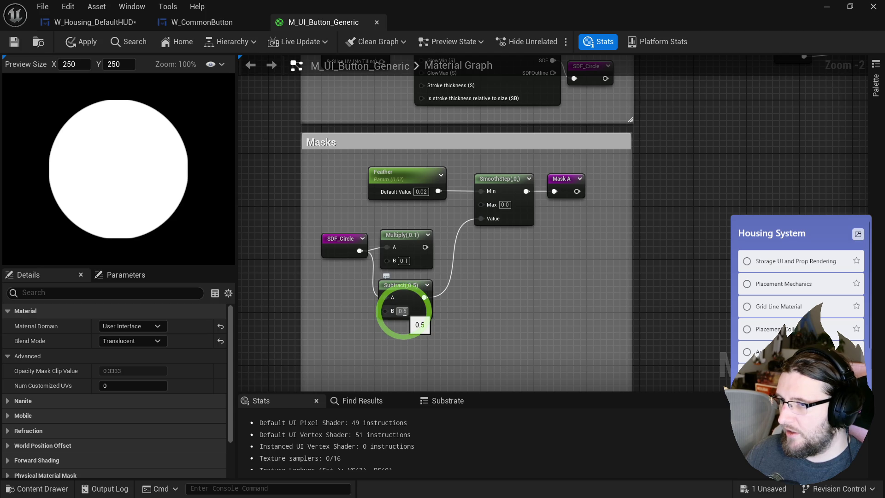
{"action": "scroll", "coordinate": [435, 306], "scroll_direction": "up", "scroll_amount": 5}
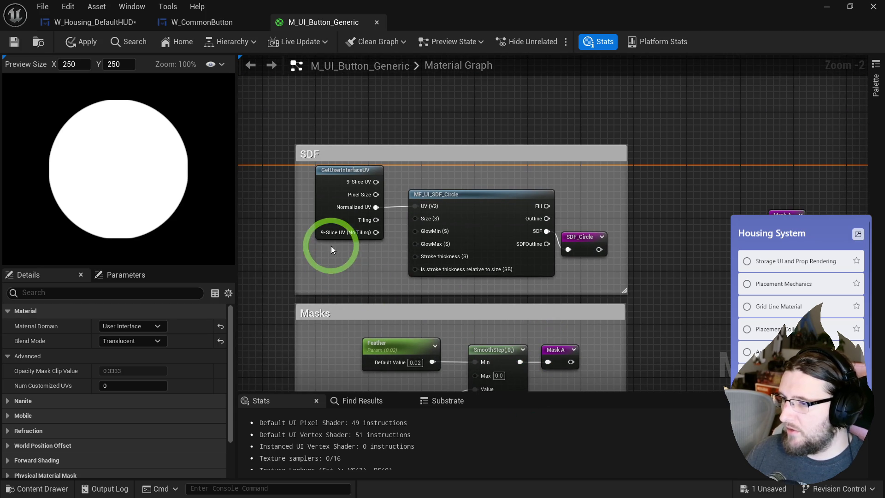
Add a Constant of 1 for the circle's Size and set Subtract B to 0.
{"action": "left_click", "coordinate": [331, 245]}
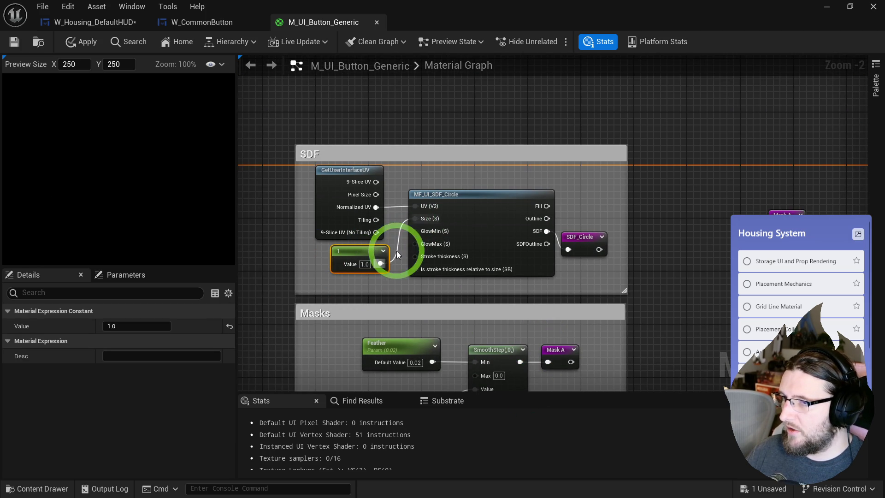
{"action": "left_click", "coordinate": [365, 257]}
{"action": "type", "text": "0.5"}
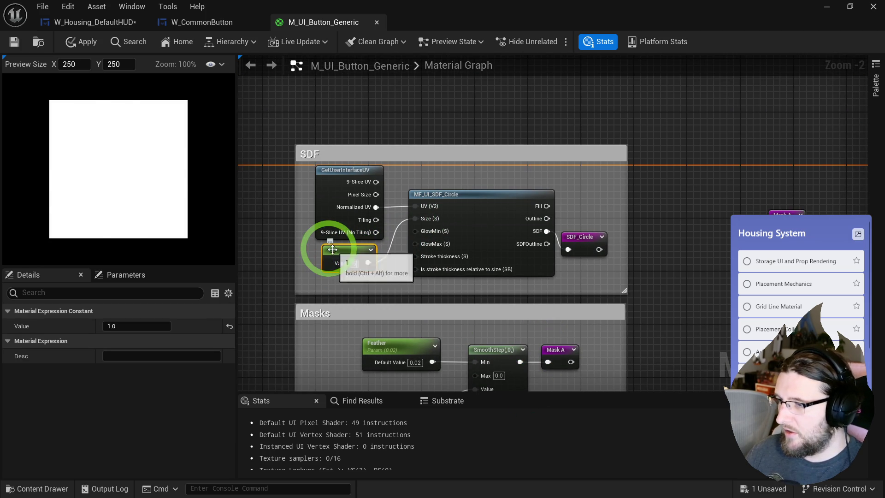
{"action": "left_click", "coordinate": [321, 249]}
{"action": "mouse_move", "coordinate": [321, 249]}
{"action": "left_mouse_down"}
{"action": "mouse_move", "coordinate": [341, 215]}
{"action": "mouse_move", "coordinate": [341, 146]}
{"action": "left_mouse_up"}
{"action": "left_click", "coordinate": [403, 351]}
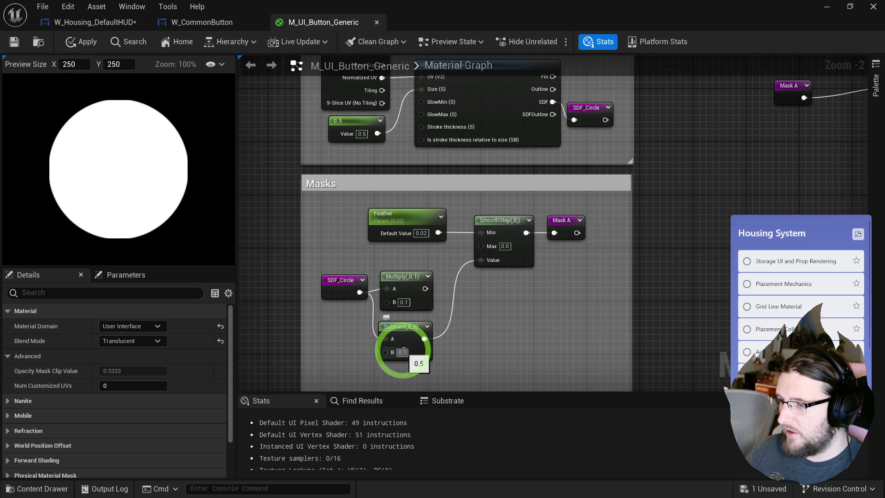
{"action": "type", "text": "0"}
{"action": "key", "text": "Return"}
{"action": "left_click", "coordinate": [362, 134]}
{"action": "type", "text": "1"}
{"action": "left_click", "coordinate": [345, 153]}
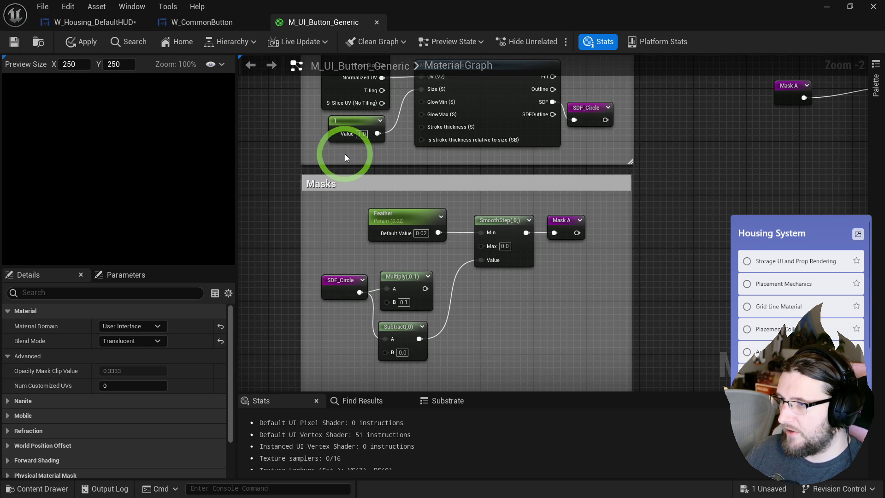
Move the Feather wire from SmoothStep Min to SmoothStep Max.
{"action": "left_click", "coordinate": [447, 269]}
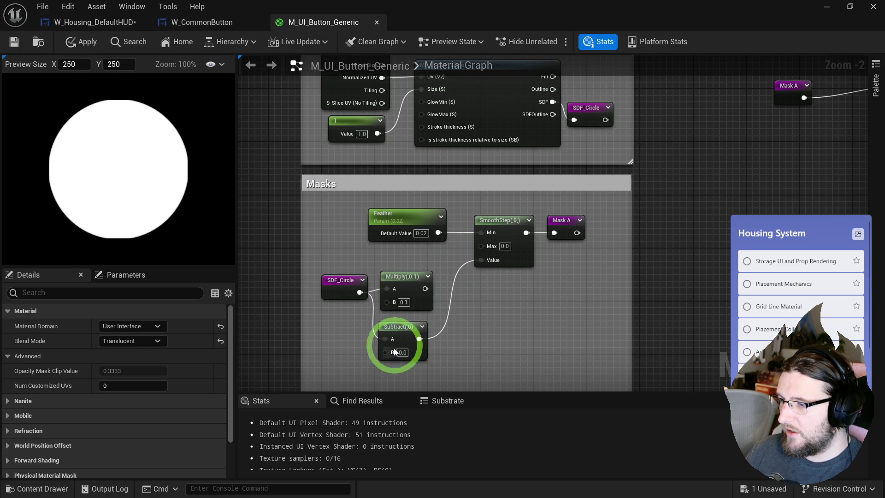
{"action": "scroll", "coordinate": [451, 251], "scroll_direction": "up", "scroll_amount": 1}
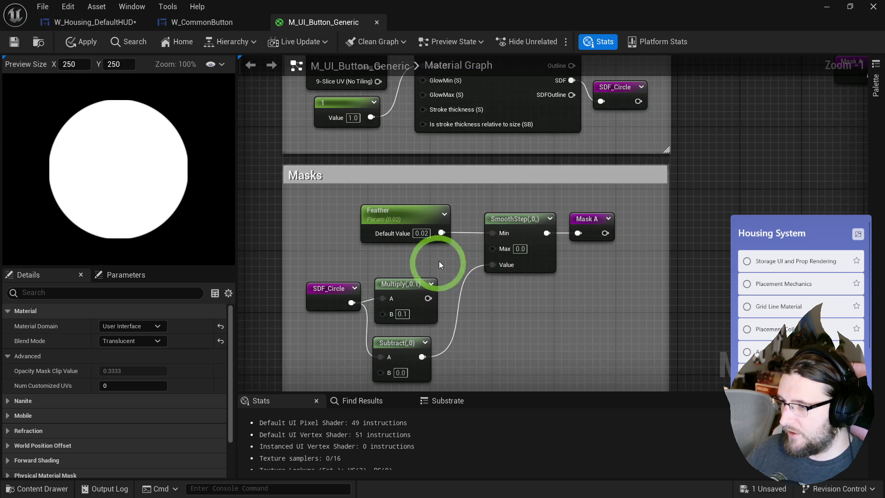
{"action": "left_click_drag", "start_coordinate": [493, 234], "coordinate": [494, 251]}
{"action": "mouse_move", "coordinate": [530, 171]}
{"action": "left_mouse_down"}
{"action": "mouse_move", "coordinate": [527, 182]}
{"action": "mouse_move", "coordinate": [597, 159]}
{"action": "left_mouse_up"}
Insert a 1-x node between the SDF output and the SDF_Circle reroute.
{"action": "left_click", "coordinate": [535, 147]}
{"action": "left_click", "coordinate": [526, 147]}
{"action": "mouse_move", "coordinate": [495, 163]}
{"action": "left_mouse_down"}
{"action": "mouse_move", "coordinate": [534, 167]}
{"action": "mouse_move", "coordinate": [530, 152]}
{"action": "left_mouse_up"}
{"action": "mouse_move", "coordinate": [608, 144]}
{"action": "left_mouse_down"}
{"action": "mouse_move", "coordinate": [593, 154]}
{"action": "mouse_move", "coordinate": [595, 133]}
{"action": "left_mouse_up"}
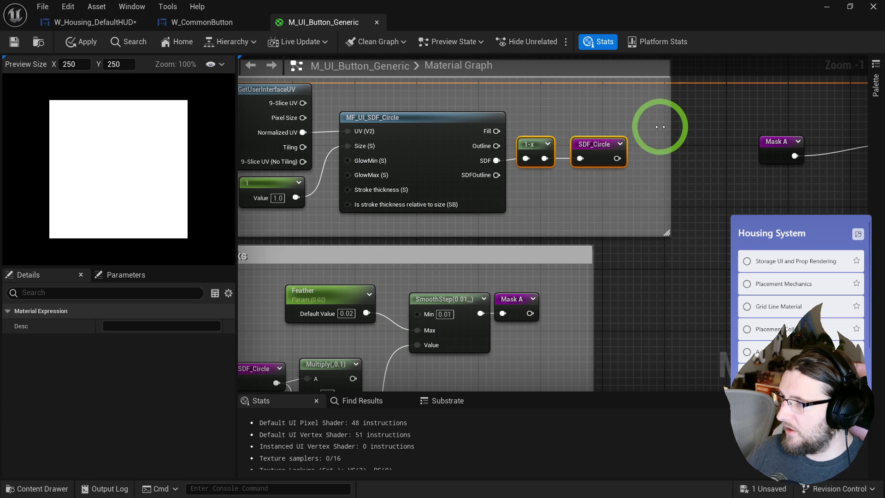
Try SmoothStep Min values of 0 and 1 while repositioning the Feather and SmoothStep nodes.
{"action": "scroll", "coordinate": [590, 210], "scroll_direction": "down", "scroll_amount": 5}
{"action": "left_click", "coordinate": [510, 256]}
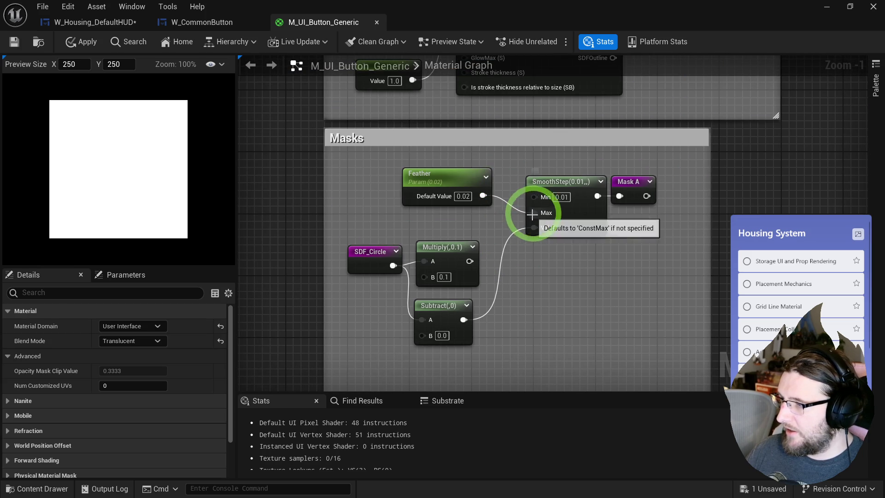
{"action": "type", "text": "0"}
{"action": "left_click", "coordinate": [567, 227]}
{"action": "left_click", "coordinate": [470, 198]}
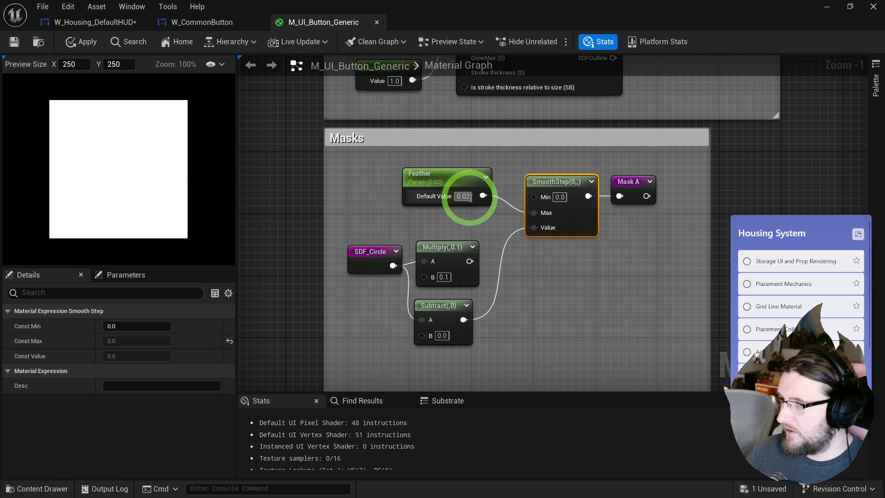
{"action": "left_click_drag", "start_coordinate": [458, 181], "coordinate": [458, 197]}
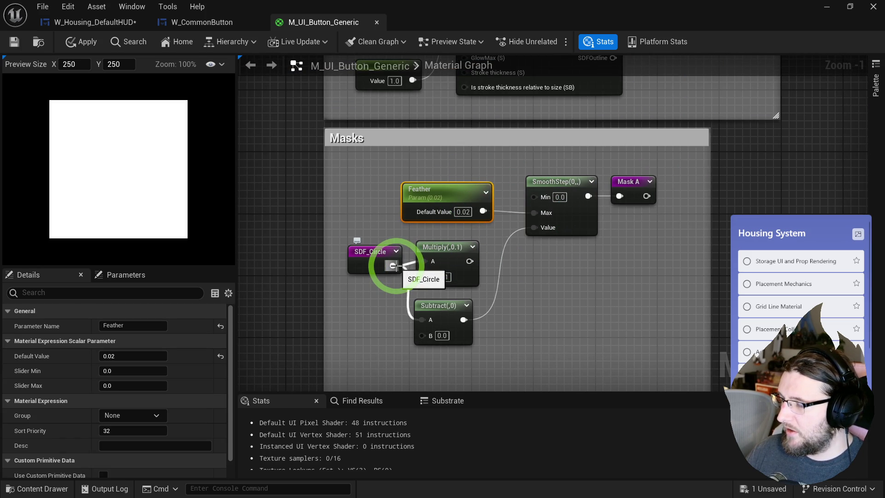
{"action": "left_click", "coordinate": [515, 271]}
{"action": "left_click_drag", "start_coordinate": [553, 218], "coordinate": [553, 216]}
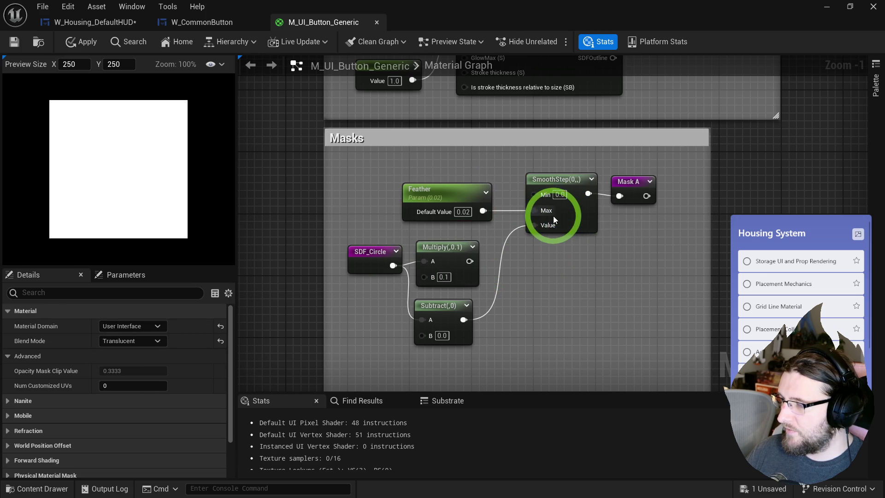
{"action": "left_click", "coordinate": [559, 195]}
{"action": "type", "text": "1"}
{"action": "key", "text": "Return"}
{"action": "mouse_move", "coordinate": [456, 196]}
{"action": "left_mouse_down"}
{"action": "mouse_move", "coordinate": [406, 199]}
{"action": "mouse_move", "coordinate": [424, 212]}
{"action": "mouse_move", "coordinate": [394, 198]}
{"action": "left_mouse_up"}
{"action": "left_click", "coordinate": [436, 181]}
Route Feather through a new 1-x into SmoothStep Max, straighten the wires, and reset Min to 0.
{"action": "left_click", "coordinate": [443, 182]}
{"action": "left_click_drag", "start_coordinate": [545, 173], "coordinate": [463, 282]}
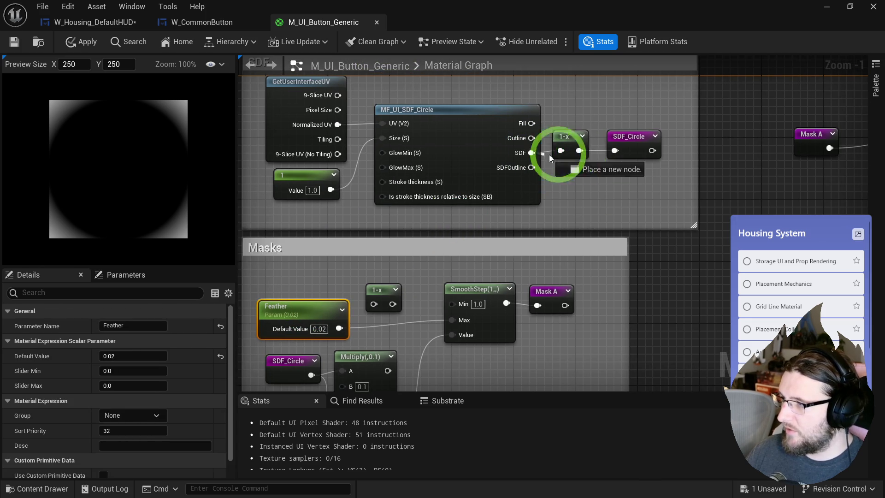
{"action": "left_click_drag", "start_coordinate": [619, 153], "coordinate": [585, 143]}
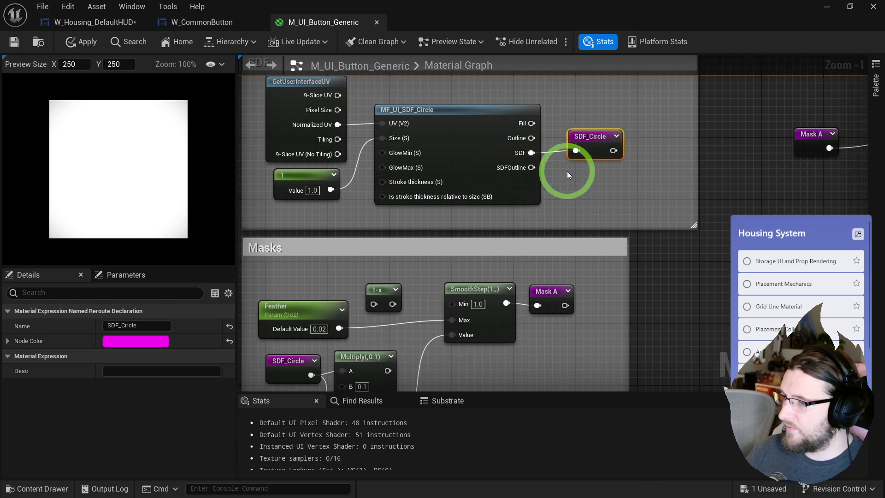
{"action": "mouse_move", "coordinate": [416, 275]}
{"action": "left_mouse_down"}
{"action": "mouse_move", "coordinate": [434, 253]}
{"action": "mouse_move", "coordinate": [451, 251]}
{"action": "left_mouse_up"}
{"action": "left_click_drag", "start_coordinate": [469, 251], "coordinate": [525, 263]}
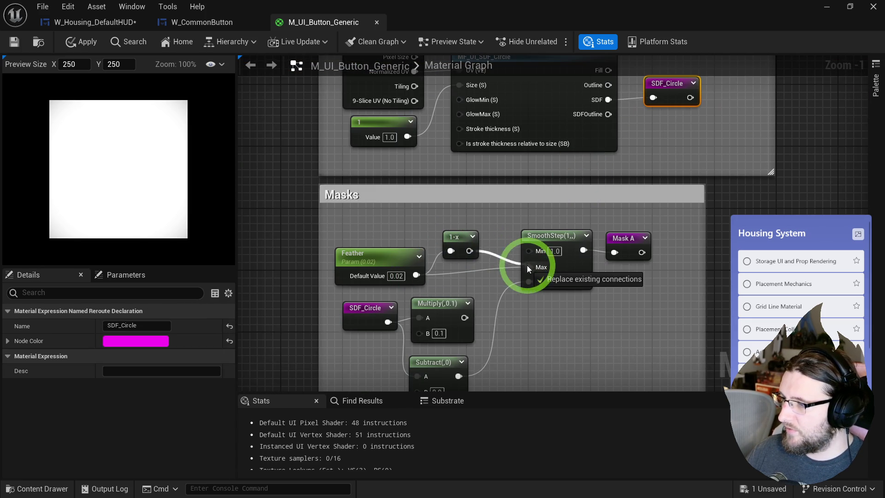
{"action": "left_click_drag", "start_coordinate": [406, 238], "coordinate": [582, 277]}
{"action": "key", "text": "q"}
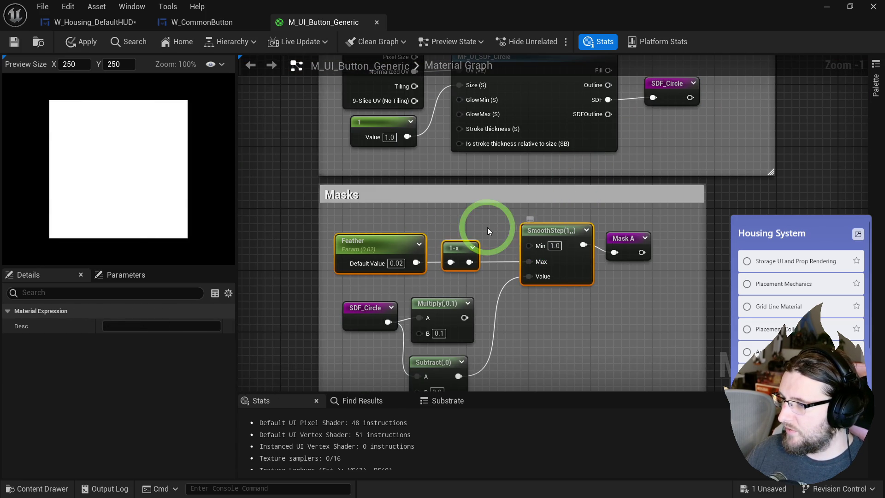
{"action": "left_click", "coordinate": [492, 237]}
{"action": "mouse_move", "coordinate": [571, 245]}
{"action": "left_mouse_down"}
{"action": "mouse_move", "coordinate": [543, 247]}
{"action": "mouse_move", "coordinate": [567, 300]}
{"action": "left_mouse_up"}
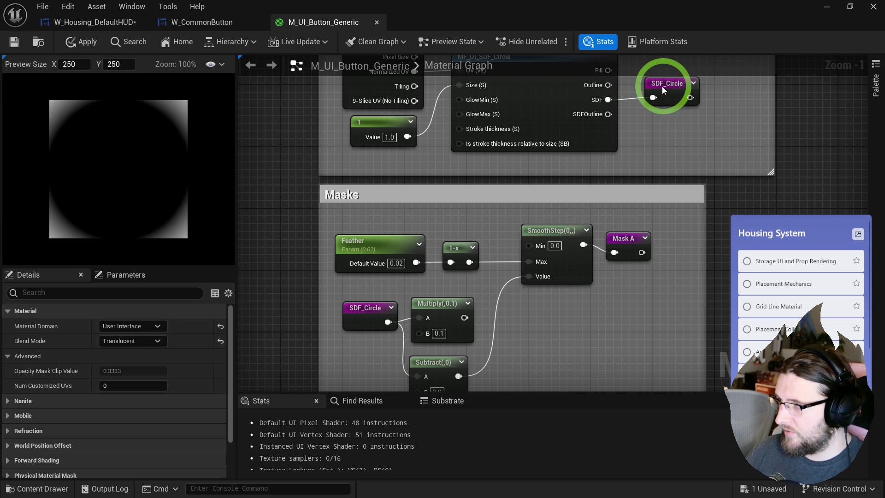
Remove the extra 1-x so SDF feeds the SDF_Circle reroute directly.
{"action": "left_click_drag", "start_coordinate": [668, 88], "coordinate": [707, 87]}
{"action": "left_click", "coordinate": [458, 249]}
{"action": "key", "text": "ctrl+c"}
{"action": "key", "text": "ctrl+v"}
{"action": "mouse_move", "coordinate": [609, 99]}
{"action": "left_mouse_down"}
{"action": "mouse_move", "coordinate": [637, 112]}
{"action": "mouse_move", "coordinate": [682, 93]}
{"action": "mouse_move", "coordinate": [693, 99]}
{"action": "left_mouse_up"}
{"action": "left_click", "coordinate": [660, 118]}
{"action": "key", "text": "Delete"}
{"action": "mouse_move", "coordinate": [608, 100]}
{"action": "left_mouse_down"}
{"action": "mouse_move", "coordinate": [691, 98]}
{"action": "mouse_move", "coordinate": [674, 86]}
{"action": "left_mouse_up"}
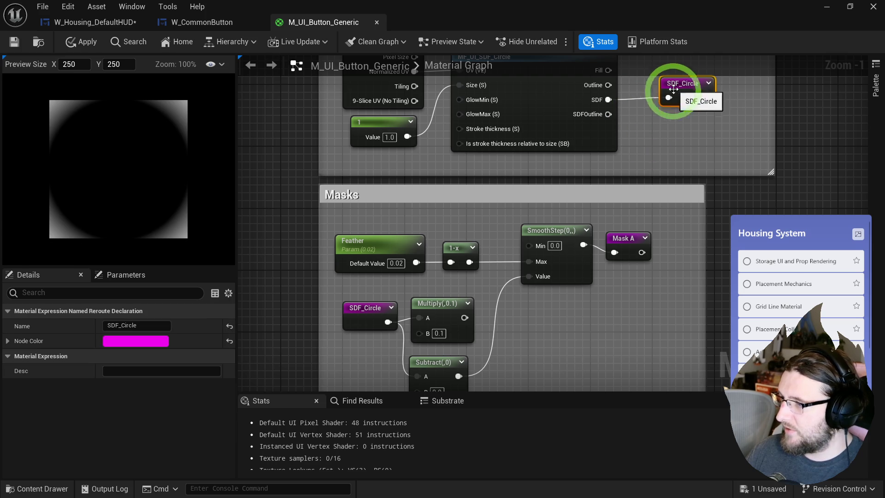